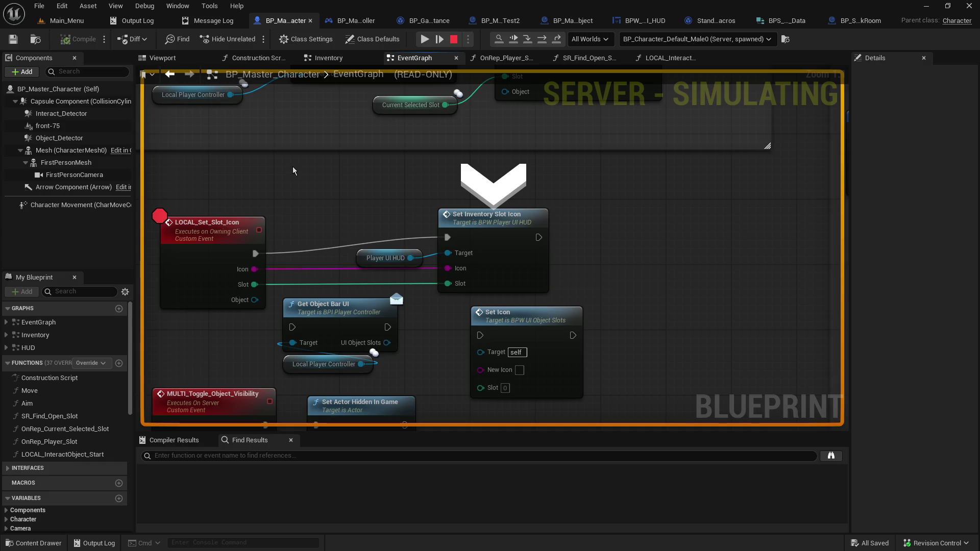
# - Centre the paused graph and select the Set Inventory Slot Icon node
pyautogui.moveTo(383, 169); pyautogui.dragTo(496, 173)
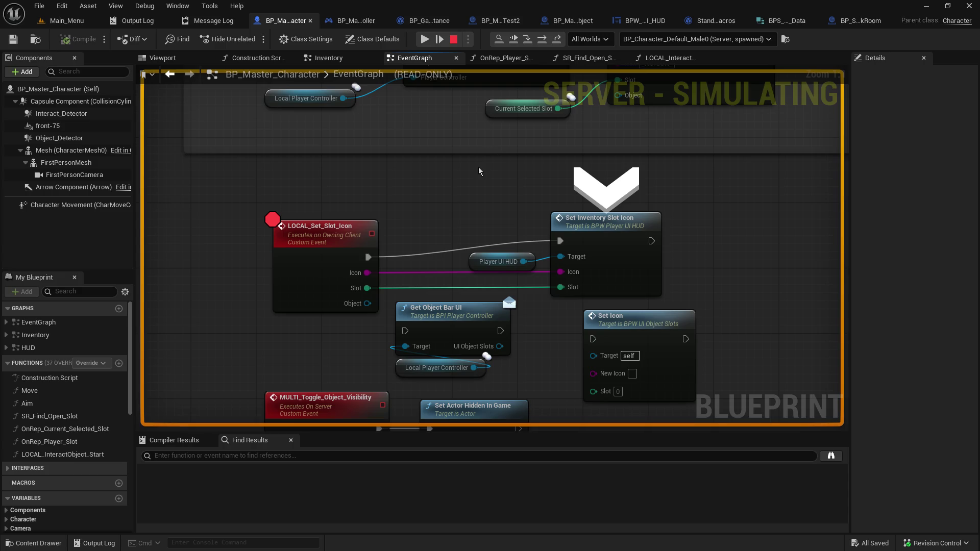
pyautogui.moveTo(562, 272)
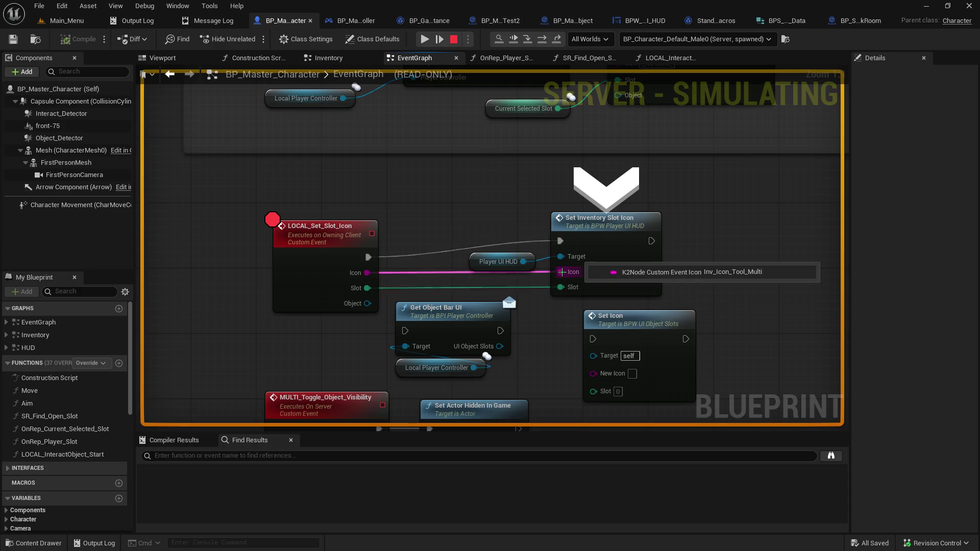
pyautogui.click(630, 226)
pyautogui.moveTo(528, 259)
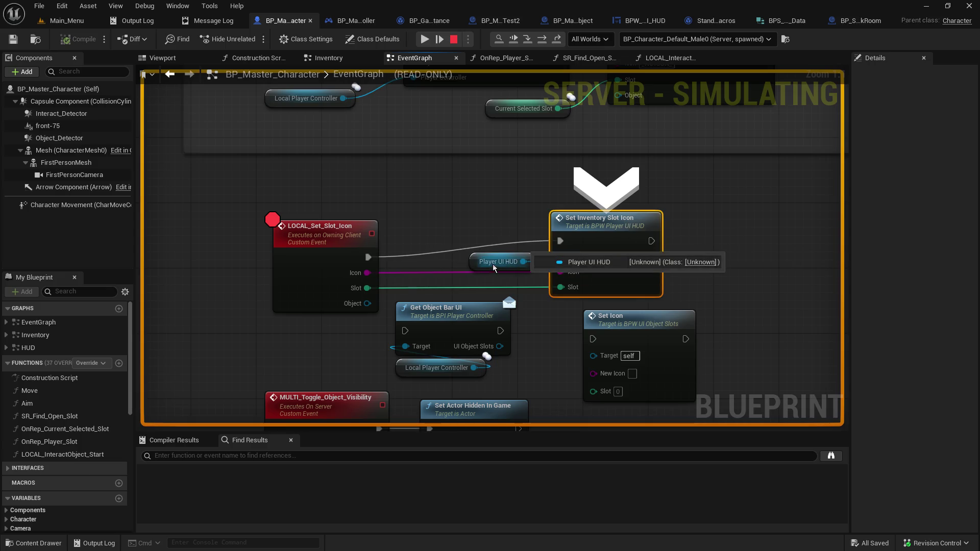
# - Step the debugger once, stop Play-In-Editor, and return to BP_Master_Character
pyautogui.click(528, 39)
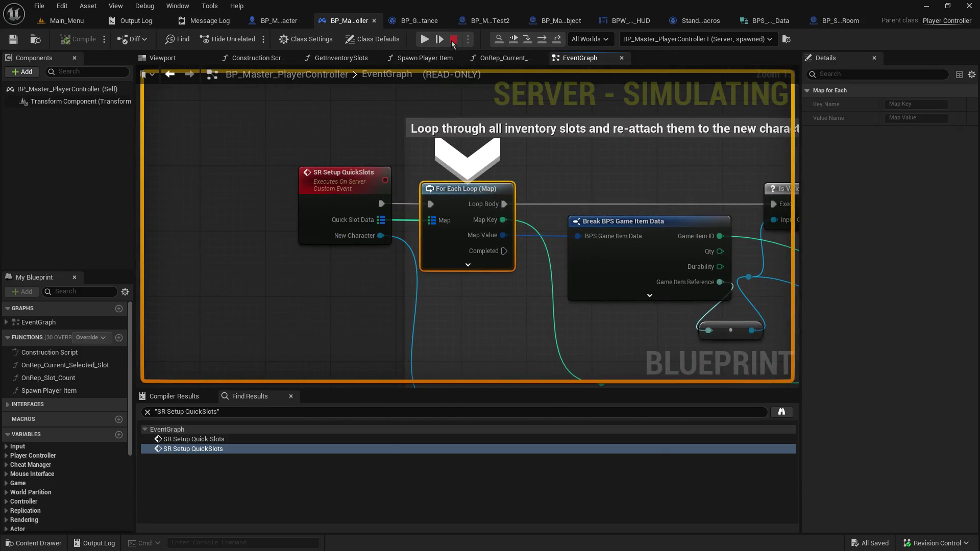
pyautogui.click(453, 39)
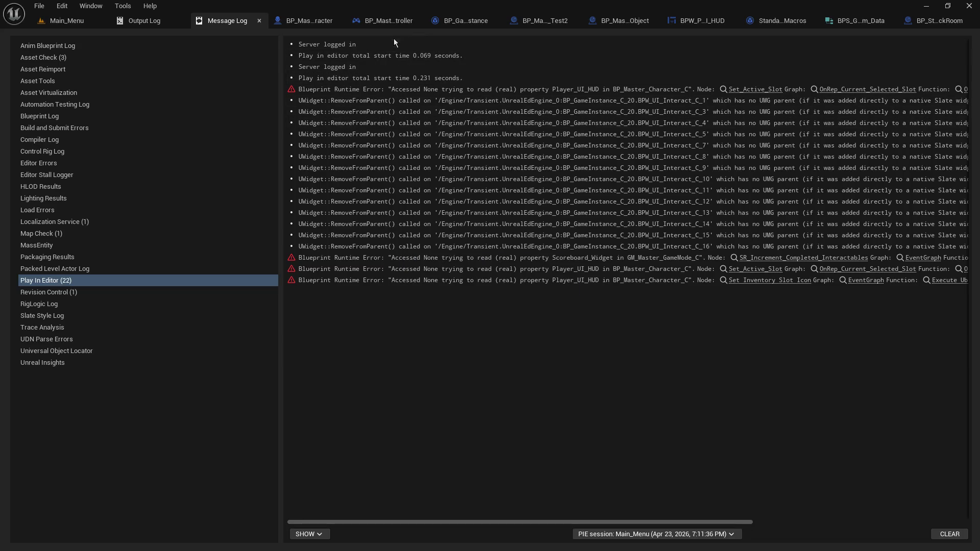
pyautogui.click(320, 22)
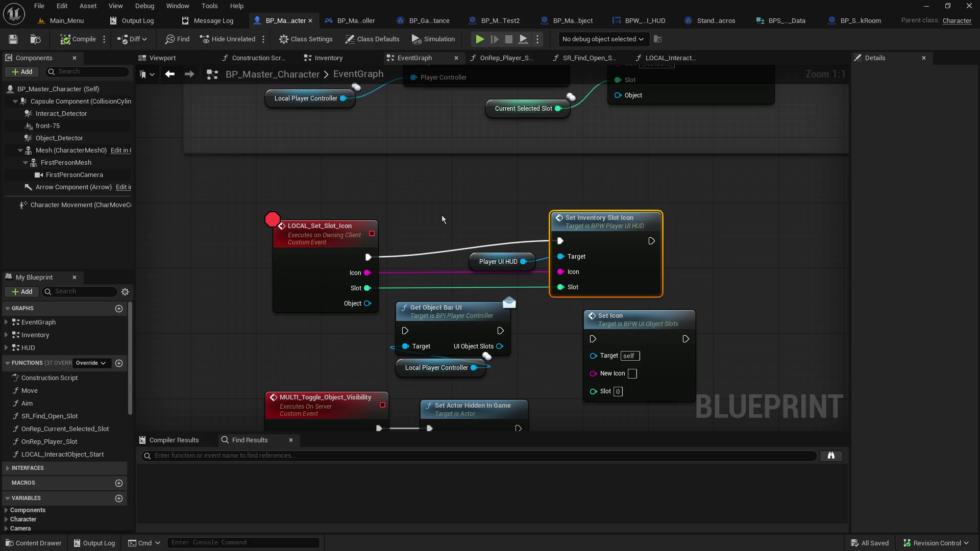
# - Bypass Cast To BP_GameInstance by wiring SET's exec output directly into LOCAL Possessed
pyautogui.scroll(-5, 434, 233)
pyautogui.moveTo(361, 186); pyautogui.dragTo(392, 192)
pyautogui.scroll(6, 612, 200)
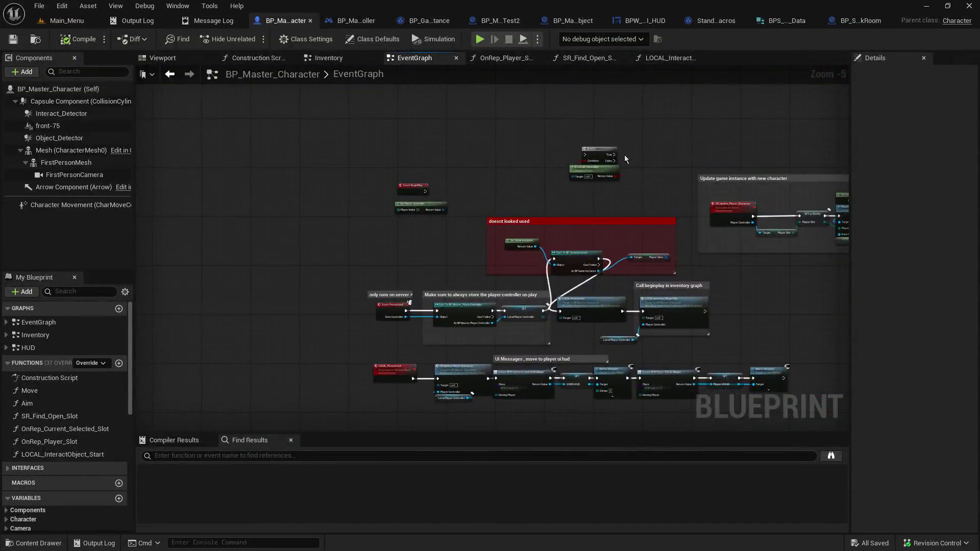
pyautogui.moveTo(613, 200); pyautogui.dragTo(600, 160)
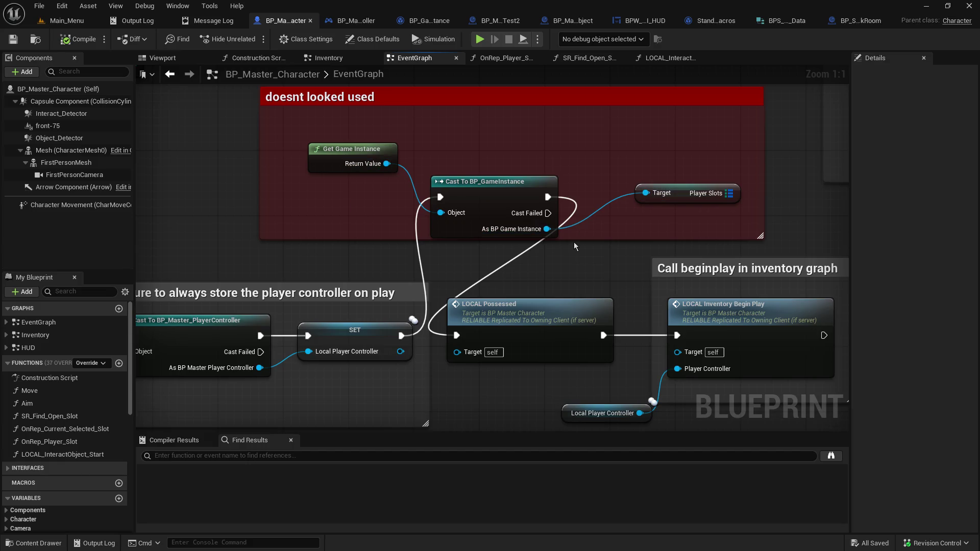
pyautogui.keyDown('alt'); pyautogui.click(401, 335); pyautogui.keyUp('alt')
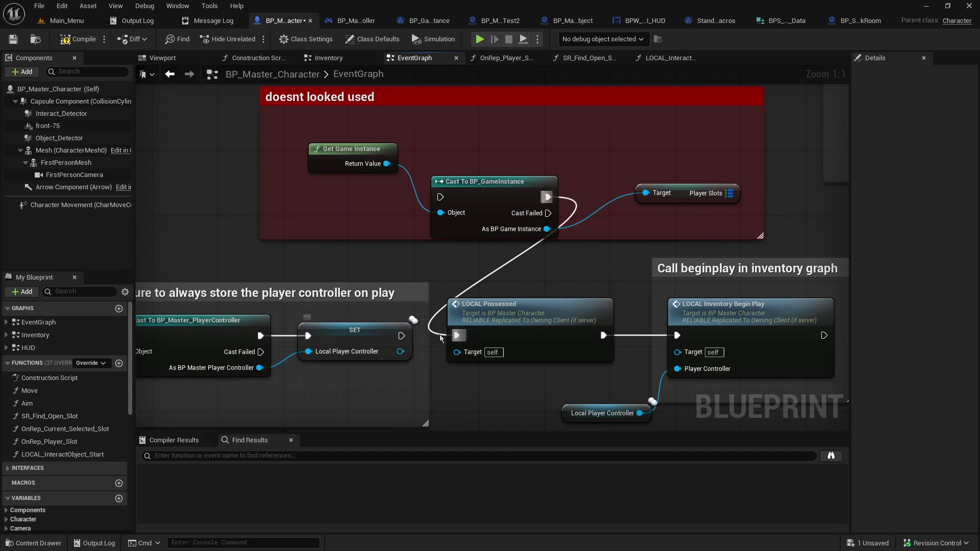
pyautogui.keyDown('alt'); pyautogui.click(456, 335); pyautogui.keyUp('alt')
pyautogui.moveTo(401, 335); pyautogui.dragTo(456, 336)
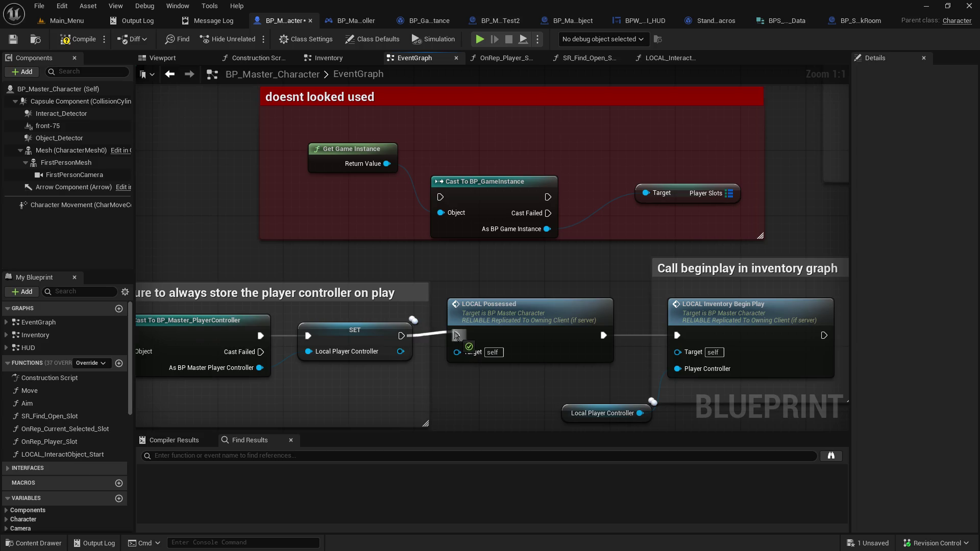
# - Save and compile BP_Master_Character, then review the Event Possessed and LOCAL_Possessed widget chain
pyautogui.click(13, 39)
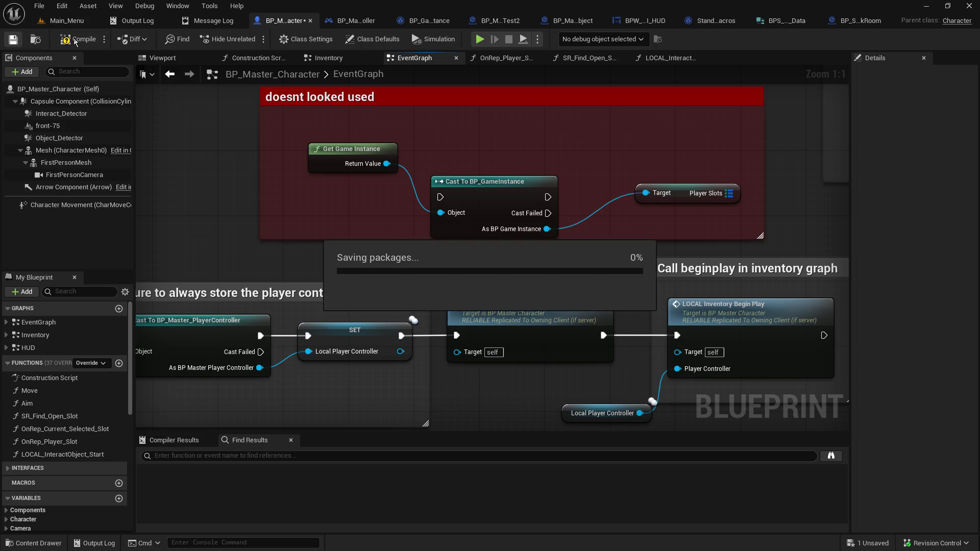
pyautogui.click(92, 45)
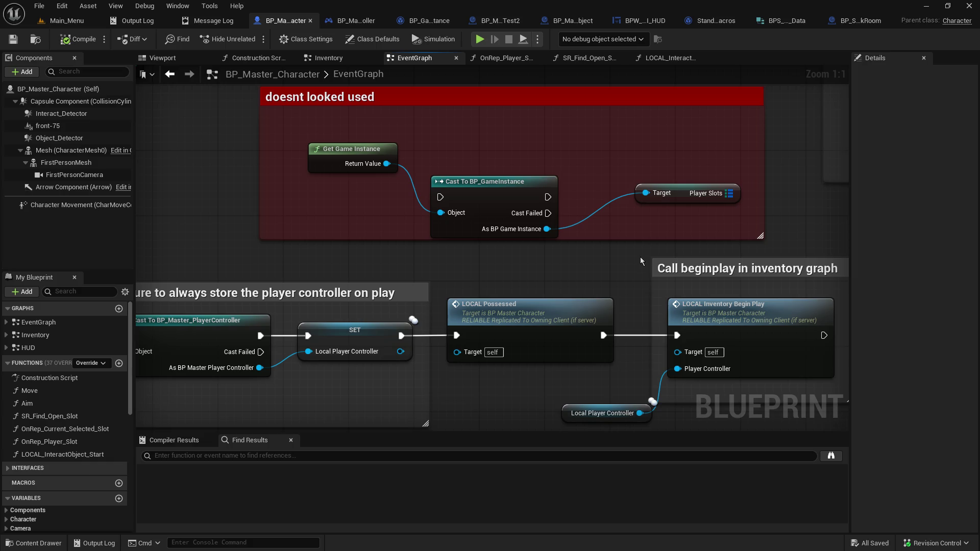
pyautogui.moveTo(510, 268)
pyautogui.mouseDown()
pyautogui.moveTo(817, 237)
pyautogui.moveTo(638, 182)
pyautogui.moveTo(616, 0)
pyautogui.mouseUp()
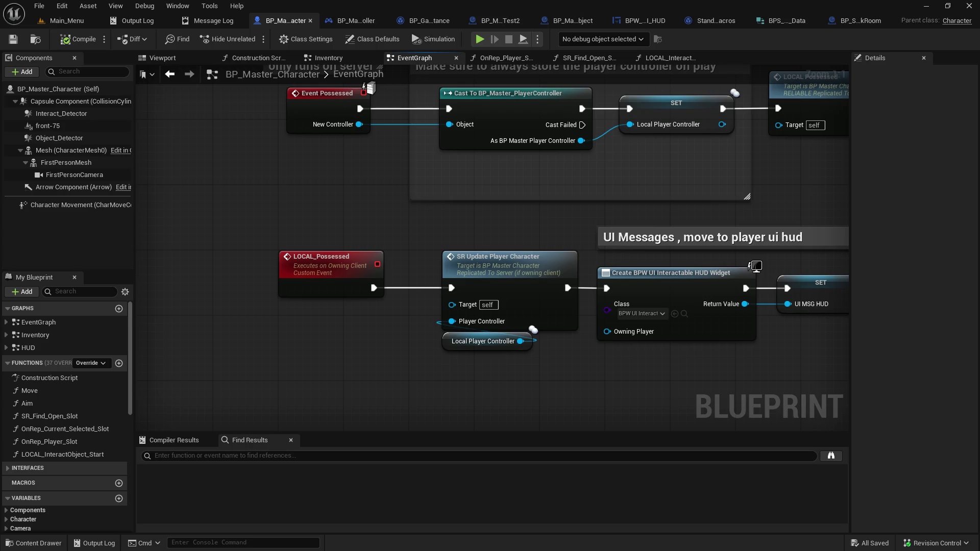
pyautogui.moveTo(616, 153); pyautogui.dragTo(507, 242)
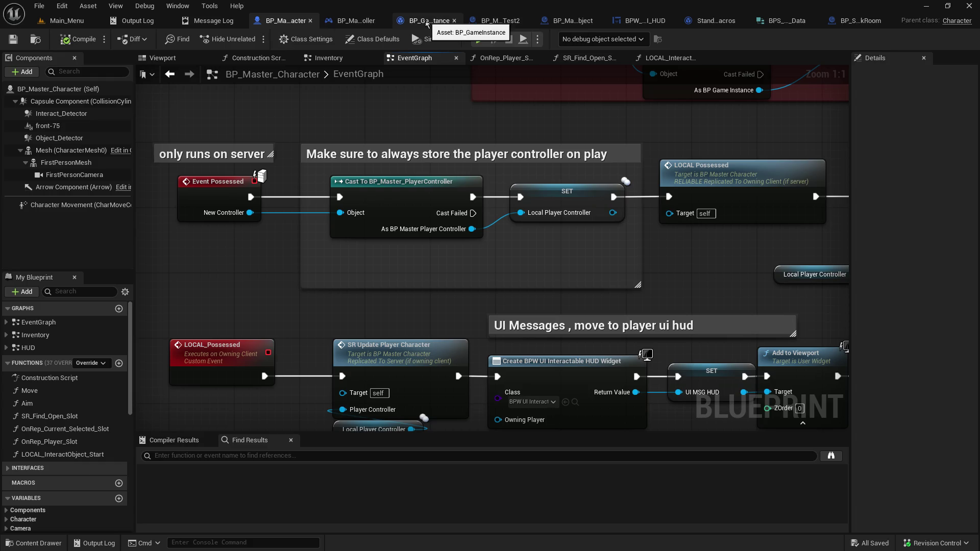
pyautogui.click(510, 21)
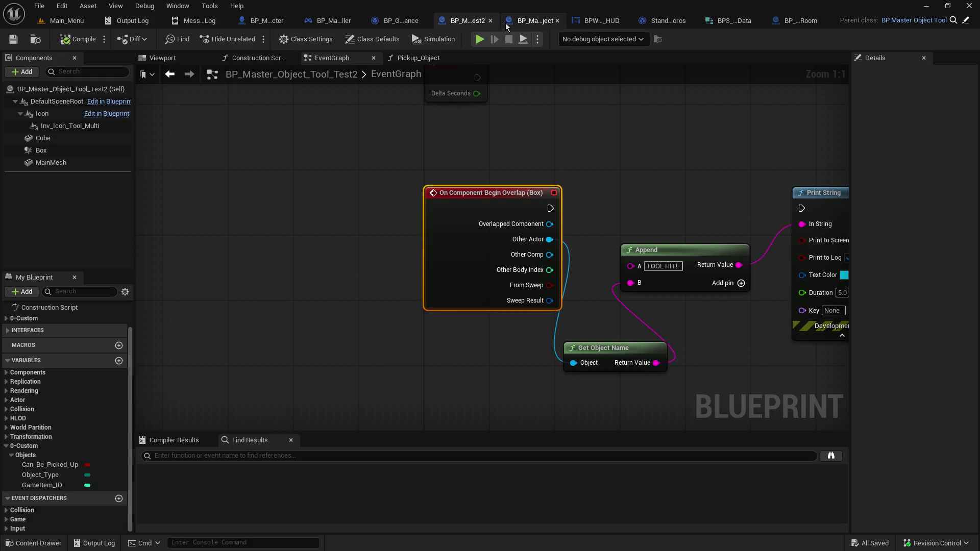
# - Close the Tool_Test2, BP_Master_Object, BPS_GameItem_Data and AirlockRoom tabs, leaving BP_Master_PlayerController active
pyautogui.click(490, 21)
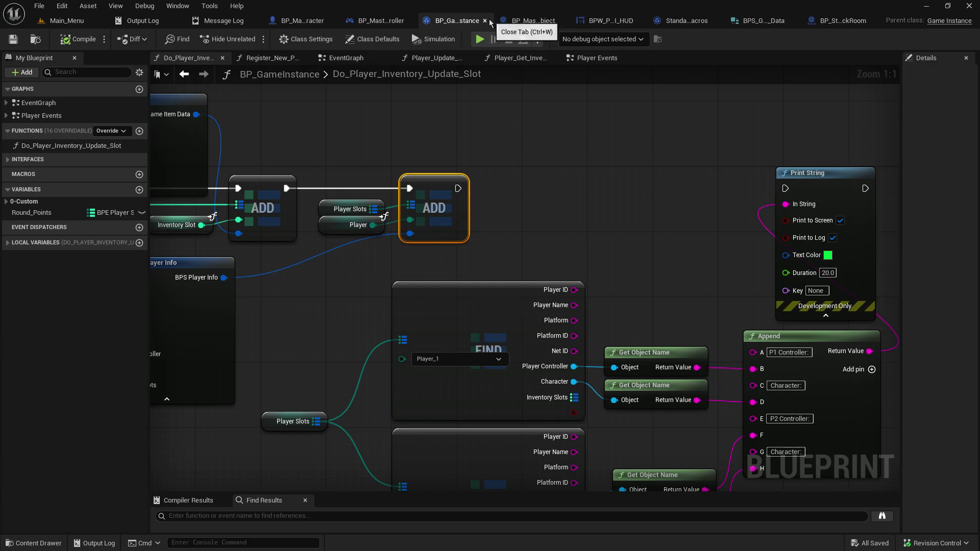
pyautogui.click(551, 23)
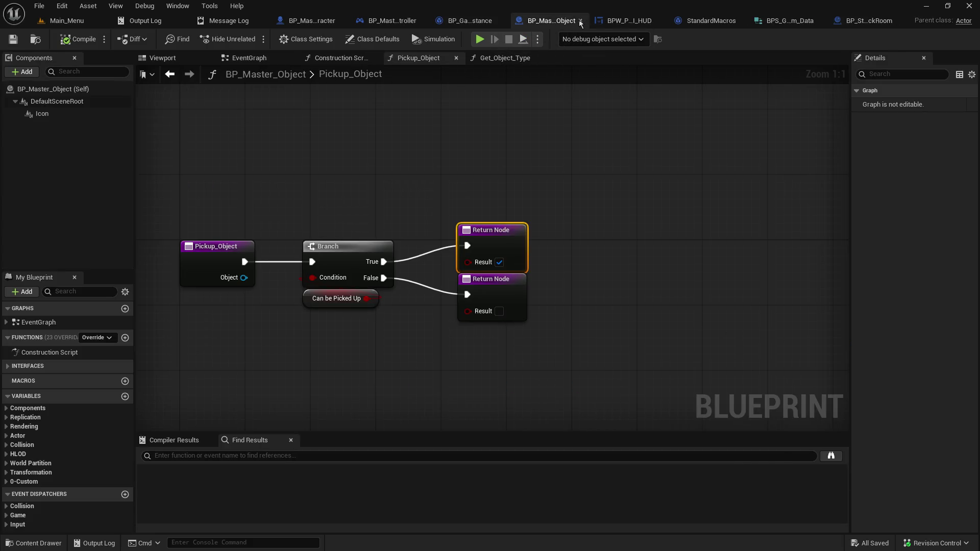
pyautogui.click(580, 21)
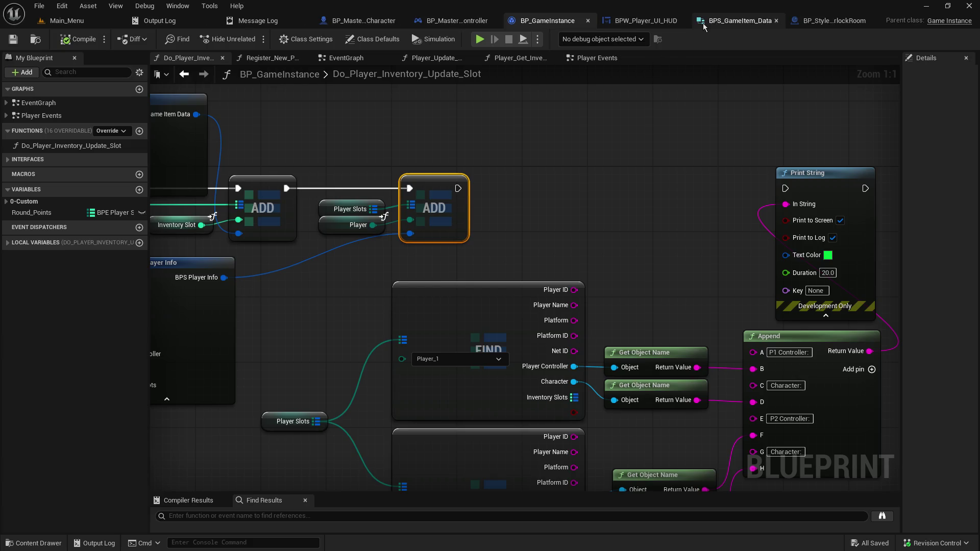
pyautogui.click(776, 21)
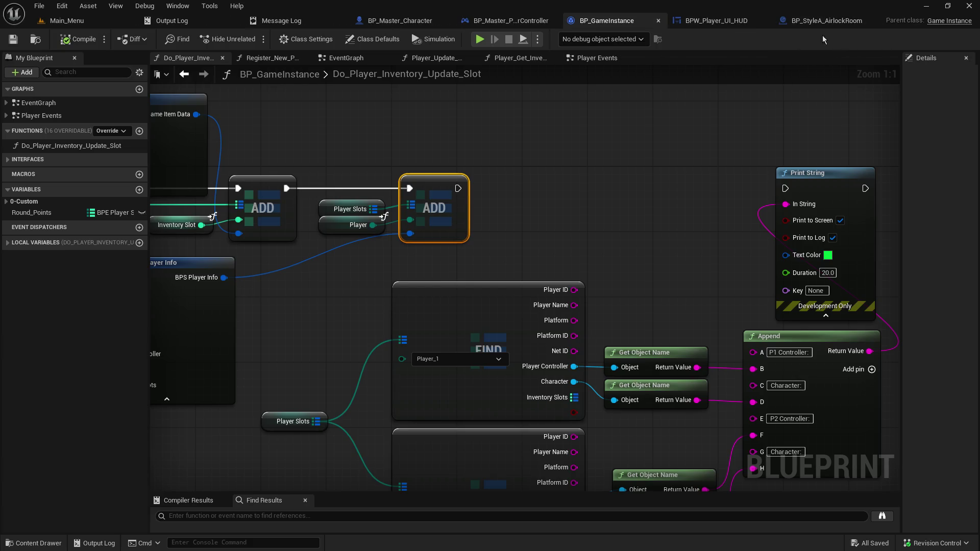
pyautogui.click(870, 21)
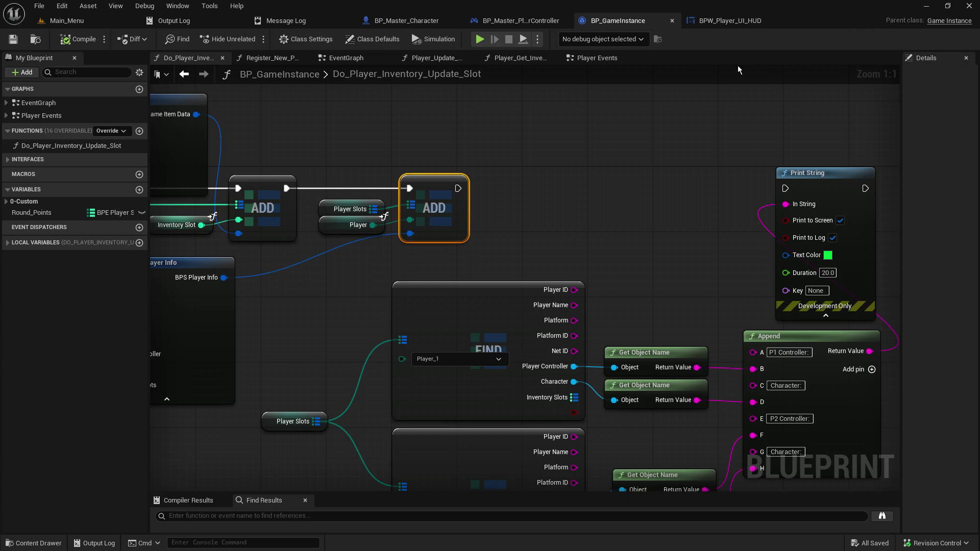
pyautogui.click(540, 21)
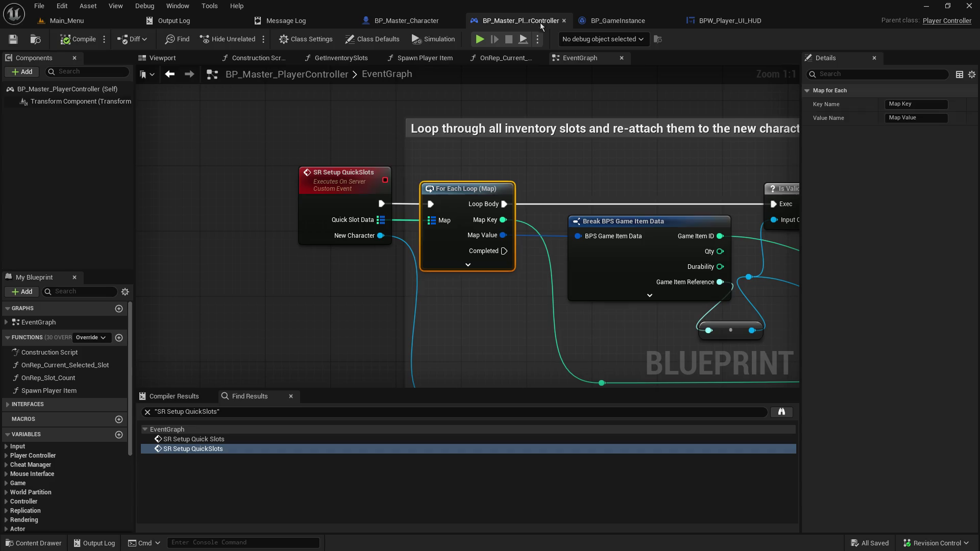
# - Pan the player controller graph past Add Mapping Context and touch controls to the SR Load Character calls
pyautogui.scroll(-12, 379, 295)
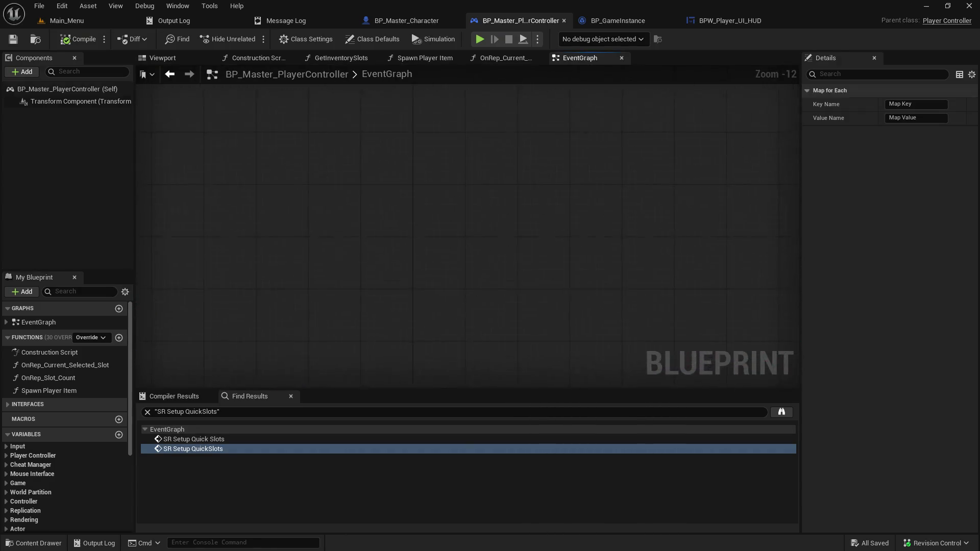
pyautogui.scroll(6, 497, 132)
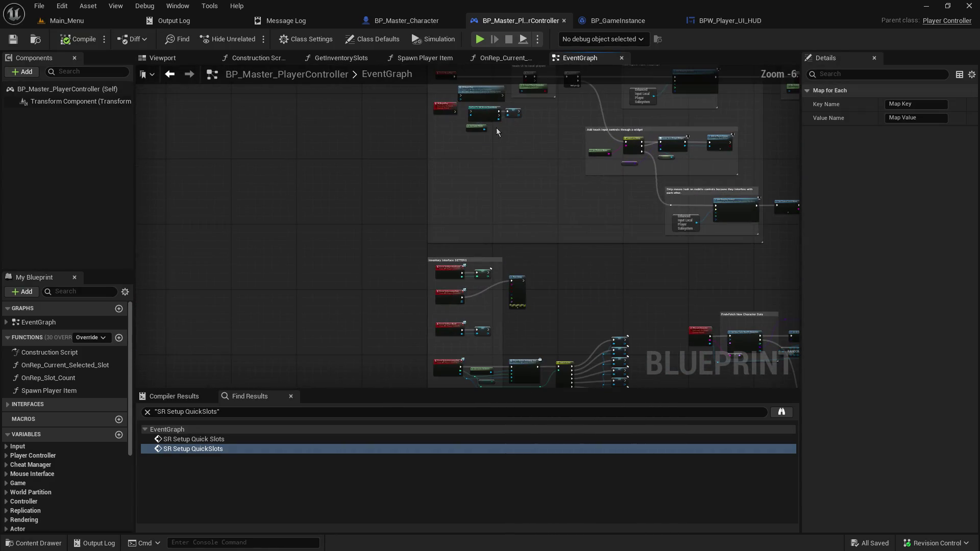
pyautogui.scroll(5, 568, 142)
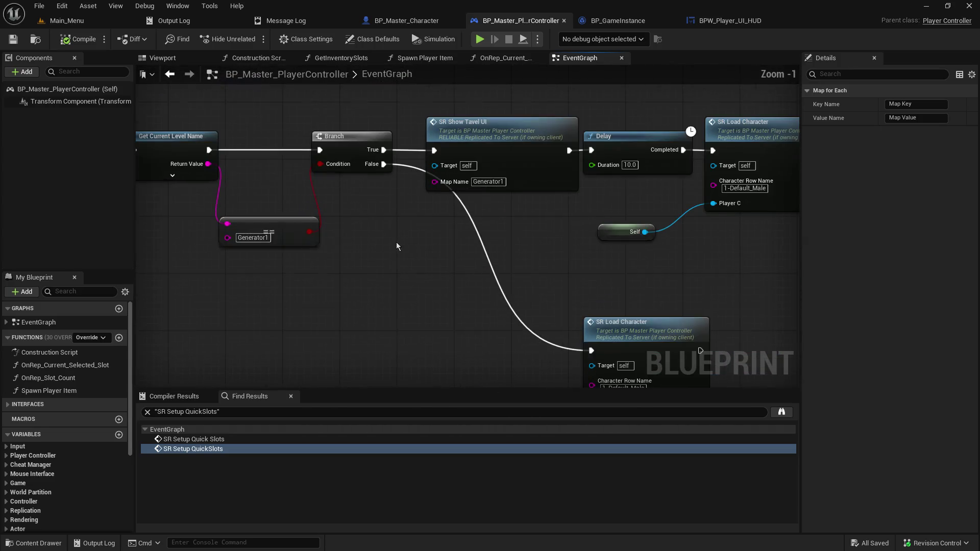
pyautogui.moveTo(395, 238)
pyautogui.mouseDown()
pyautogui.moveTo(459, 153)
pyautogui.moveTo(439, 316)
pyautogui.moveTo(62, 466)
pyautogui.moveTo(465, 443)
pyautogui.mouseUp()
pyautogui.moveTo(387, 316)
pyautogui.mouseDown()
pyautogui.moveTo(510, 388)
pyautogui.moveTo(459, 129)
pyautogui.mouseUp()
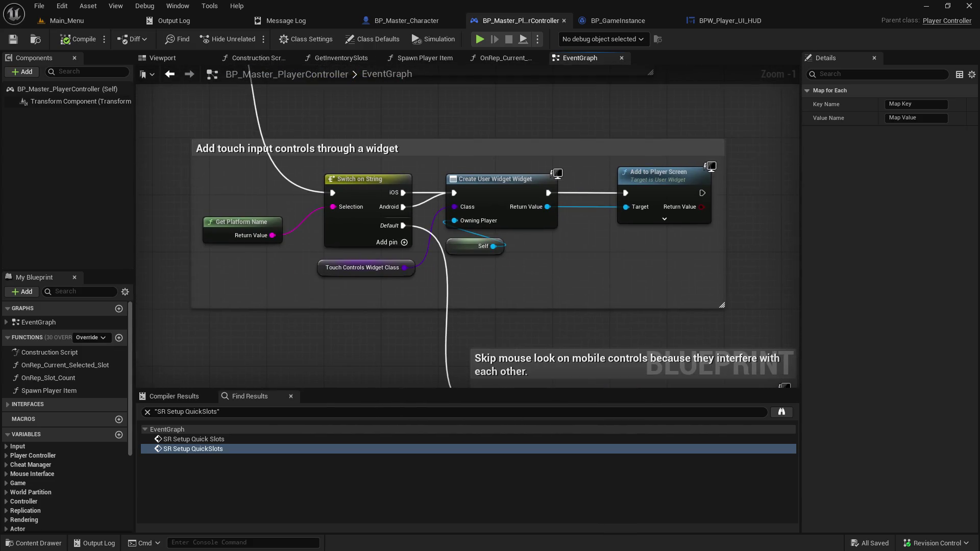
pyautogui.moveTo(475, 358); pyautogui.dragTo(439, 102)
pyautogui.moveTo(786, 243); pyautogui.dragTo(482, 215)
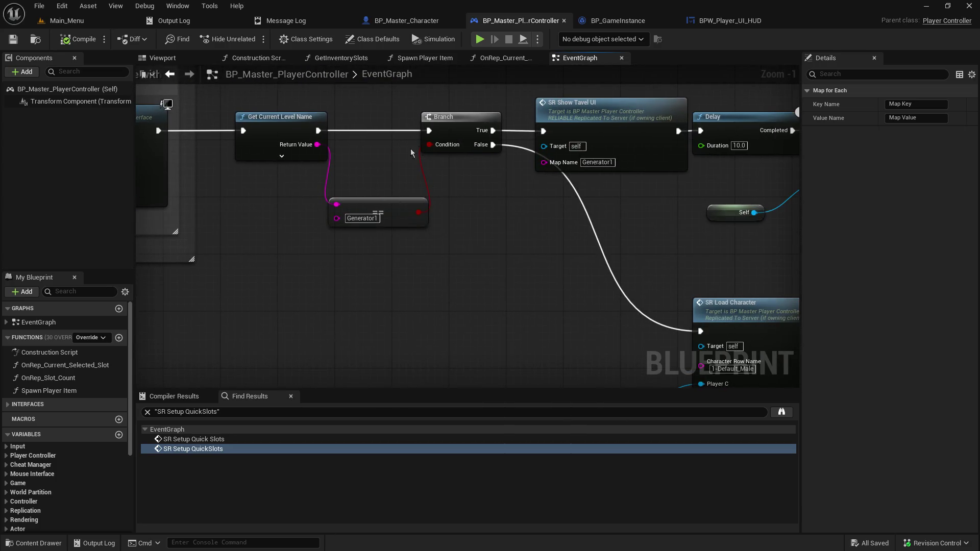
pyautogui.moveTo(760, 103); pyautogui.dragTo(400, 89)
# - Jump to the SR_Load_Character event definition and frame its SpawnActor spawning chain
pyautogui.click(404, 299)
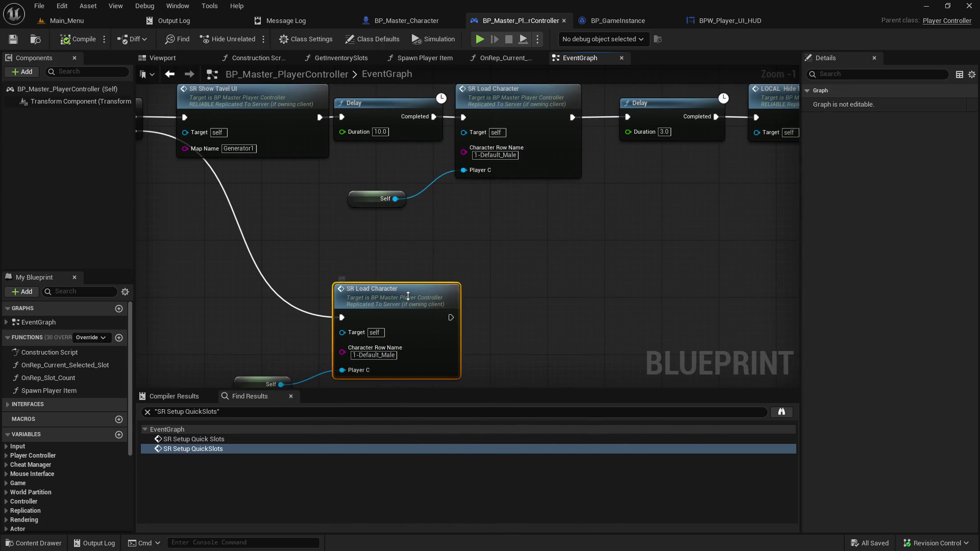
pyautogui.doubleClick(404, 299)
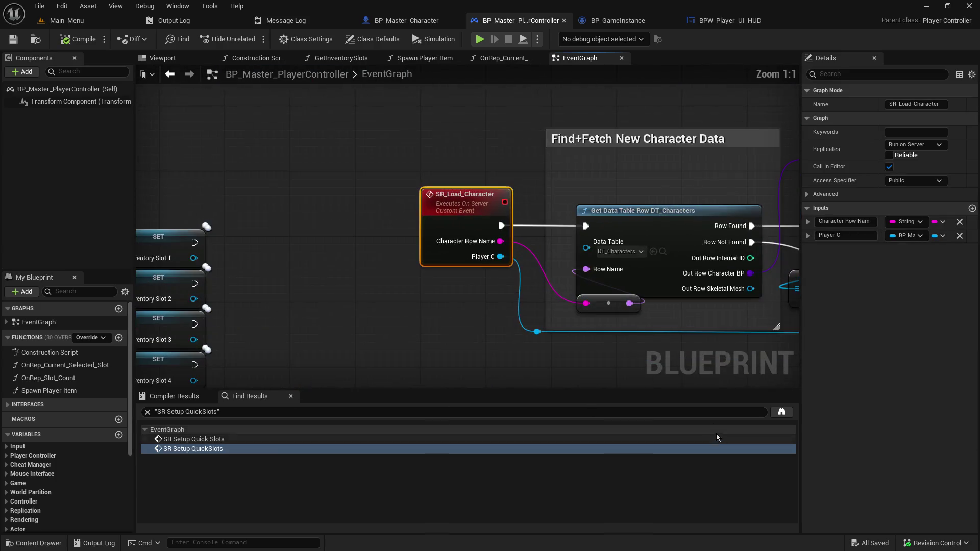
pyautogui.moveTo(561, 306)
pyautogui.mouseDown()
pyautogui.moveTo(358, 235)
pyautogui.moveTo(265, 219)
pyautogui.moveTo(153, 327)
pyautogui.moveTo(153, 275)
pyautogui.mouseUp()
pyautogui.moveTo(459, 306)
pyautogui.mouseDown()
pyautogui.moveTo(268, 274)
pyautogui.moveTo(147, 150)
pyautogui.moveTo(518, 227)
pyautogui.mouseUp()
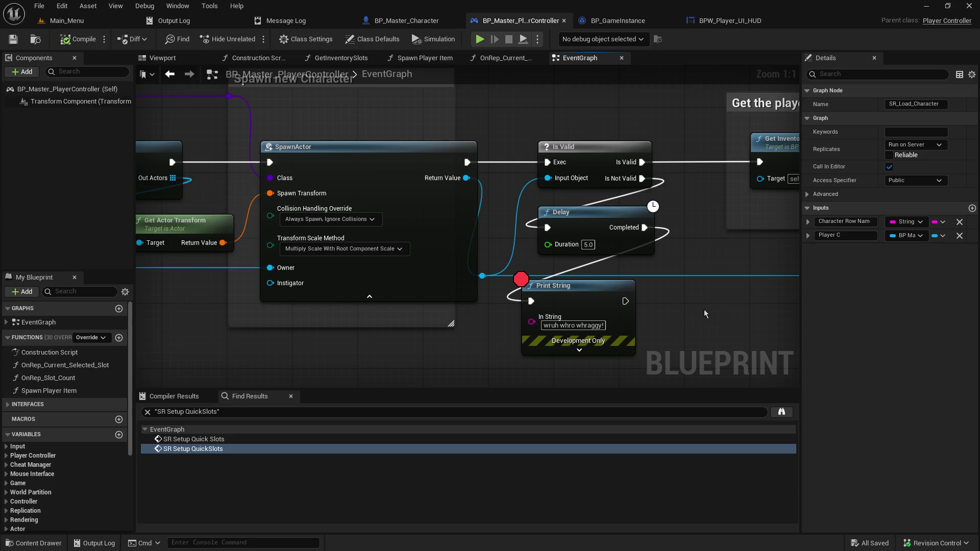
pyautogui.moveTo(240, 166)
pyautogui.mouseDown()
pyautogui.moveTo(798, 160)
pyautogui.moveTo(721, 168)
pyautogui.mouseUp()
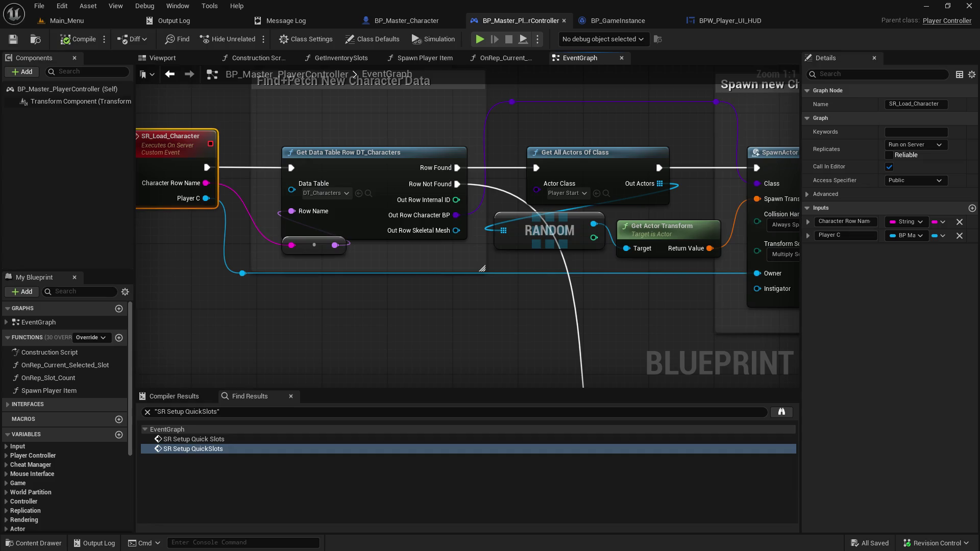
# - Make SR_Load_Character Reliable with Call In Editor off, then inspect UpdateInventorySlot's settings
pyautogui.click(890, 156)
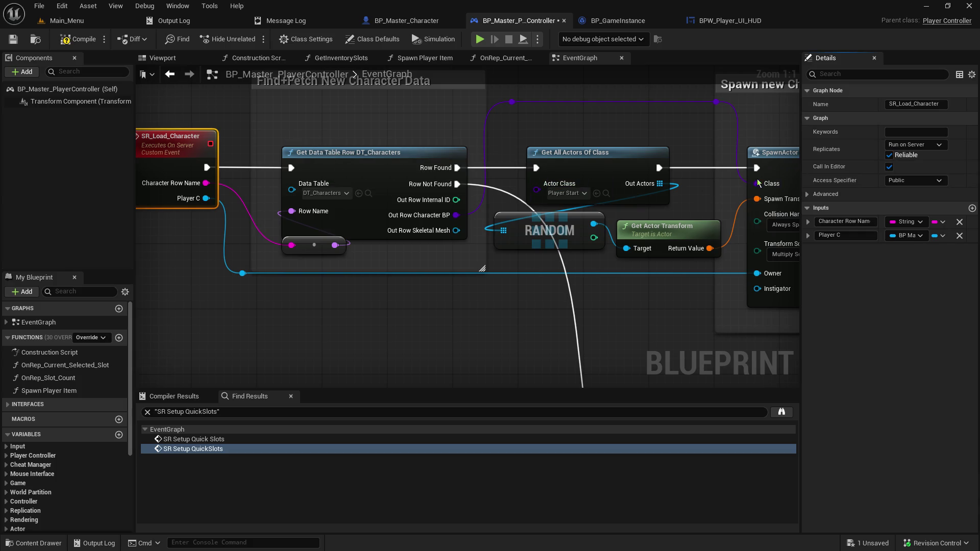
pyautogui.click(889, 167)
pyautogui.moveTo(272, 111)
pyautogui.mouseDown()
pyautogui.moveTo(686, 280)
pyautogui.moveTo(347, 261)
pyautogui.mouseUp()
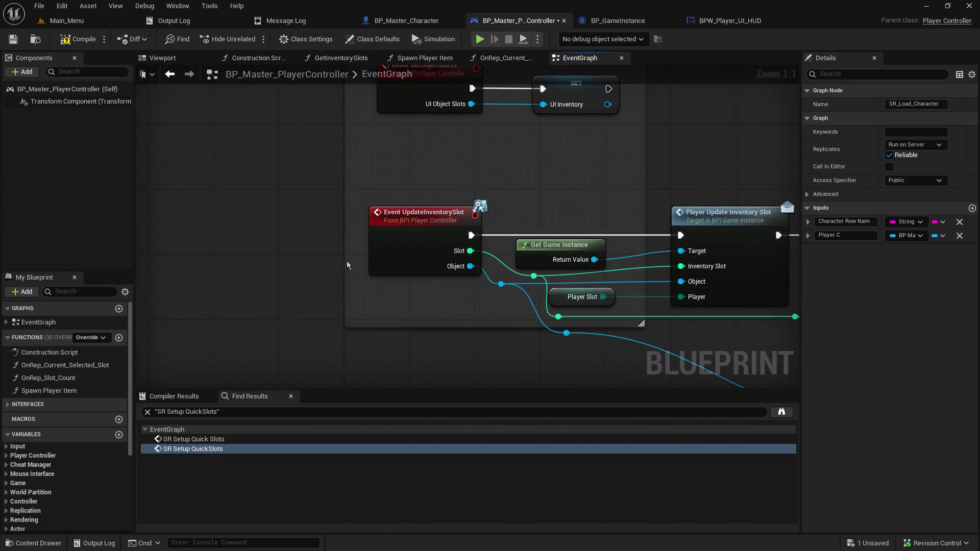
pyautogui.click(413, 250)
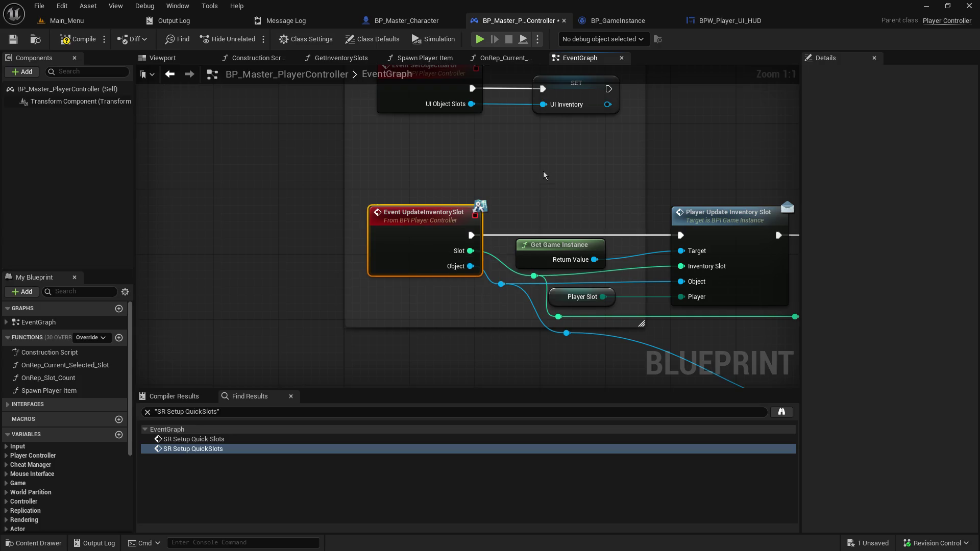
# - Check replication on SR_Hide_Tavel_UI, LOCAL_Show_Tavel_UI and SR_Change_Character, then save the player controller
pyautogui.moveTo(544, 175); pyautogui.dragTo(536, 349)
pyautogui.moveTo(536, 204)
pyautogui.mouseDown()
pyautogui.moveTo(536, 341)
pyautogui.moveTo(535, 327)
pyautogui.mouseUp()
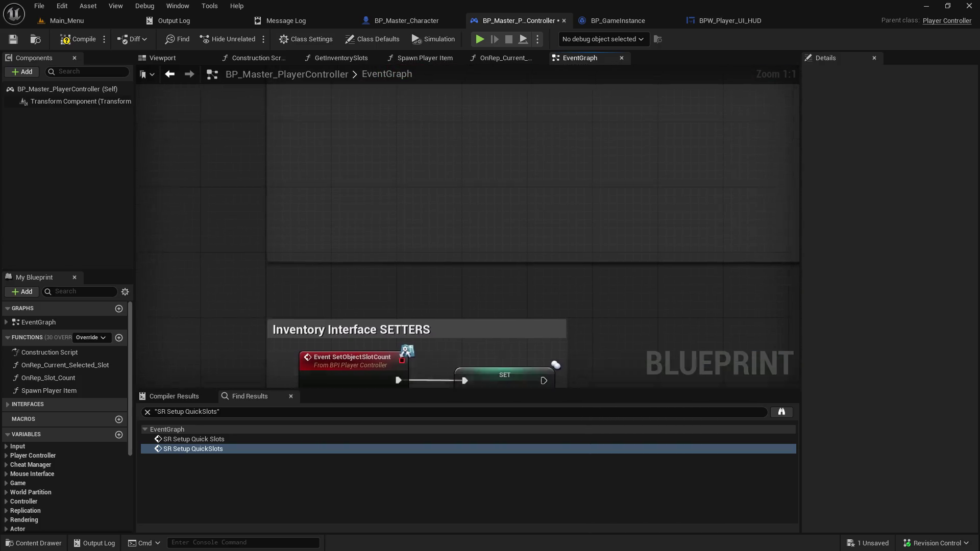
pyautogui.moveTo(433, 128); pyautogui.dragTo(433, 357)
pyautogui.scroll(-6, 431, 127)
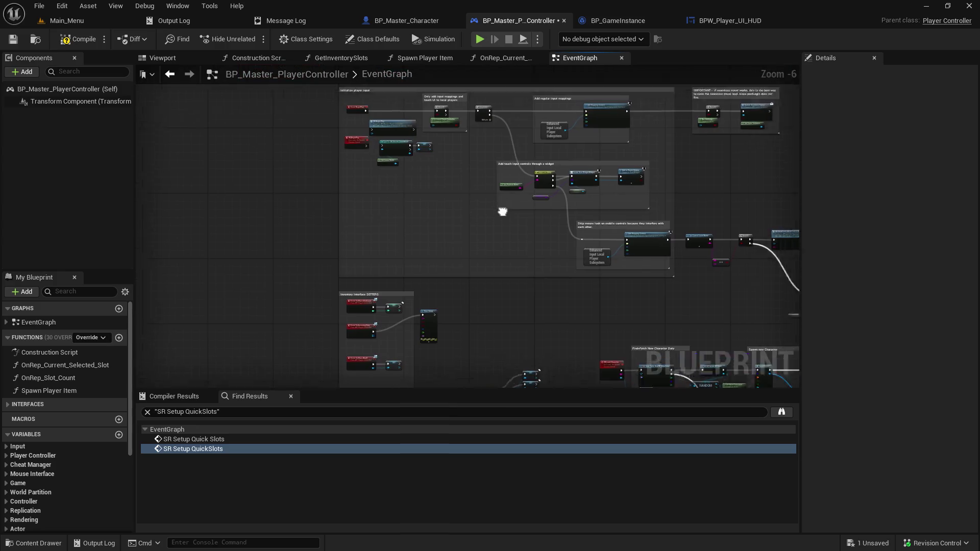
pyautogui.scroll(7, 418, 287)
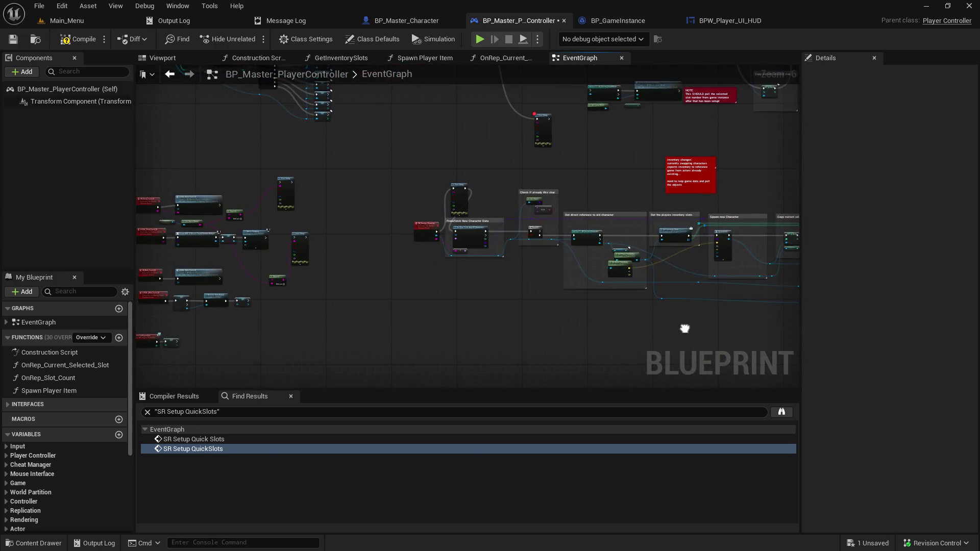
pyautogui.moveTo(382, 240); pyautogui.dragTo(348, 388)
pyautogui.click(331, 319)
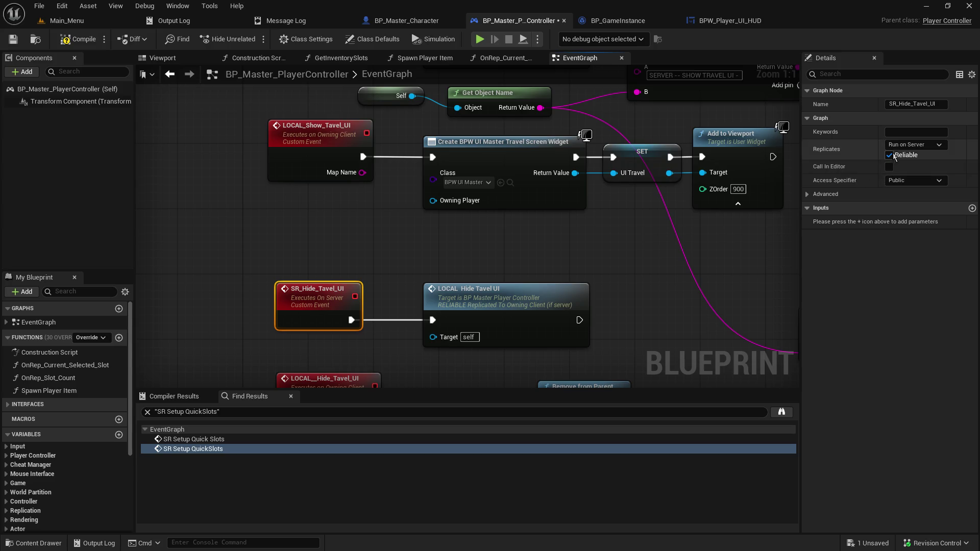
pyautogui.click(320, 139)
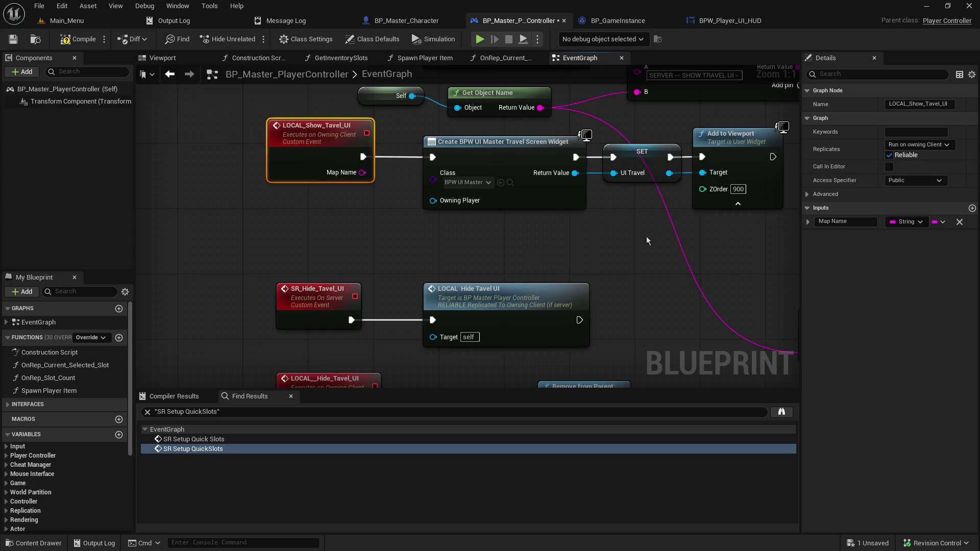
pyautogui.click(601, 146)
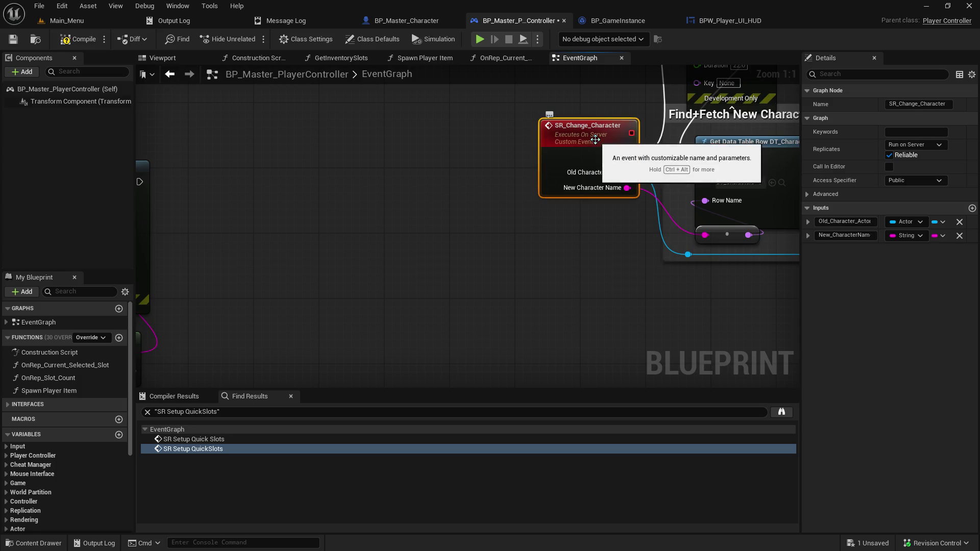
pyautogui.click(13, 39)
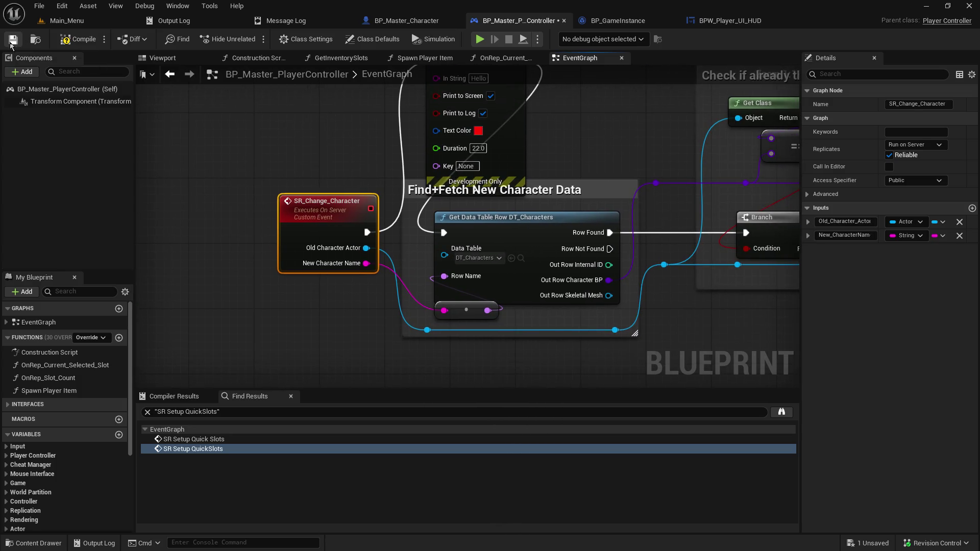
pyautogui.click(77, 40)
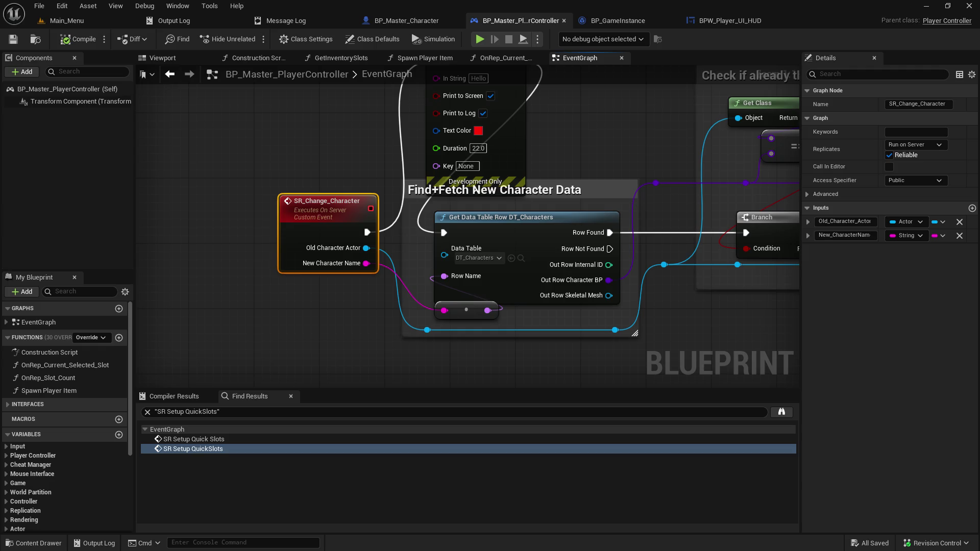
pyautogui.moveTo(632, 304)
pyautogui.mouseDown()
pyautogui.moveTo(276, 321)
pyautogui.moveTo(91, 302)
pyautogui.moveTo(87, 309)
pyautogui.mouseUp()
pyautogui.moveTo(611, 179)
pyautogui.mouseDown()
pyautogui.moveTo(403, 191)
pyautogui.moveTo(135, 123)
pyautogui.mouseUp()
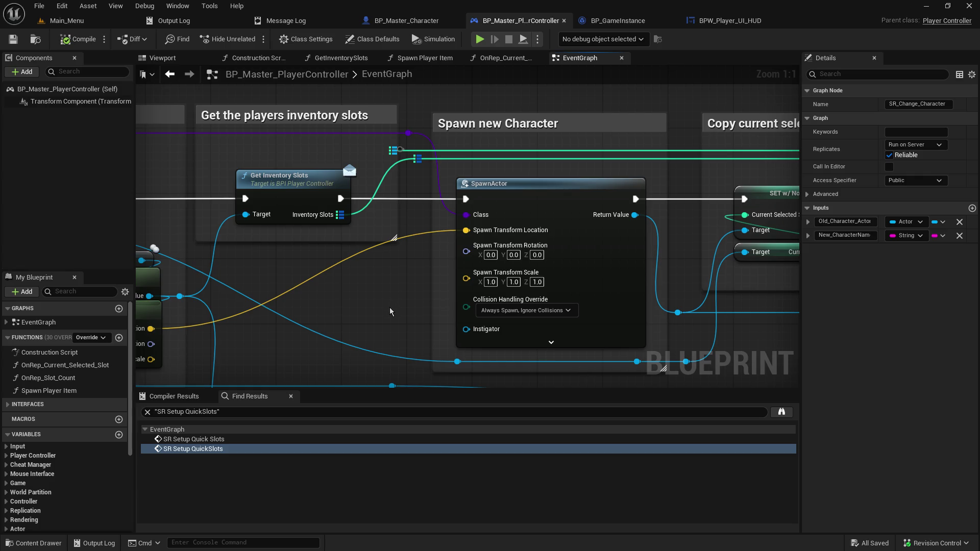
pyautogui.moveTo(390, 311)
pyautogui.mouseDown()
pyautogui.moveTo(192, 208)
pyautogui.moveTo(135, 260)
pyautogui.mouseUp()
pyautogui.moveTo(642, 270)
pyautogui.mouseDown()
pyautogui.moveTo(235, 280)
pyautogui.moveTo(738, 350)
pyautogui.moveTo(738, 432)
pyautogui.moveTo(663, 357)
pyautogui.moveTo(511, 306)
pyautogui.moveTo(666, 306)
pyautogui.mouseUp()
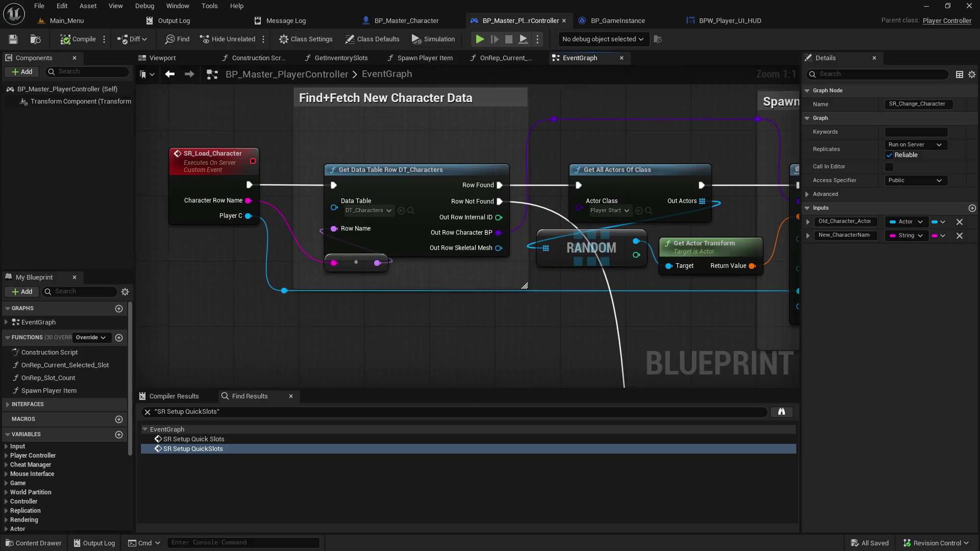
# - Navigate back to the SR_Load_Character section, then switch to the BP_Master_Character blueprint
pyautogui.click(170, 74)
pyautogui.click(170, 74)
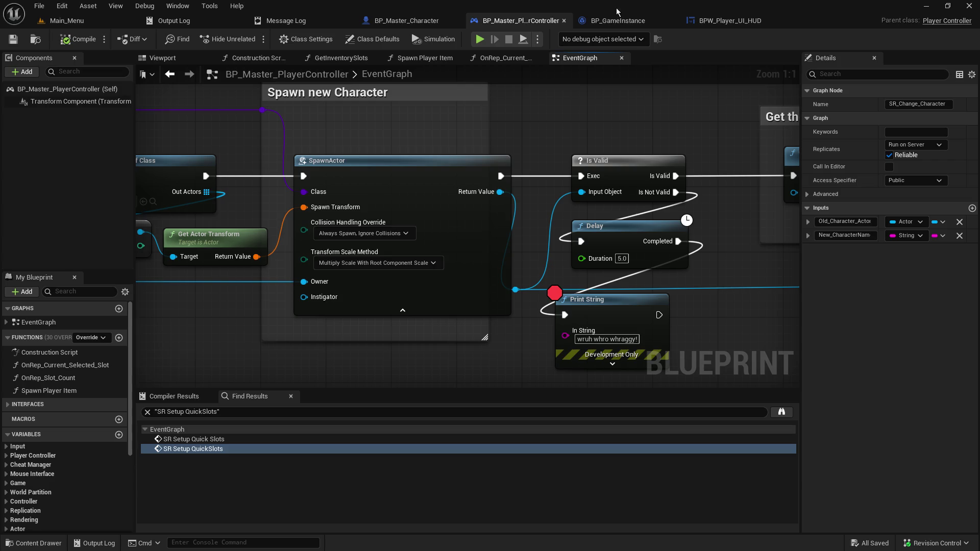
pyautogui.click(430, 21)
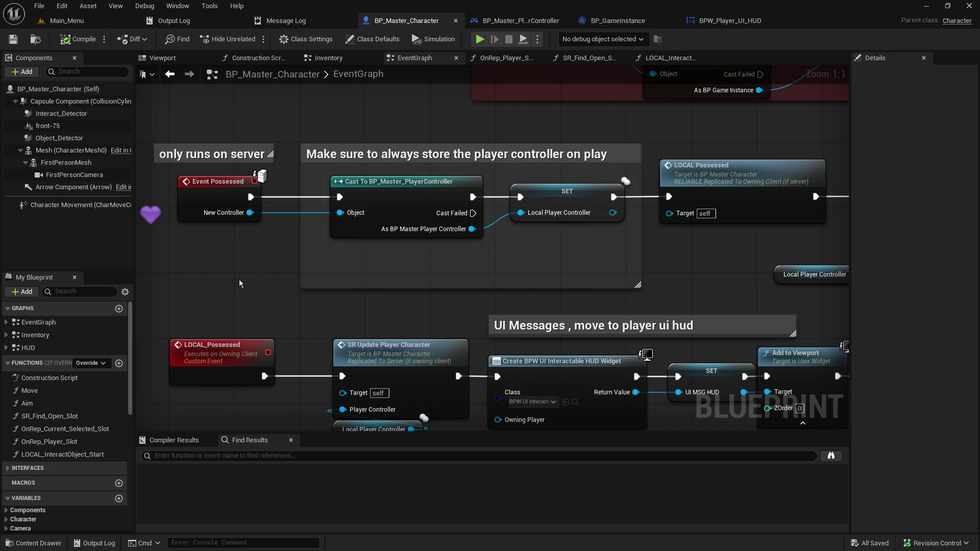
pyautogui.moveTo(209, 221); pyautogui.dragTo(234, 303)
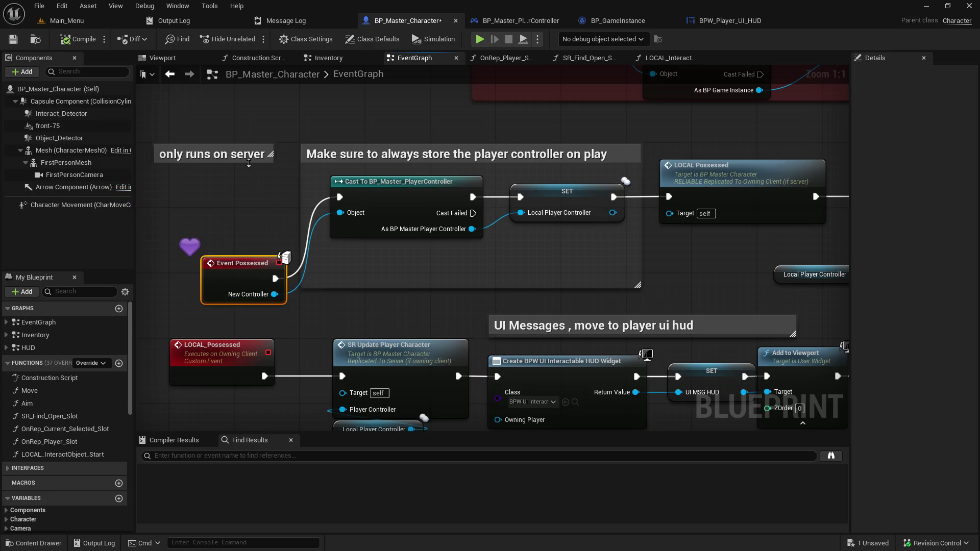
pyautogui.hotkey('ctrl', 'z')
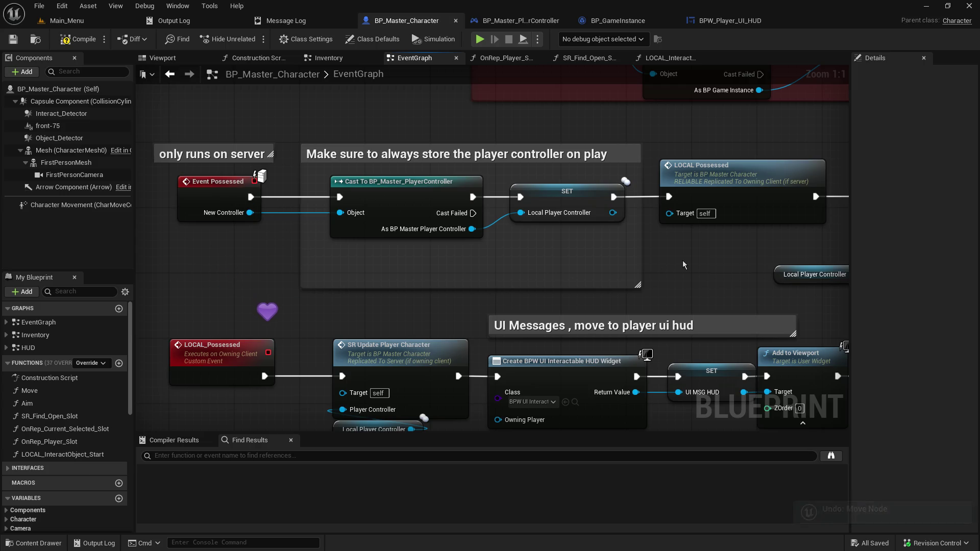
pyautogui.moveTo(682, 260); pyautogui.dragTo(473, 287)
pyautogui.click(477, 200)
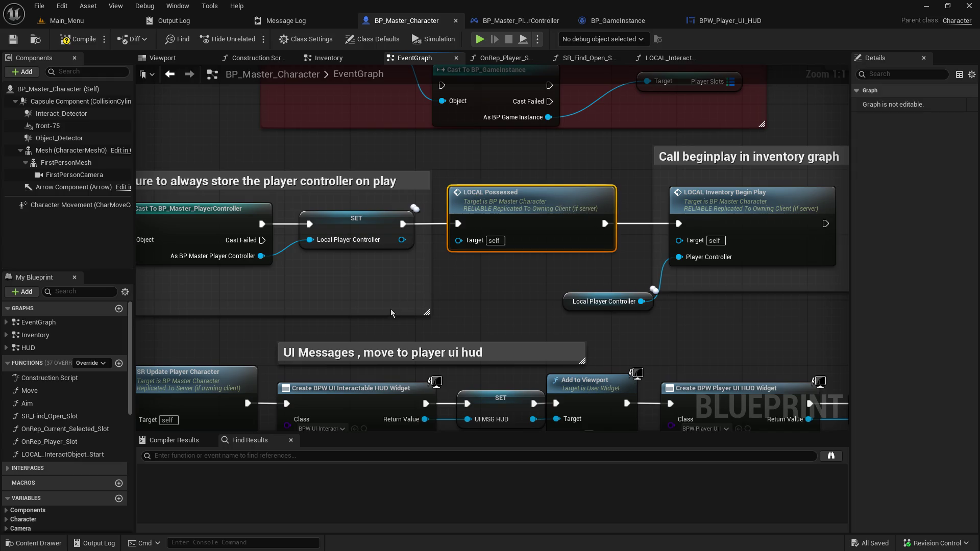
pyautogui.moveTo(251, 337)
pyautogui.mouseDown()
pyautogui.moveTo(495, 224)
pyautogui.moveTo(323, 313)
pyautogui.moveTo(280, 299)
pyautogui.moveTo(136, 295)
pyautogui.mouseUp()
pyautogui.moveTo(560, 295)
pyautogui.mouseDown()
pyautogui.moveTo(503, 240)
pyautogui.moveTo(495, 215)
pyautogui.moveTo(249, 262)
pyautogui.moveTo(619, 186)
pyautogui.mouseUp()
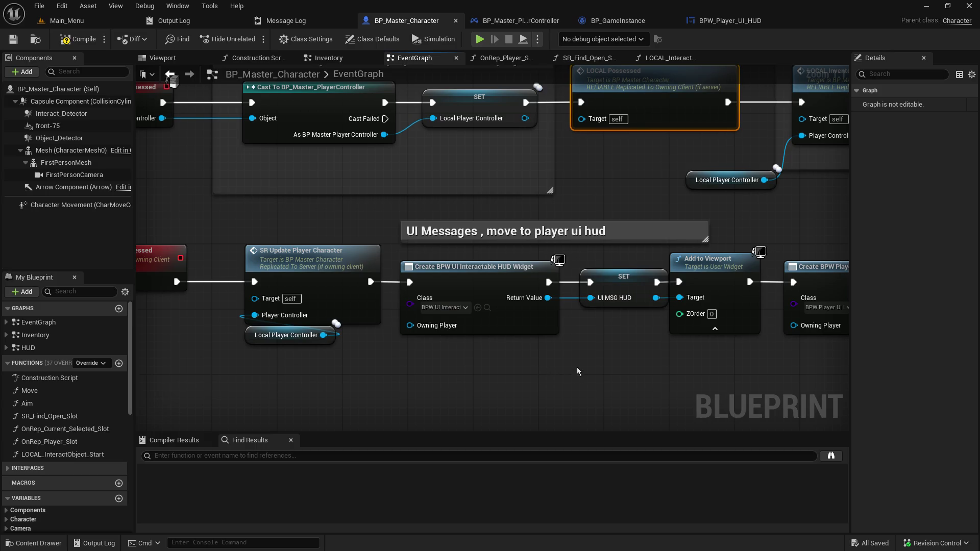
pyautogui.click(510, 313)
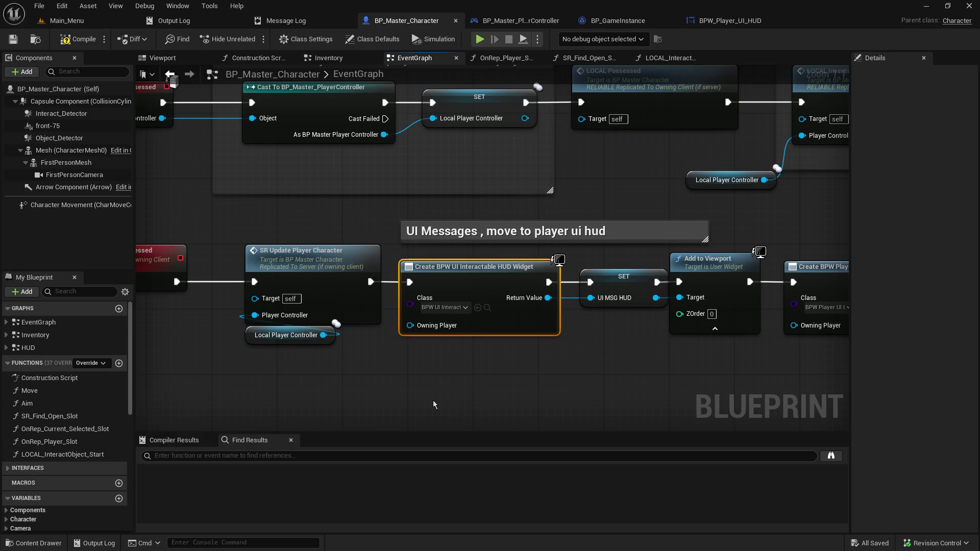
pyautogui.moveTo(227, 374); pyautogui.dragTo(378, 382)
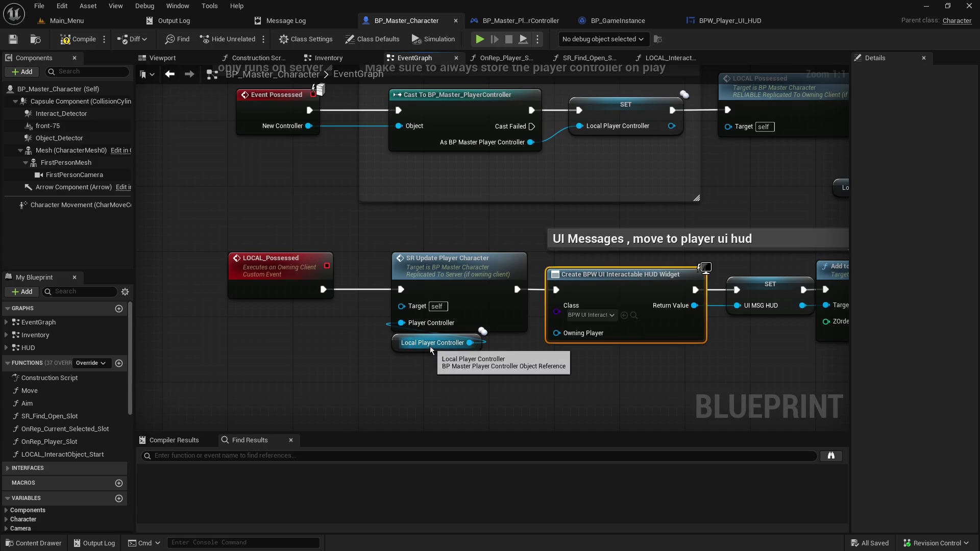
pyautogui.moveTo(430, 346)
pyautogui.mouseDown()
pyautogui.moveTo(499, 378)
pyautogui.moveTo(393, 379)
pyautogui.mouseUp()
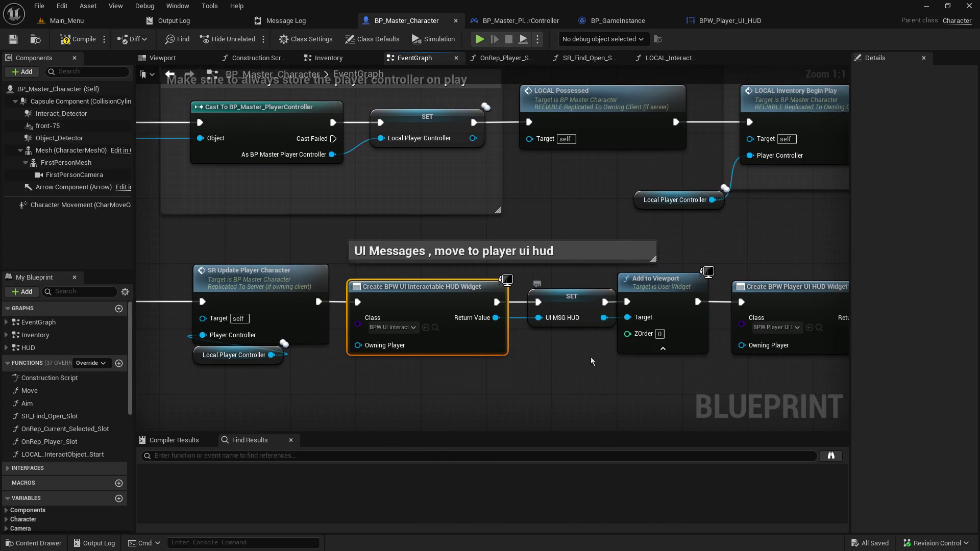
pyautogui.moveTo(702, 374); pyautogui.dragTo(568, 374)
pyautogui.moveTo(768, 347); pyautogui.dragTo(408, 353)
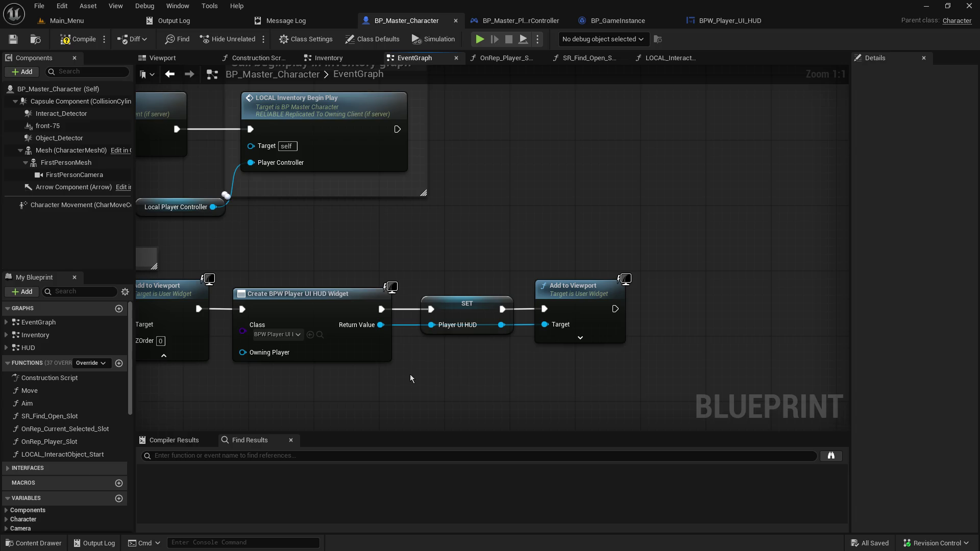
pyautogui.moveTo(415, 346); pyautogui.dragTo(970, 312)
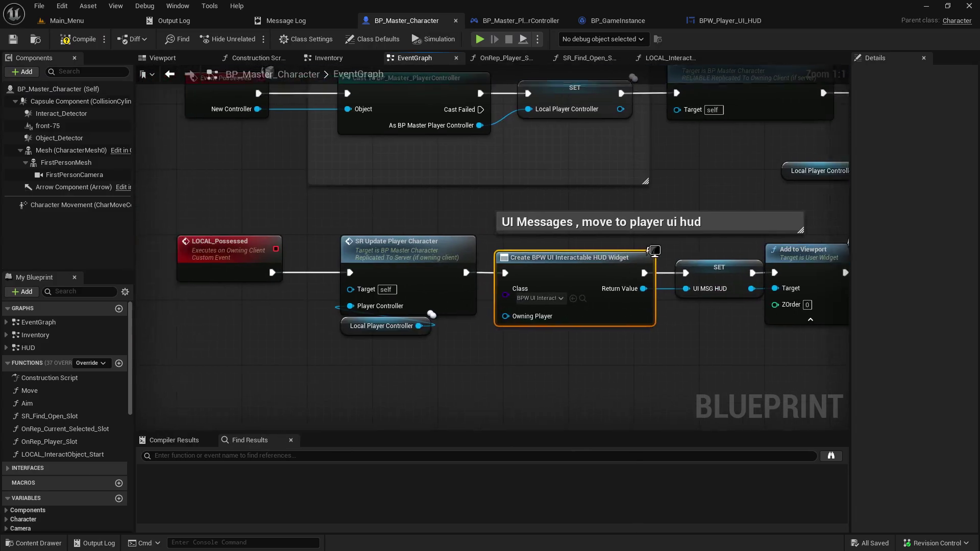
pyautogui.moveTo(240, 263); pyautogui.dragTo(362, 273)
pyautogui.click(363, 275)
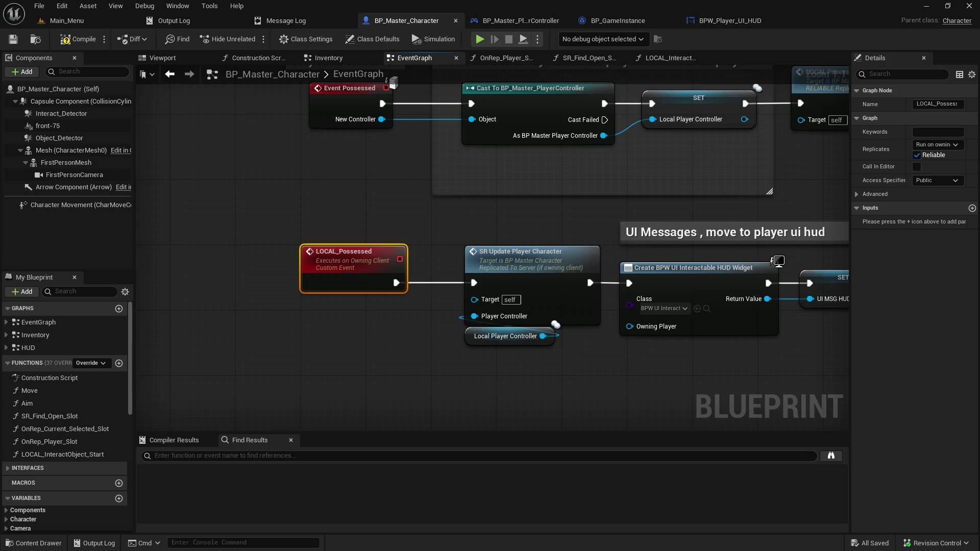
# - Add a NewFunction to BP_Master_Character and then delete it again
pyautogui.click(175, 236)
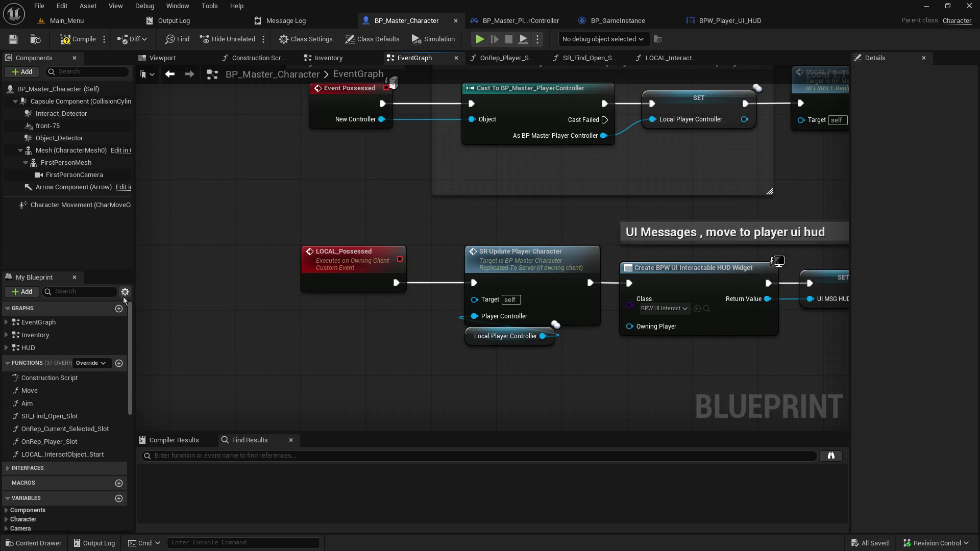
pyautogui.click(119, 363)
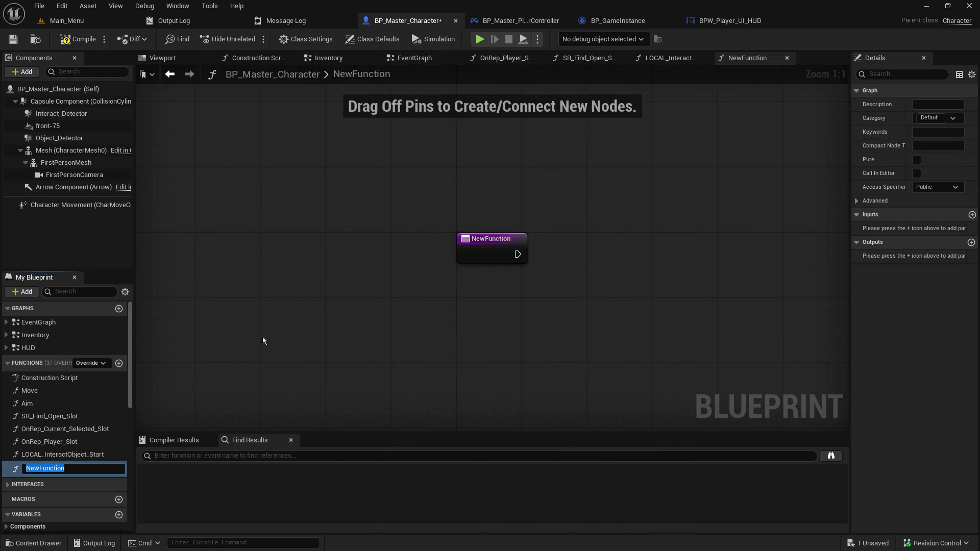
pyautogui.click(30, 467)
pyautogui.rightClick(31, 467)
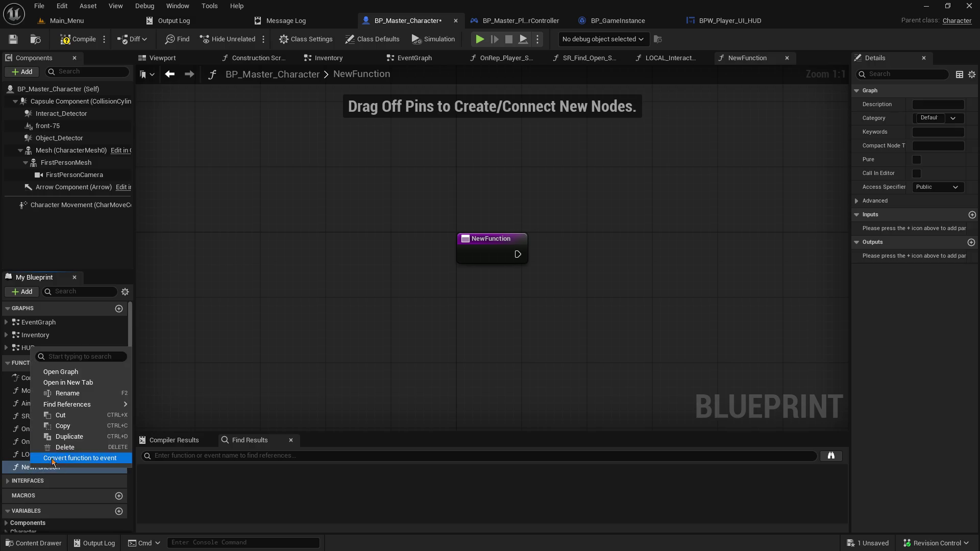
pyautogui.click(65, 447)
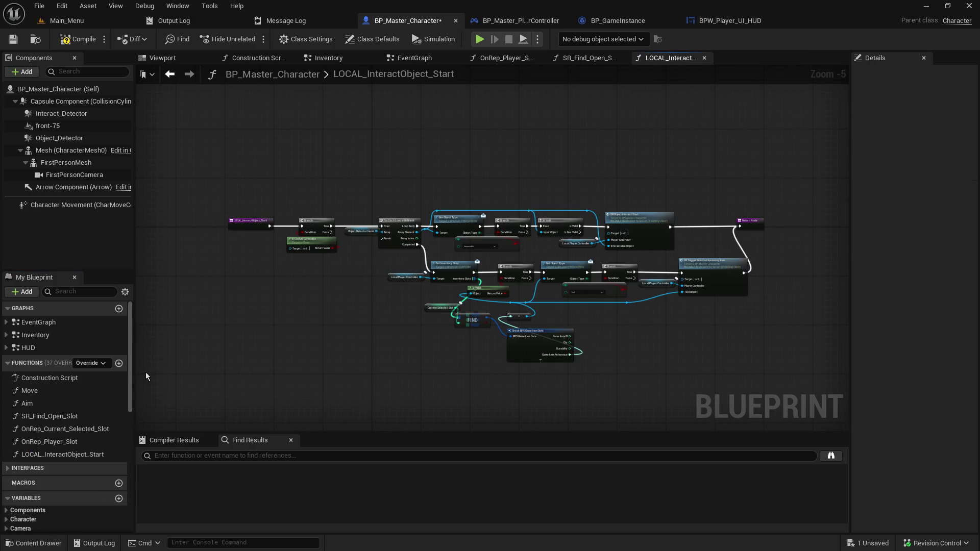
# - Open the Override function list, dismiss it without adding anything, and return to the EventGraph
pyautogui.click(93, 363)
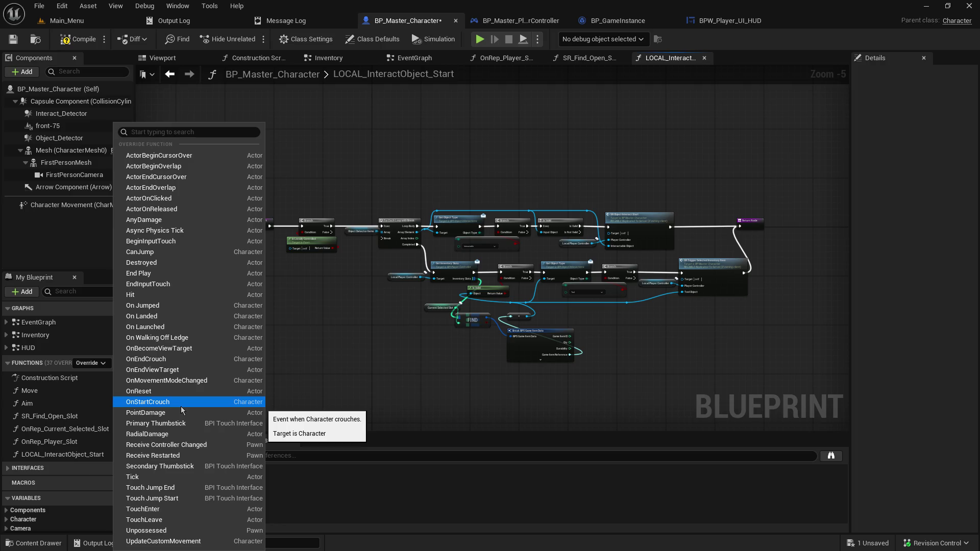
pyautogui.click(436, 162)
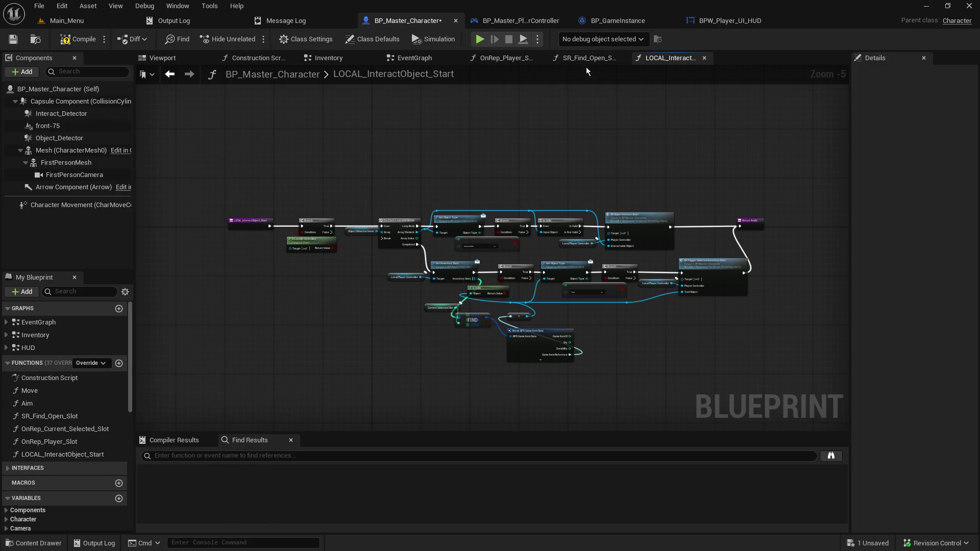
pyautogui.click(419, 61)
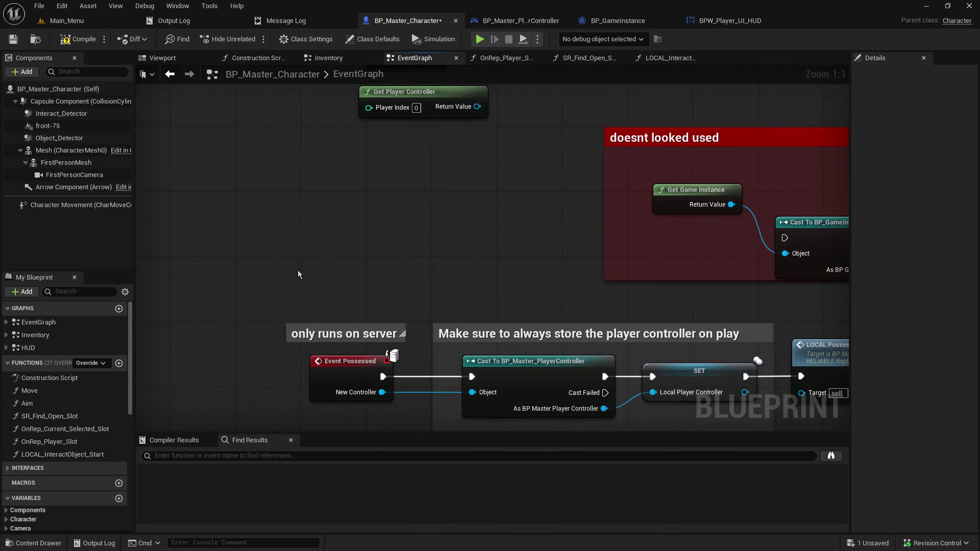
# - Search 'receiv' in the node menu and add Event Receive Controller Changed to the graph
pyautogui.rightClick(275, 221)
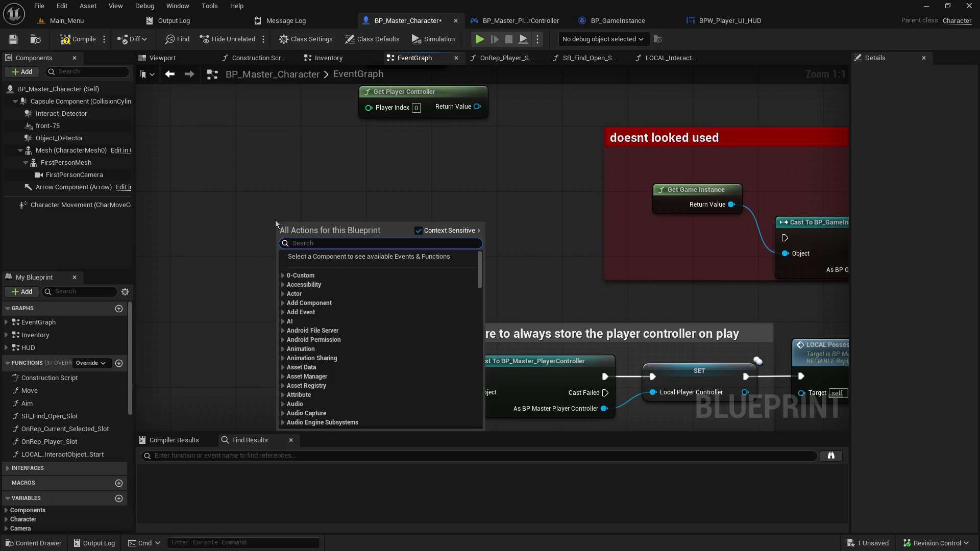
pyautogui.write('on')
pyautogui.press('BackSpace')
pyautogui.press('BackSpace')
pyautogui.write('receiv')
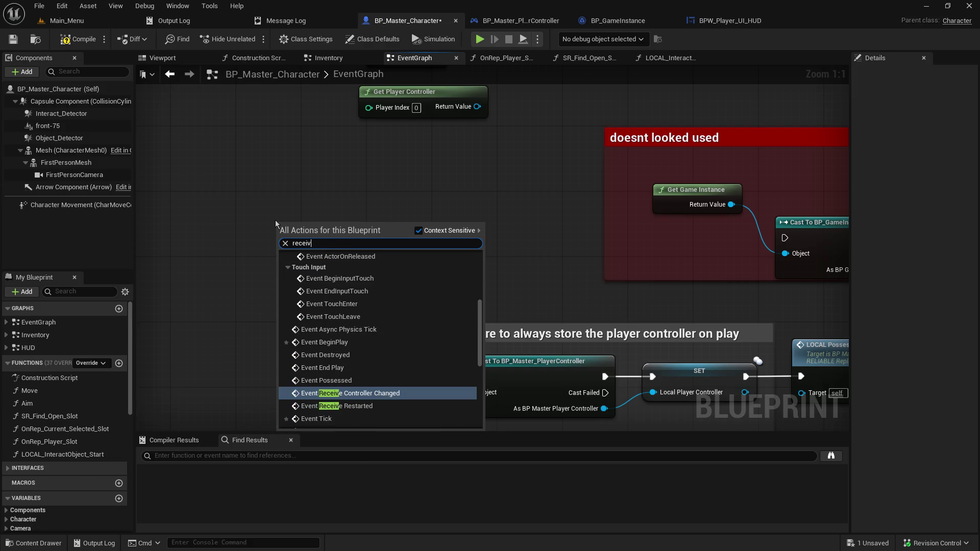
pyautogui.press('Return')
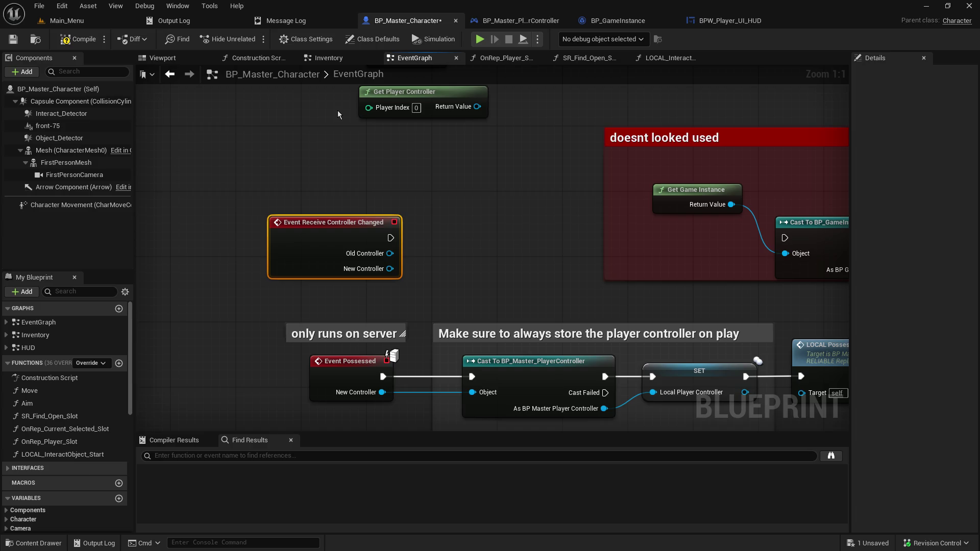
pyautogui.moveTo(329, 148); pyautogui.dragTo(301, 90)
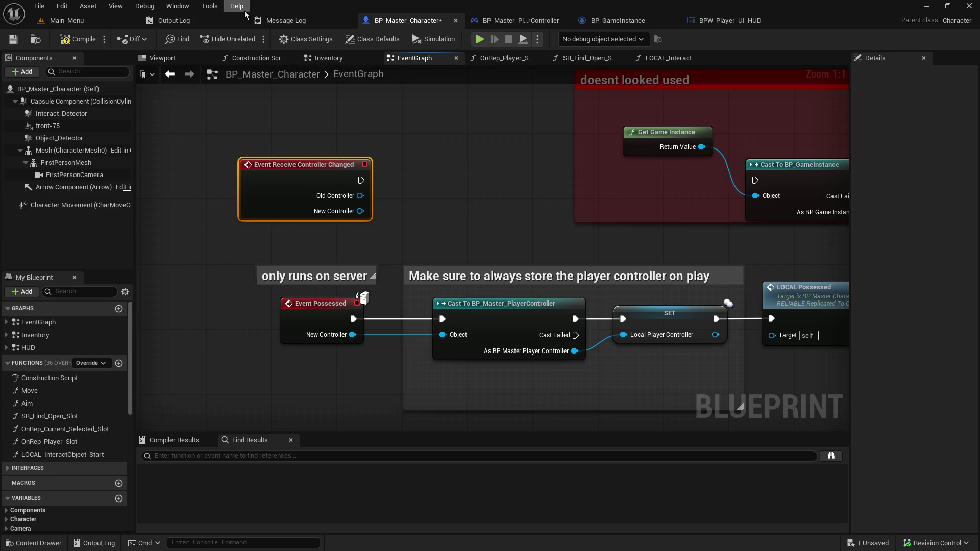
# - Pan down to the UI Messages nodes and open the Override functions dropdown
pyautogui.click(485, 218)
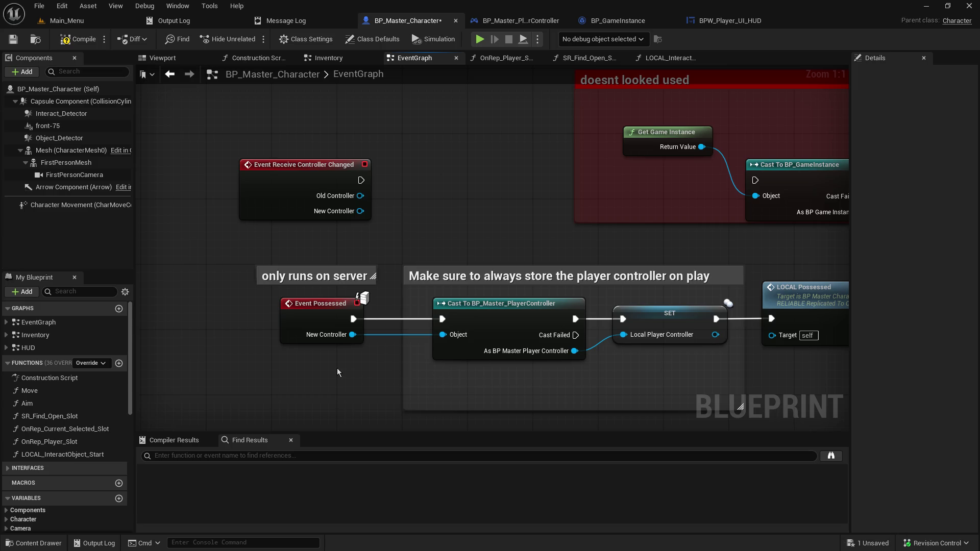
pyautogui.moveTo(341, 375); pyautogui.dragTo(299, 276)
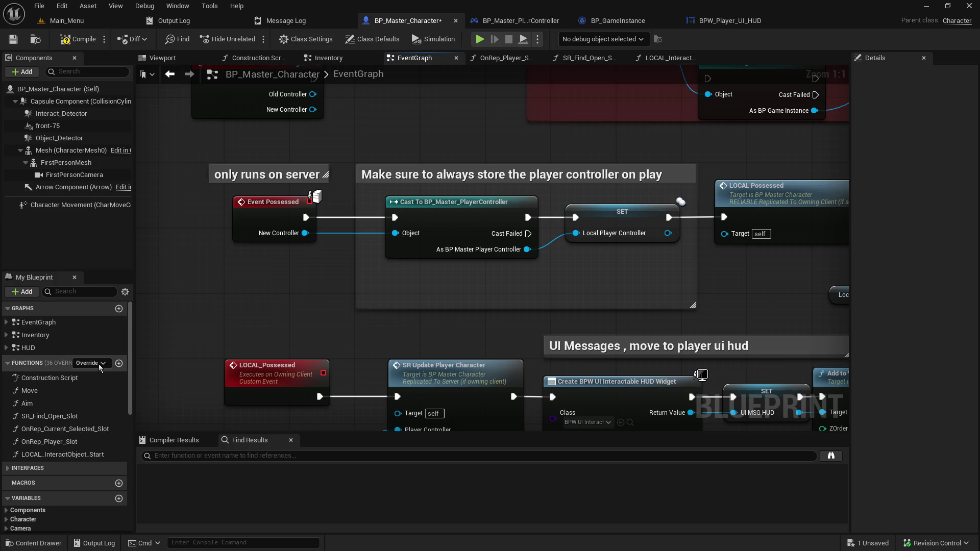
pyautogui.scroll(-1, 66, 395)
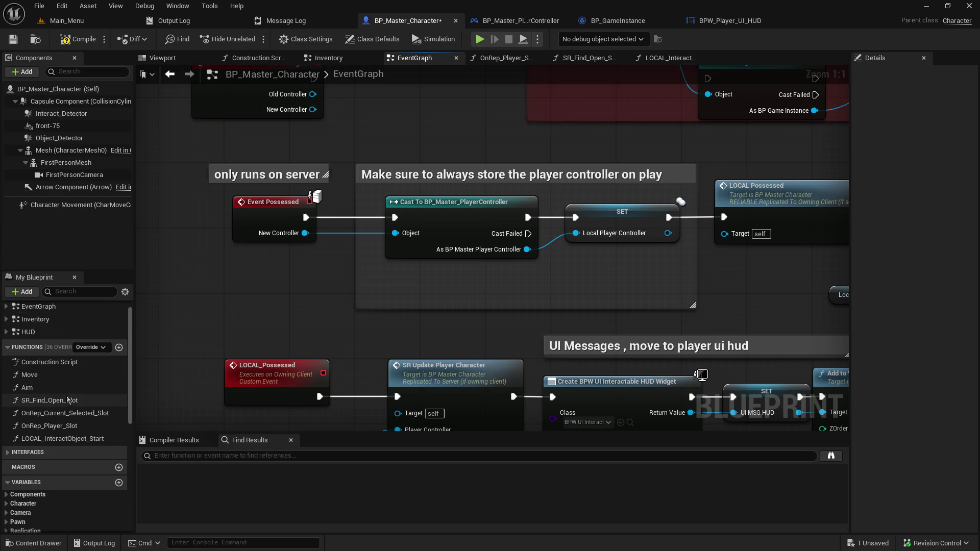
pyautogui.click(84, 349)
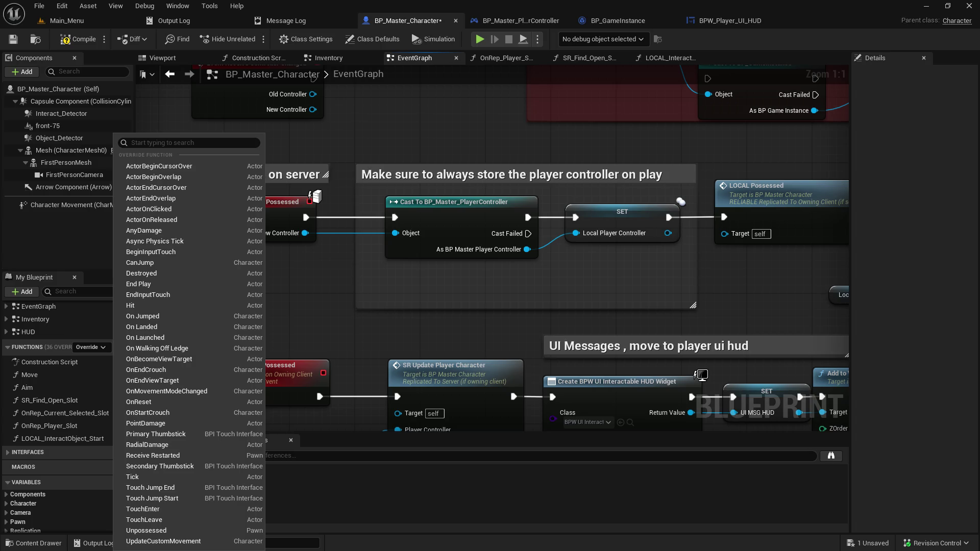
# - Dismiss the Override list and select LOCAL_Possessed to show its owning-client replication in Details
pyautogui.click(513, 315)
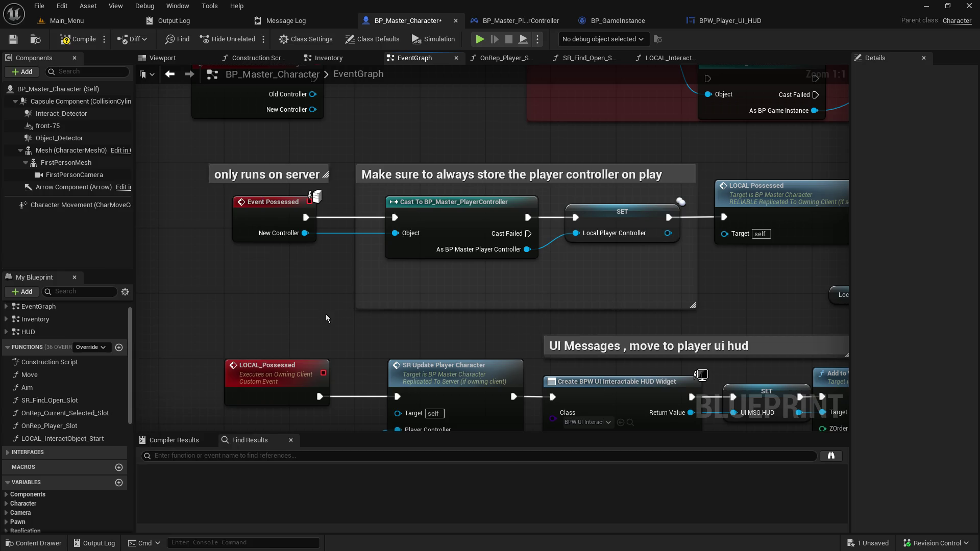
pyautogui.click(257, 215)
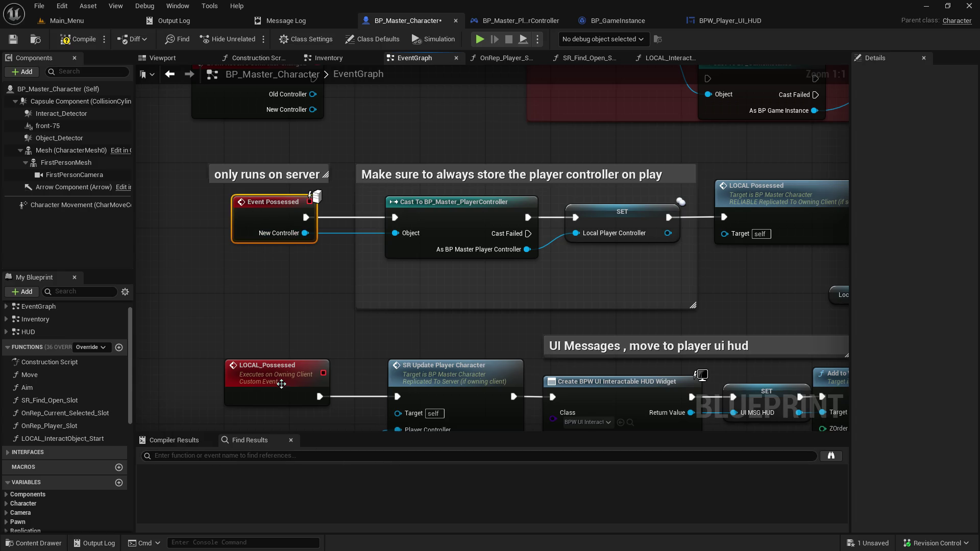
pyautogui.moveTo(290, 200)
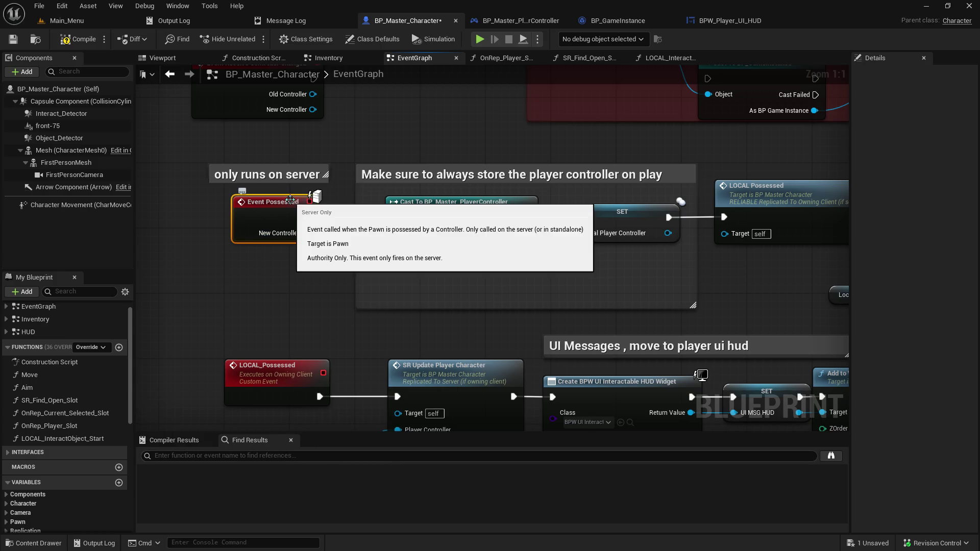
pyautogui.click(264, 367)
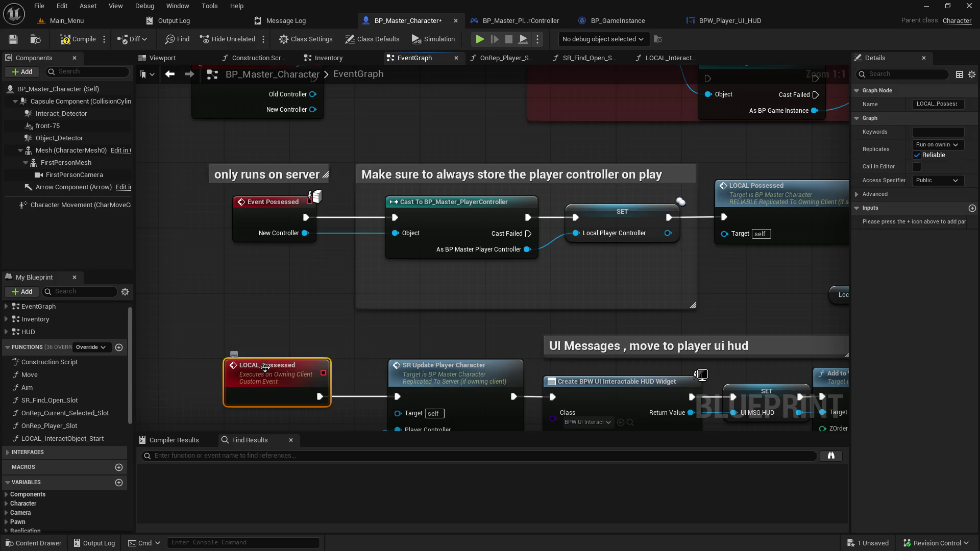
pyautogui.moveTo(265, 367)
pyautogui.moveTo(746, 288)
pyautogui.mouseDown()
pyautogui.moveTo(275, 324)
pyautogui.moveTo(692, 240)
pyautogui.moveTo(668, 218)
pyautogui.mouseUp()
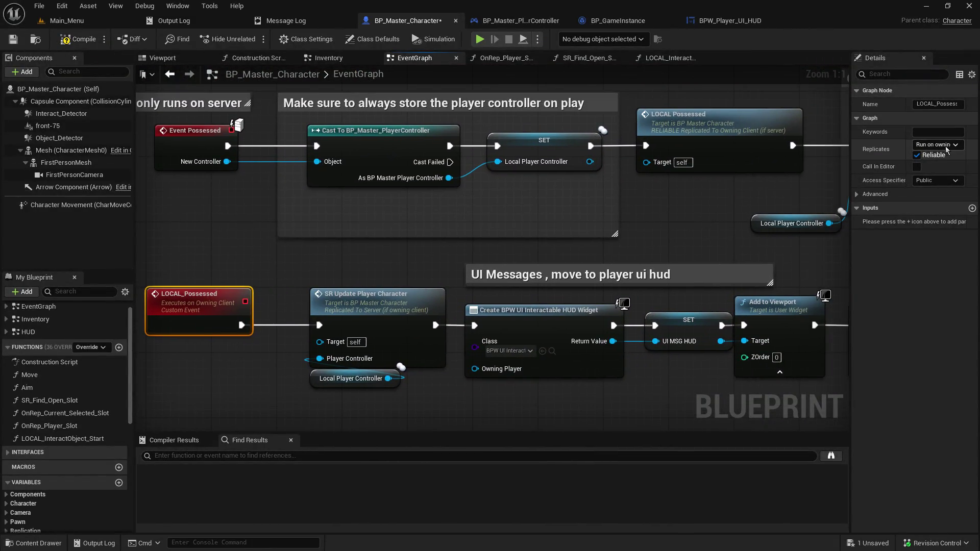
# - Set LOCAL_Possessed's Replicates to Multicast and shift it left in the graph
pyautogui.click(936, 144)
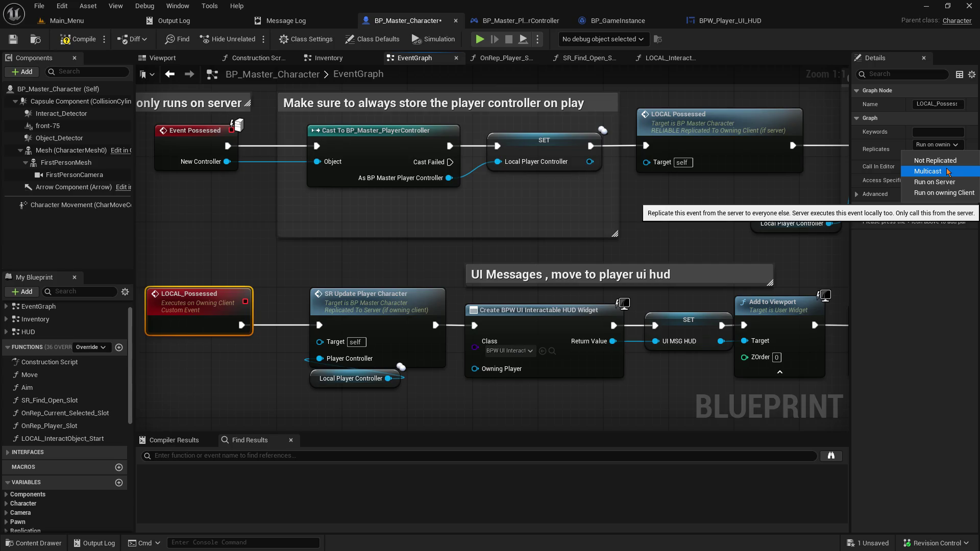
pyautogui.click(947, 172)
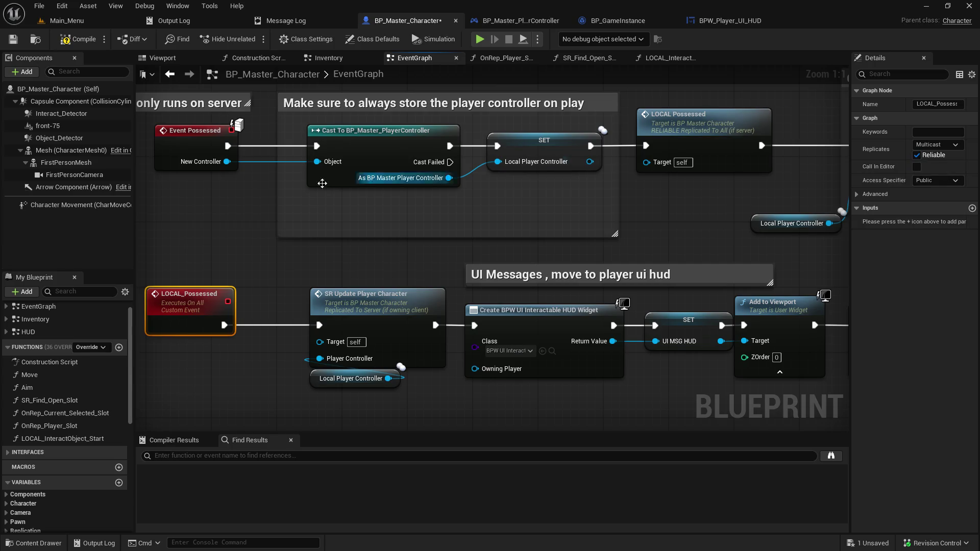
pyautogui.moveTo(214, 241); pyautogui.dragTo(378, 219)
pyautogui.moveTo(352, 270); pyautogui.dragTo(213, 271)
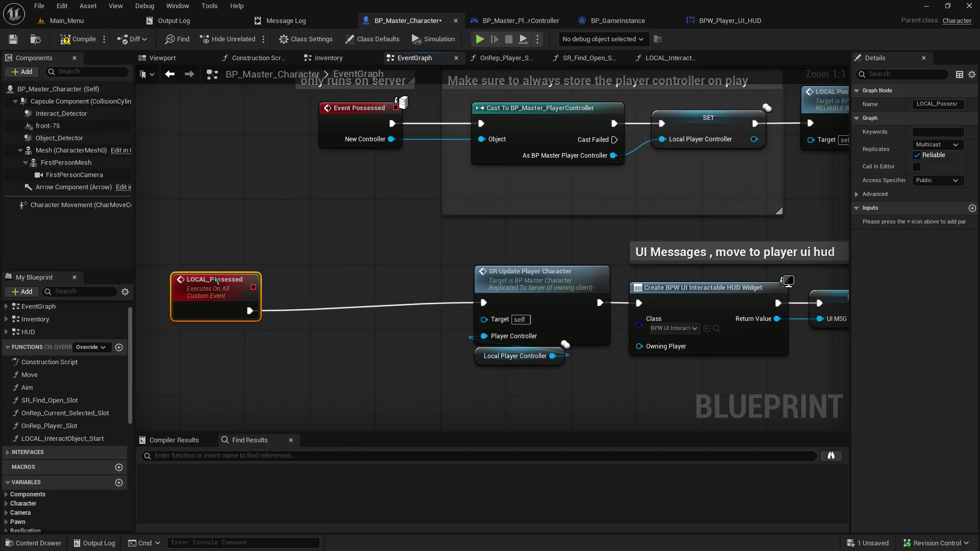
# - Reposition LOCAL_Possessed, save BP_Master_Character, then slide the node left to make room
pyautogui.moveTo(554, 413)
pyautogui.mouseDown()
pyautogui.moveTo(484, 319)
pyautogui.moveTo(485, 403)
pyautogui.mouseUp()
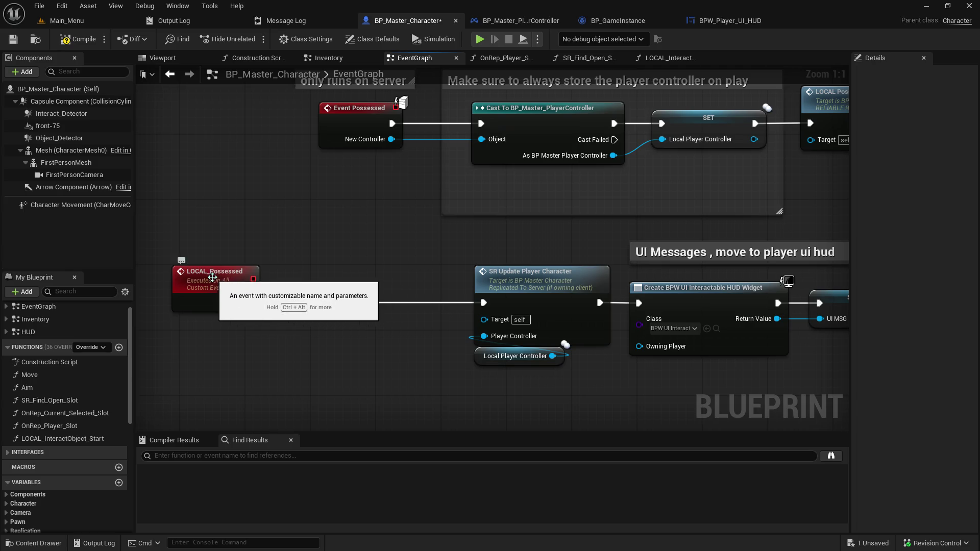
pyautogui.moveTo(223, 282); pyautogui.dragTo(359, 283)
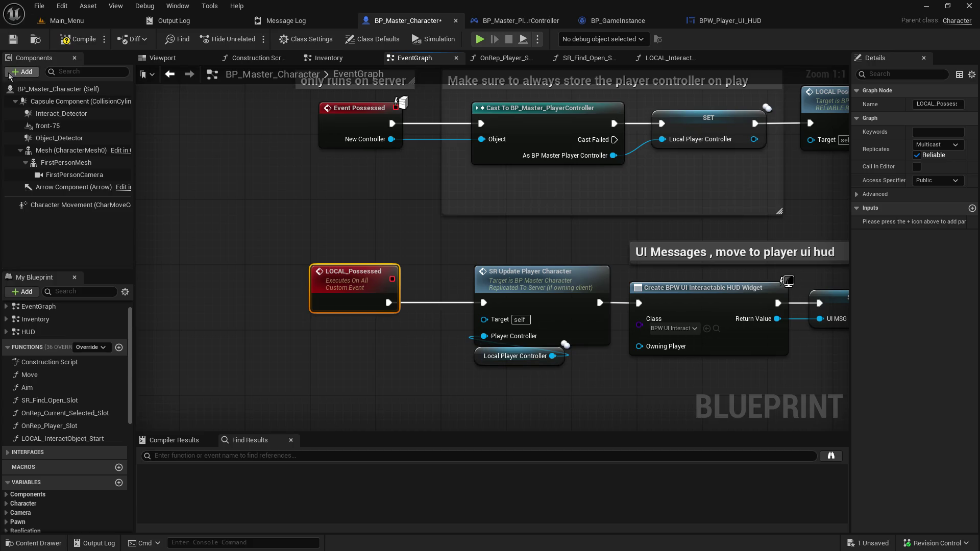
pyautogui.click(13, 40)
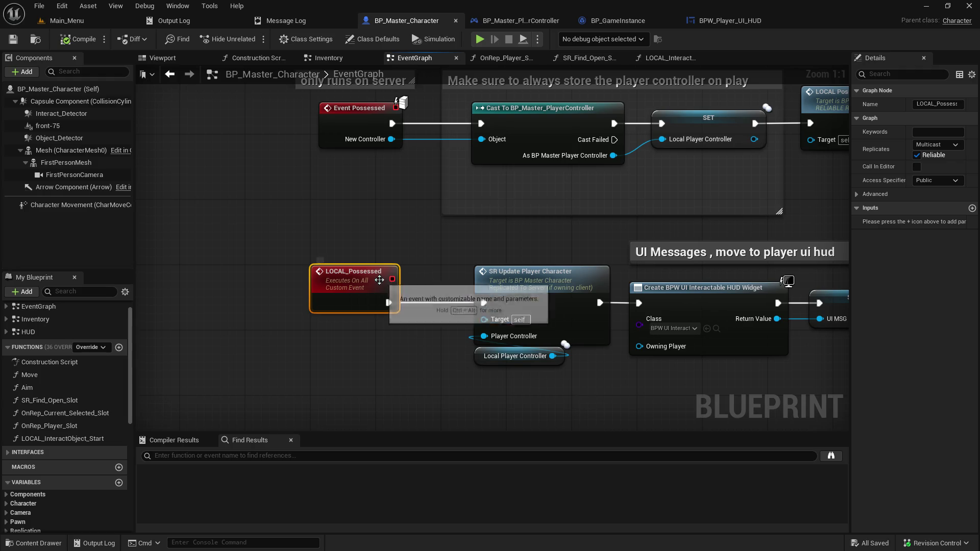
pyautogui.moveTo(393, 293)
pyautogui.mouseDown()
pyautogui.moveTo(271, 293)
pyautogui.moveTo(392, 312)
pyautogui.moveTo(352, 302)
pyautogui.mouseUp()
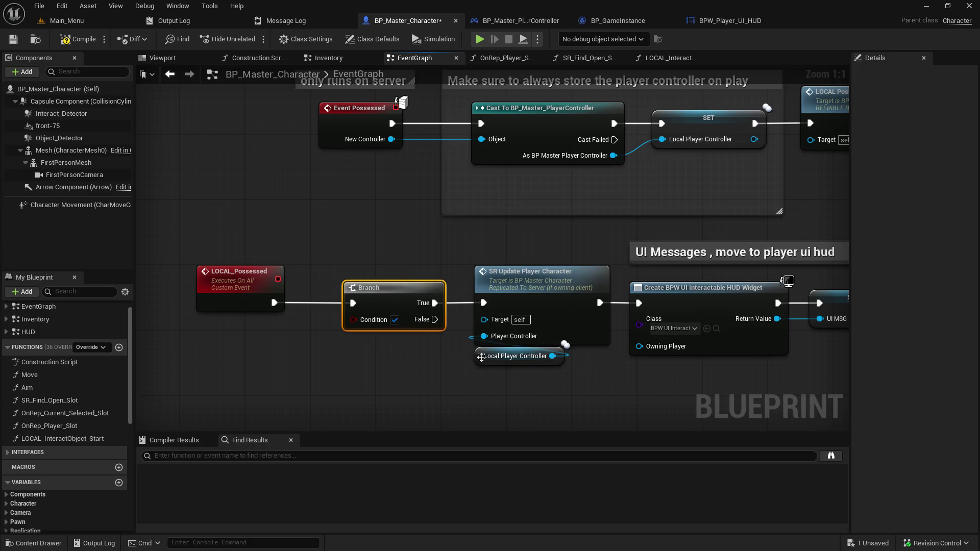
# - Move the Local Player Controller node below the Branch
pyautogui.click(490, 360)
pyautogui.click(549, 380)
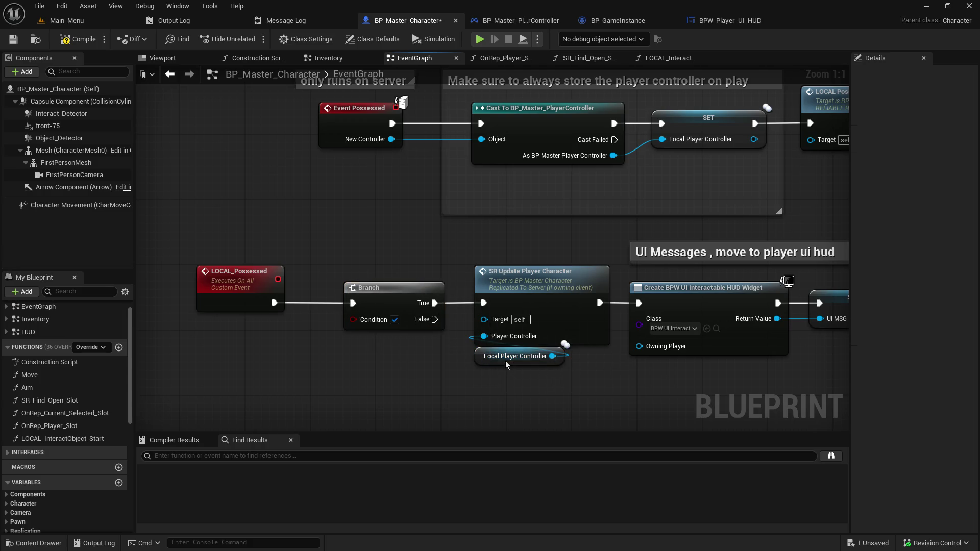
pyautogui.click(490, 360)
pyautogui.click(488, 361)
pyautogui.click(489, 360)
pyautogui.click(482, 357)
pyautogui.moveTo(482, 357)
pyautogui.mouseDown()
pyautogui.moveTo(492, 372)
pyautogui.moveTo(238, 364)
pyautogui.mouseUp()
# - Compare the controller with Get Local Player Controller From ID using ==, feeding the Branch condition
pyautogui.moveTo(308, 355); pyautogui.dragTo(386, 377)
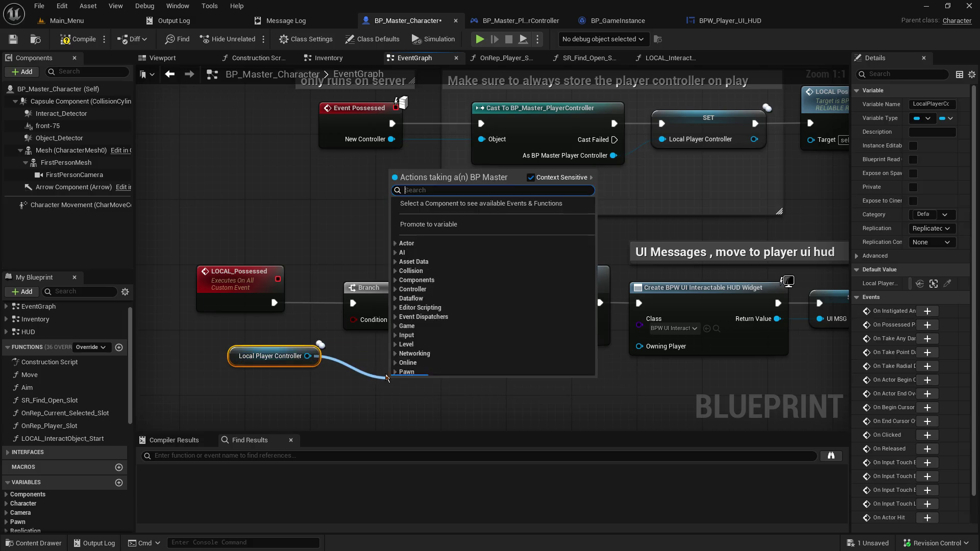
pyautogui.write('==')
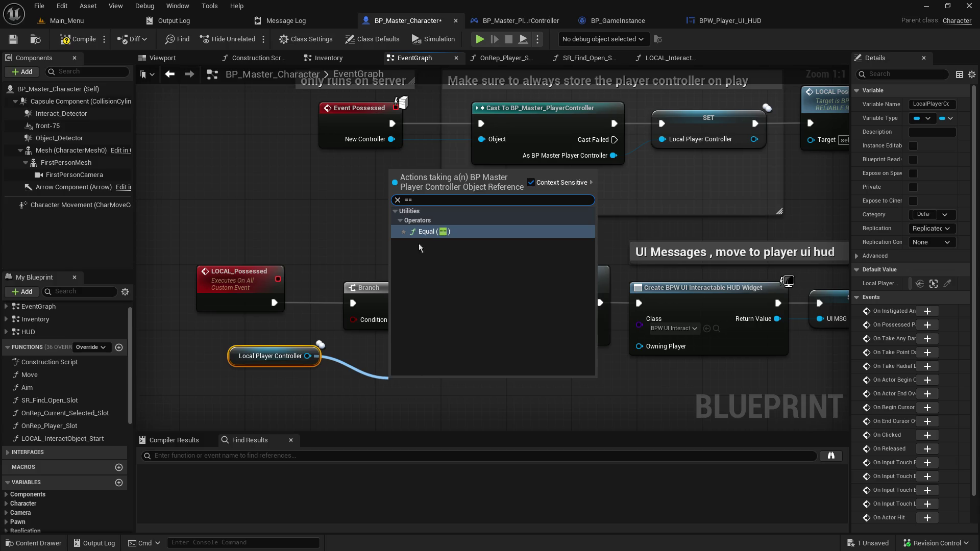
pyautogui.click(430, 233)
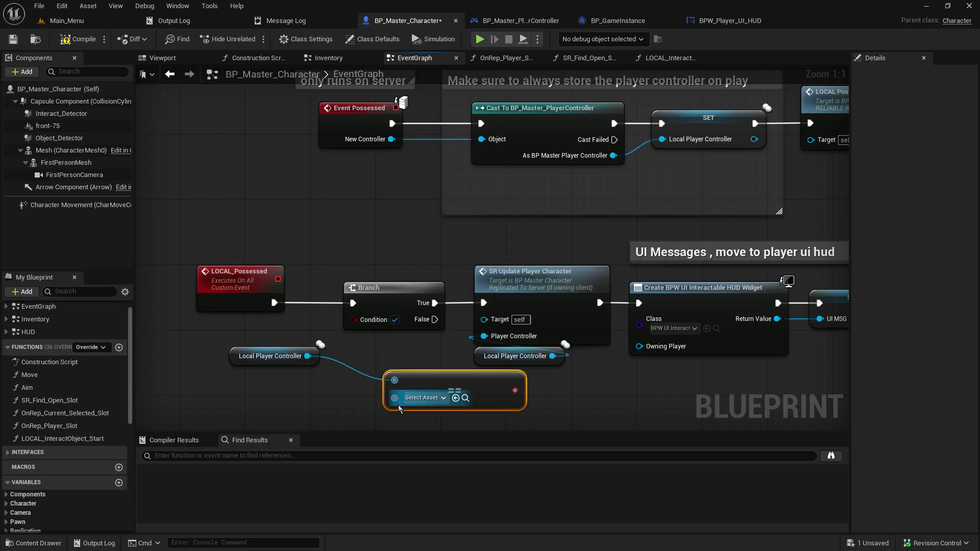
pyautogui.moveTo(394, 398); pyautogui.dragTo(331, 397)
pyautogui.write('get pl')
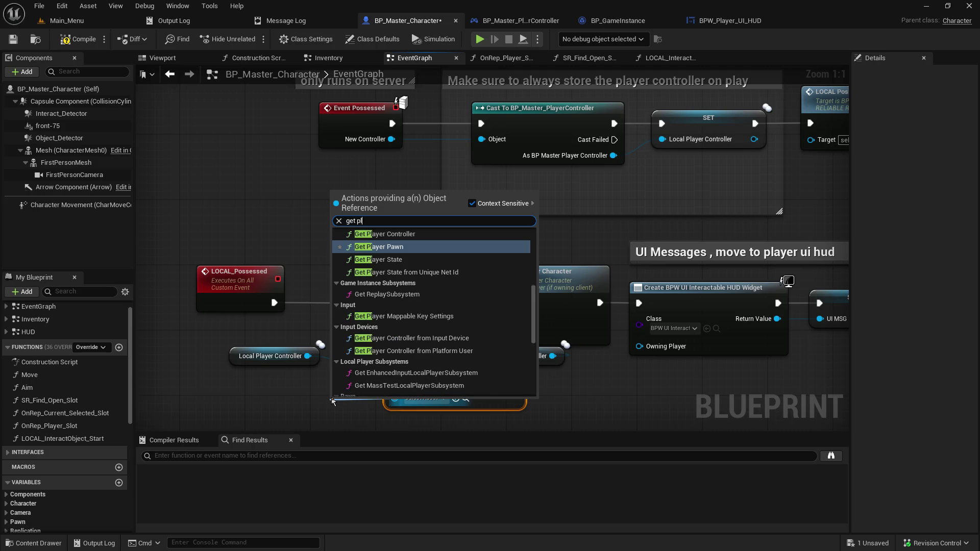
pyautogui.write('ayer')
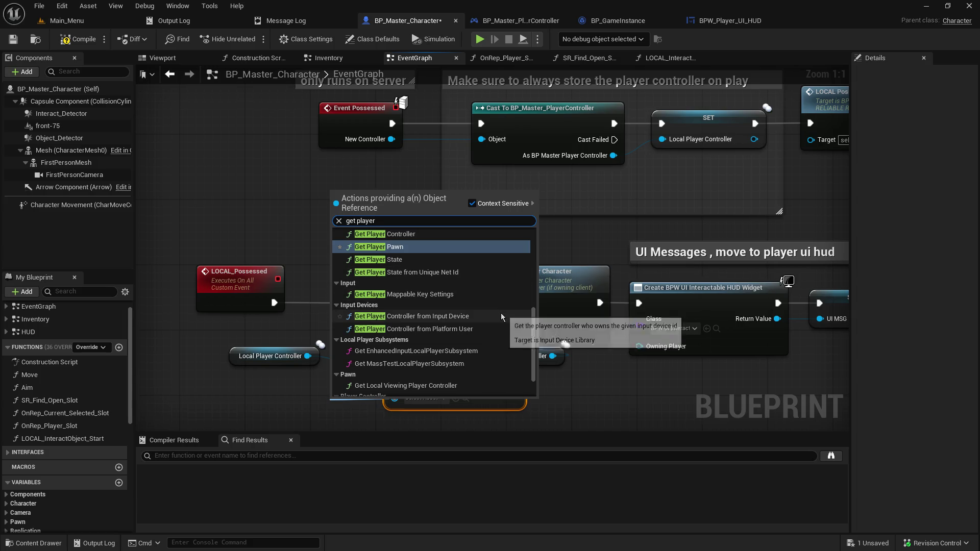
pyautogui.press('BackSpace')
pyautogui.press('BackSpace')
pyautogui.press('BackSpace')
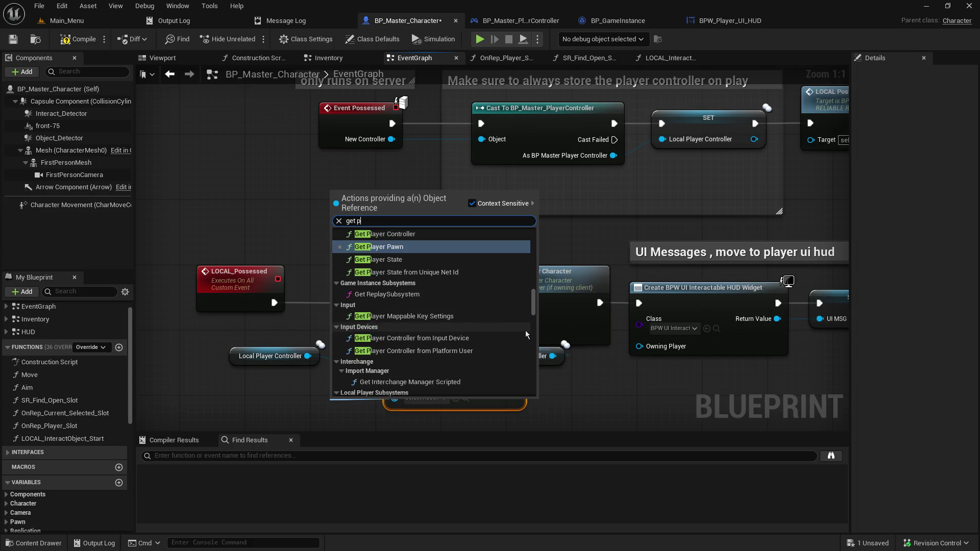
pyautogui.write('local')
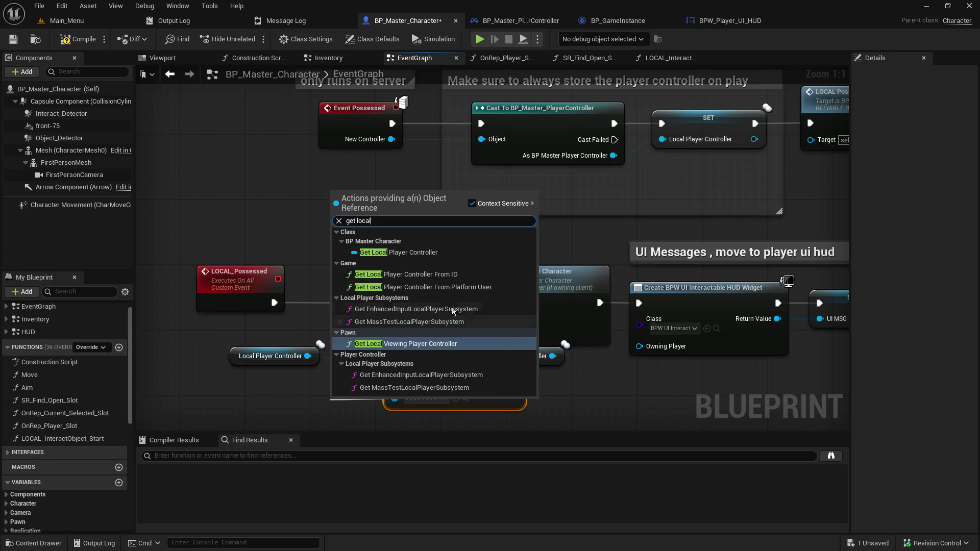
pyautogui.click(466, 275)
pyautogui.moveTo(391, 404); pyautogui.dragTo(259, 387)
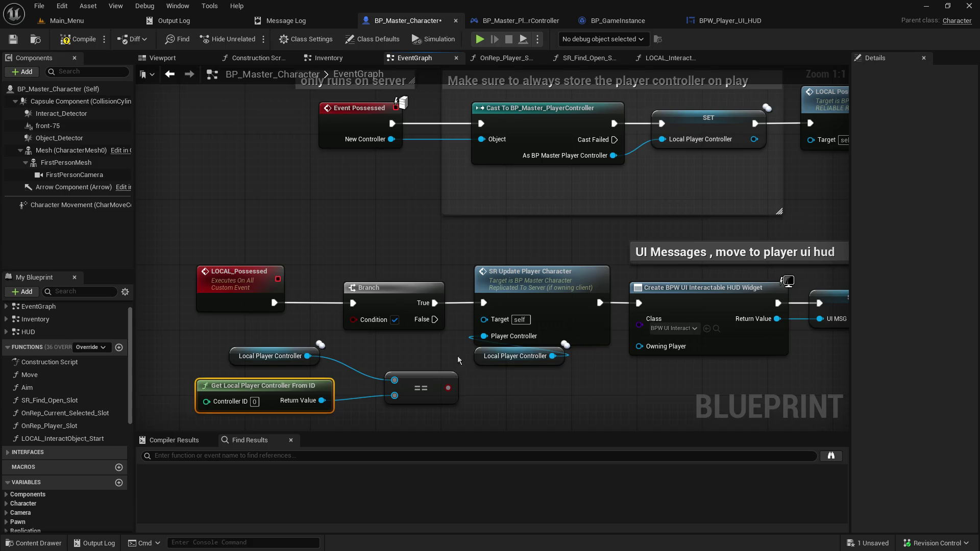
pyautogui.moveTo(450, 388); pyautogui.dragTo(356, 324)
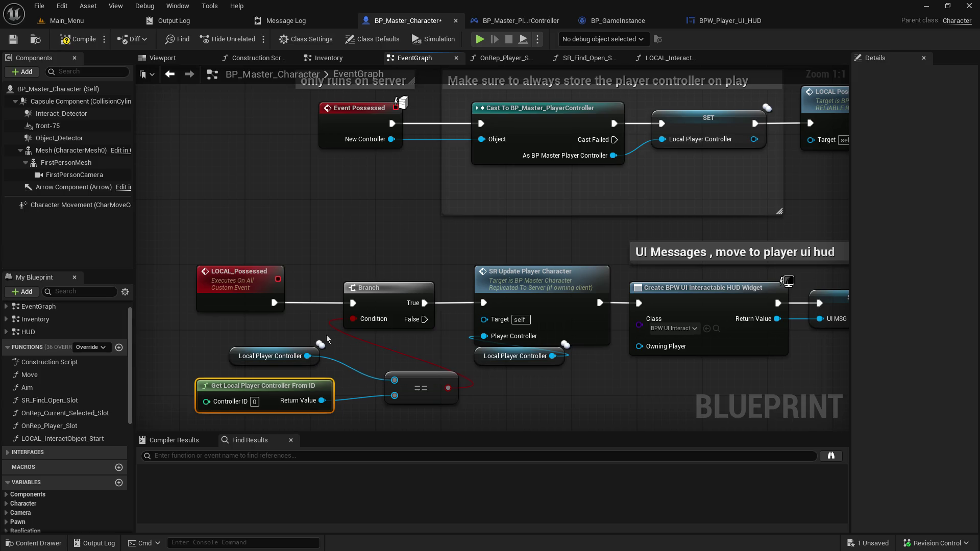
# - Make LOCAL_Possessed Run on Server, unlink the Branch from SR Update Player Character, compile and save
pyautogui.click(260, 289)
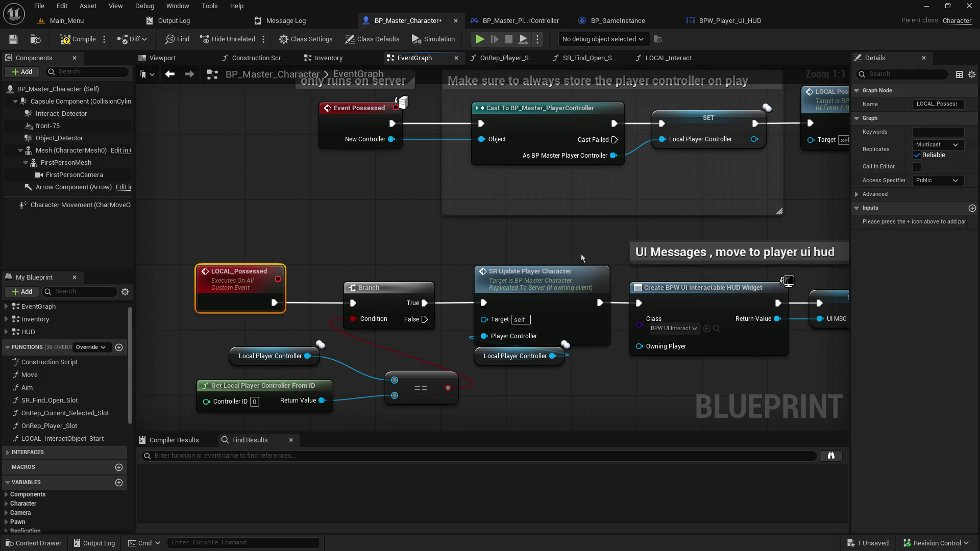
pyautogui.hotkey('ctrl', 'z')
pyautogui.moveTo(390, 289)
pyautogui.mouseDown()
pyautogui.moveTo(336, 330)
pyautogui.moveTo(301, 330)
pyautogui.mouseUp()
pyautogui.keyDown('alt'); pyautogui.click(384, 335); pyautogui.keyUp('alt')
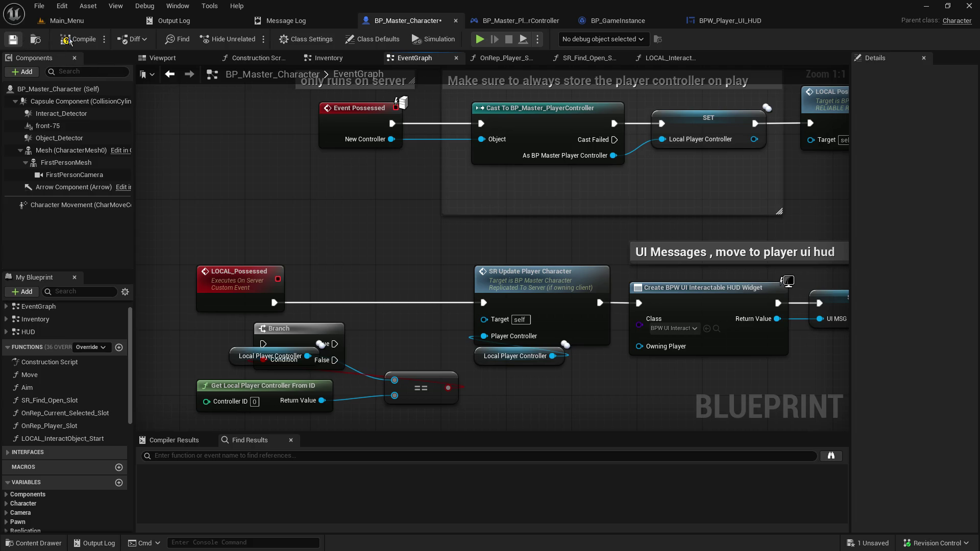
pyautogui.click(70, 41)
# - Group the Branch, == and controller nodes, then move Event BeginPlay up and drag from its exec
pyautogui.moveTo(182, 321); pyautogui.dragTo(447, 412)
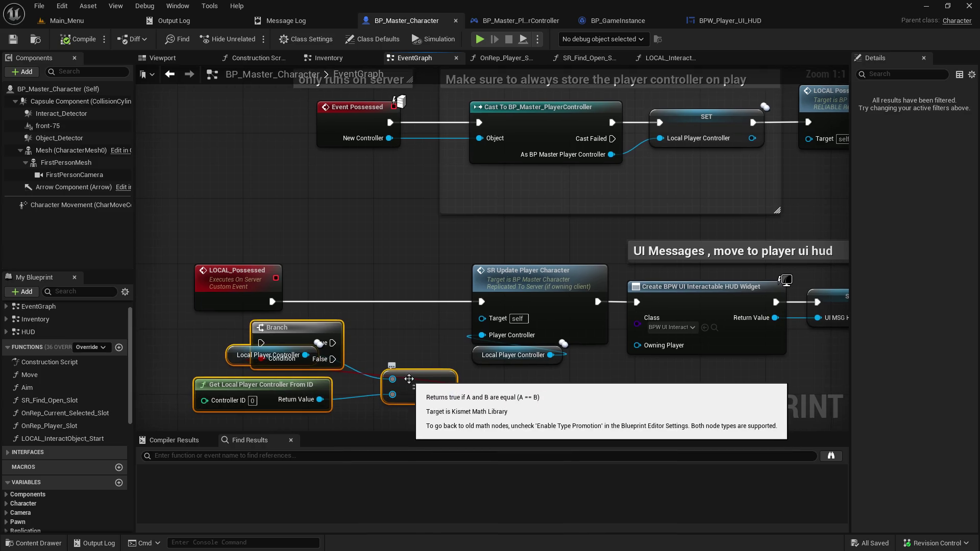
pyautogui.moveTo(328, 321)
pyautogui.mouseDown()
pyautogui.moveTo(370, 260)
pyautogui.moveTo(352, 314)
pyautogui.mouseUp()
pyautogui.moveTo(390, 270)
pyautogui.mouseDown()
pyautogui.moveTo(369, 146)
pyautogui.moveTo(389, 139)
pyautogui.moveTo(374, 256)
pyautogui.moveTo(360, 255)
pyautogui.mouseUp()
pyautogui.moveTo(268, 256)
pyautogui.mouseDown()
pyautogui.moveTo(335, 261)
pyautogui.moveTo(339, 253)
pyautogui.mouseUp()
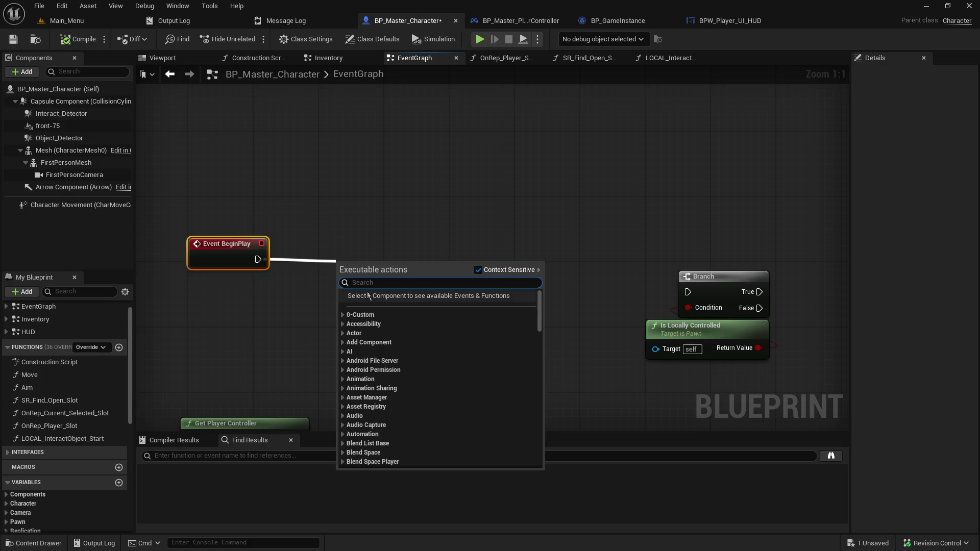
# - Add a Branch after Event BeginPlay with Is Dedicated Server as its condition
pyautogui.press('Escape')
pyautogui.moveTo(258, 265)
pyautogui.mouseDown()
pyautogui.moveTo(335, 276)
pyautogui.moveTo(248, 324)
pyautogui.mouseUp()
pyautogui.write('is dedc')
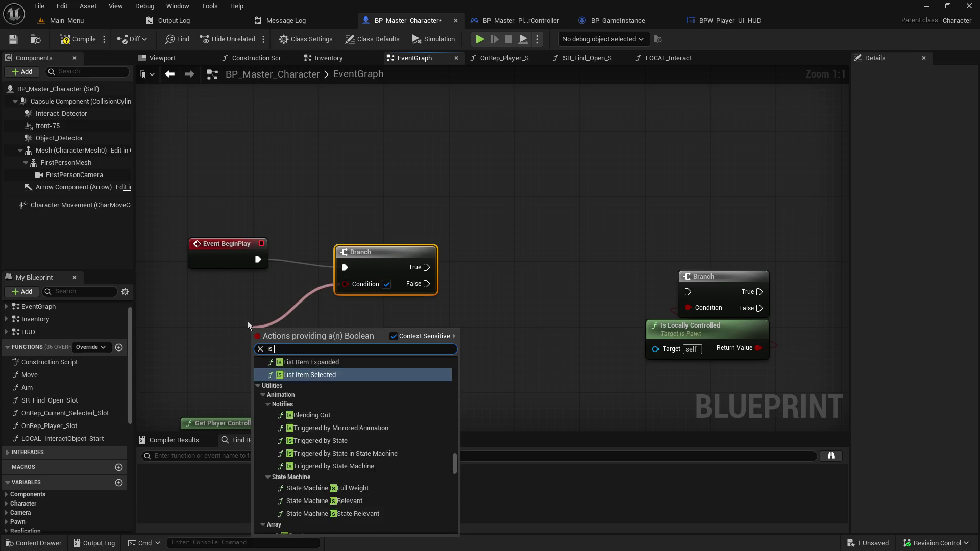
pyautogui.press('BackSpace')
pyautogui.press('BackSpace')
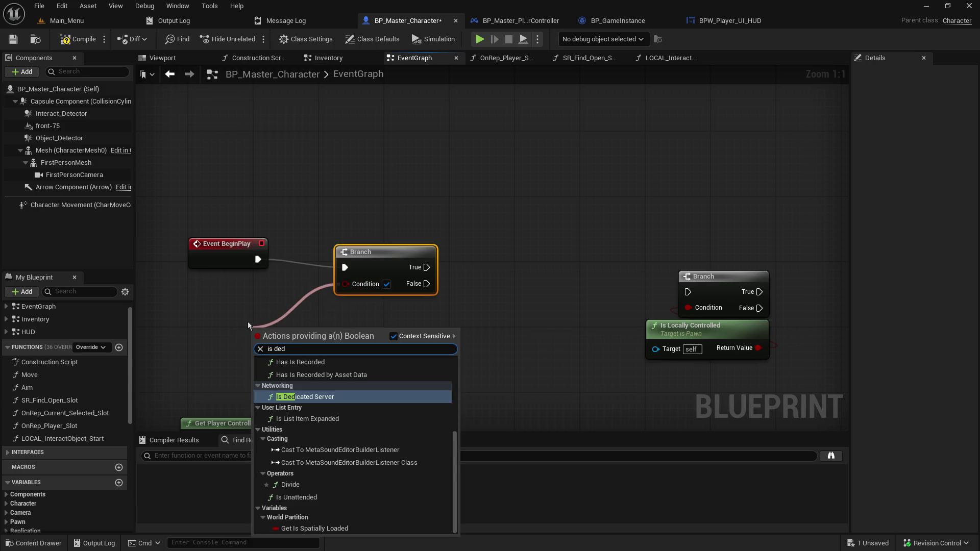
pyautogui.press('Return')
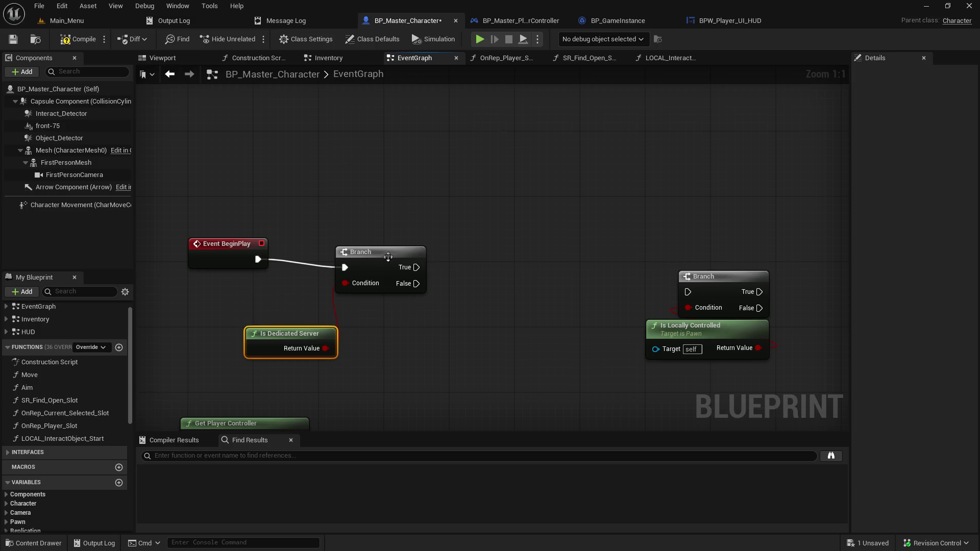
pyautogui.moveTo(376, 254); pyautogui.dragTo(360, 246)
pyautogui.moveTo(292, 338)
pyautogui.mouseDown()
pyautogui.moveTo(244, 297)
pyautogui.moveTo(257, 288)
pyautogui.mouseUp()
# - Wire the first Branch's False output into the Is Locally Controlled Branch and align them
pyautogui.moveTo(479, 306); pyautogui.dragTo(343, 275)
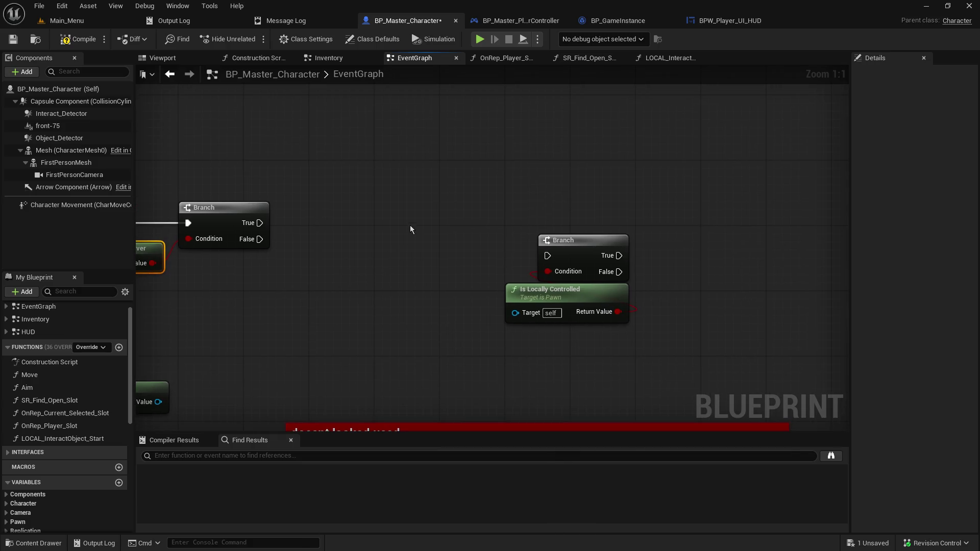
pyautogui.moveTo(449, 219)
pyautogui.mouseDown()
pyautogui.moveTo(529, 300)
pyautogui.moveTo(577, 306)
pyautogui.moveTo(368, 359)
pyautogui.mouseUp()
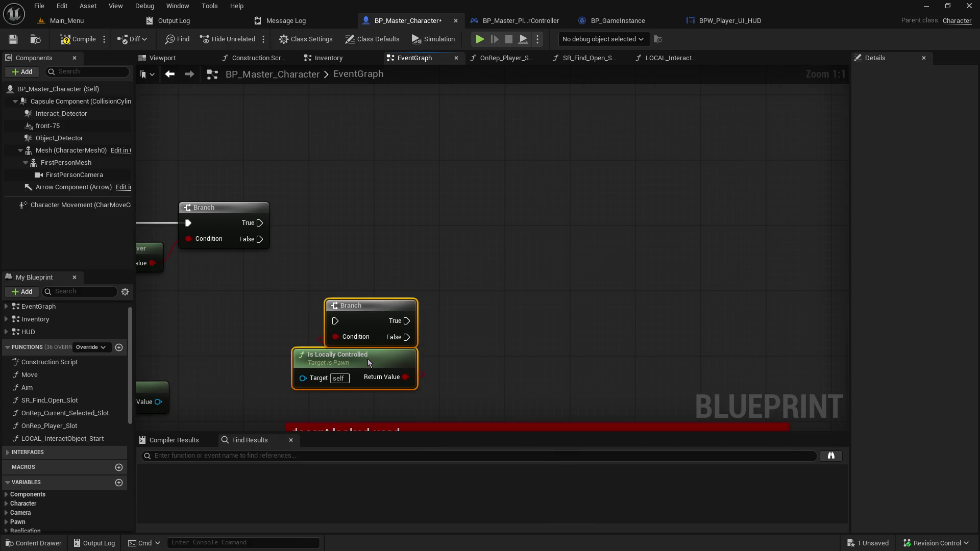
pyautogui.moveTo(372, 244); pyautogui.dragTo(470, 238)
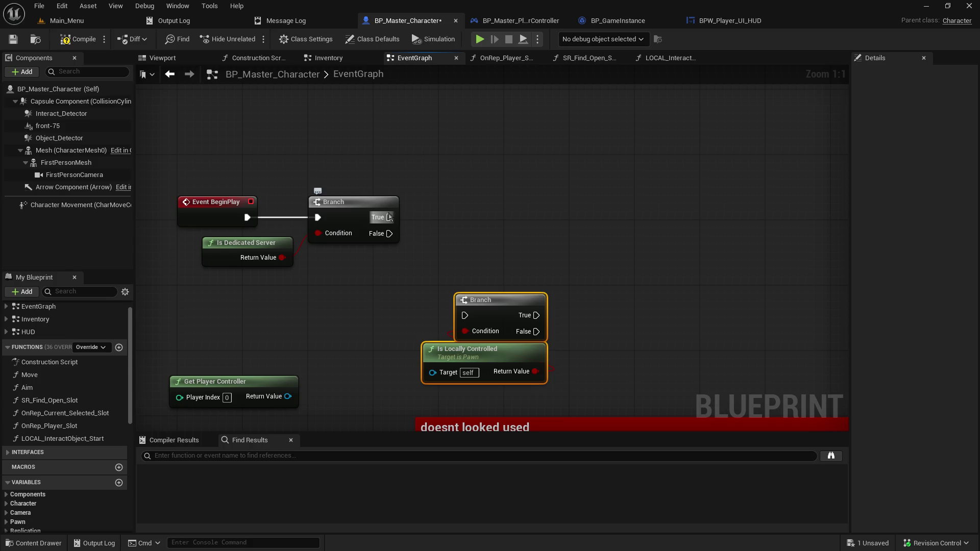
pyautogui.moveTo(389, 233); pyautogui.dragTo(464, 315)
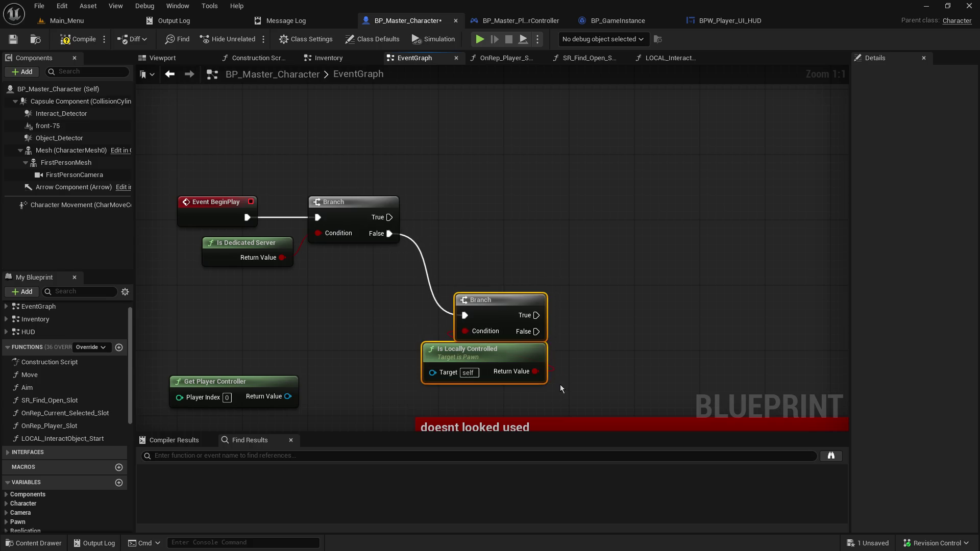
pyautogui.moveTo(544, 360)
pyautogui.mouseDown()
pyautogui.moveTo(554, 267)
pyautogui.moveTo(539, 277)
pyautogui.moveTo(505, 269)
pyautogui.mouseUp()
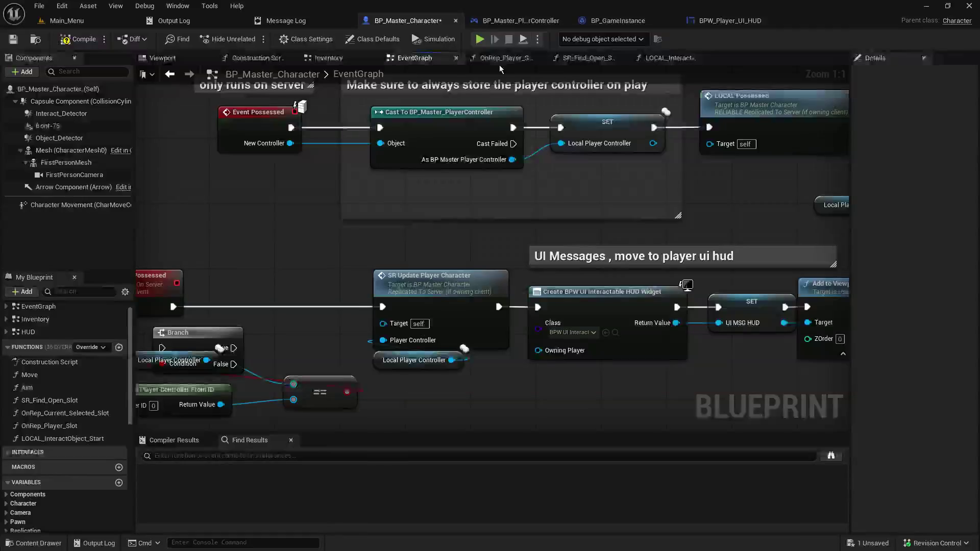
# - Select both HUD widget chains: Create Widget, SET and Add to Viewport for Interactable and Player UI HUD
pyautogui.moveTo(654, 385); pyautogui.dragTo(581, 326)
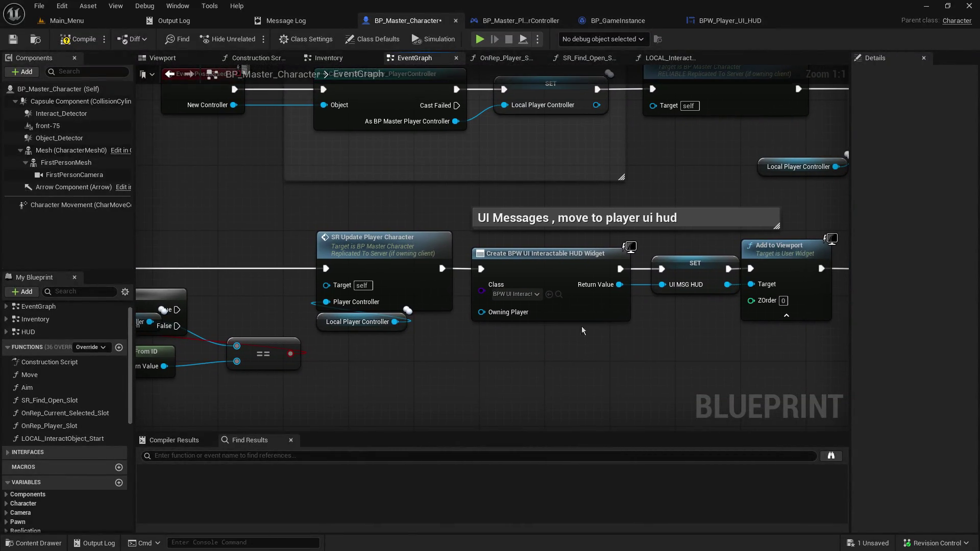
pyautogui.click(577, 314)
pyautogui.moveTo(642, 337); pyautogui.dragTo(350, 327)
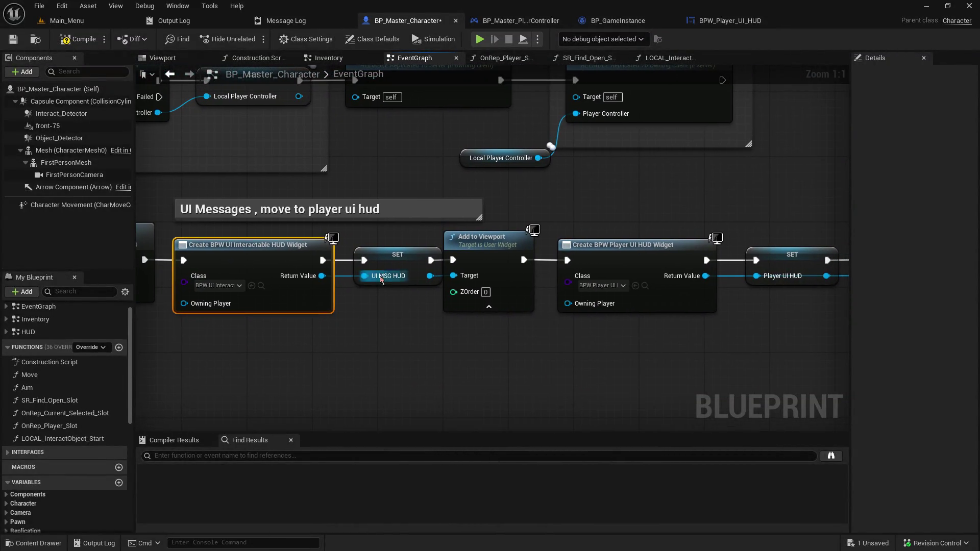
pyautogui.click(393, 265)
pyautogui.keyDown('ctrl'); pyautogui.click(490, 246); pyautogui.keyUp('ctrl')
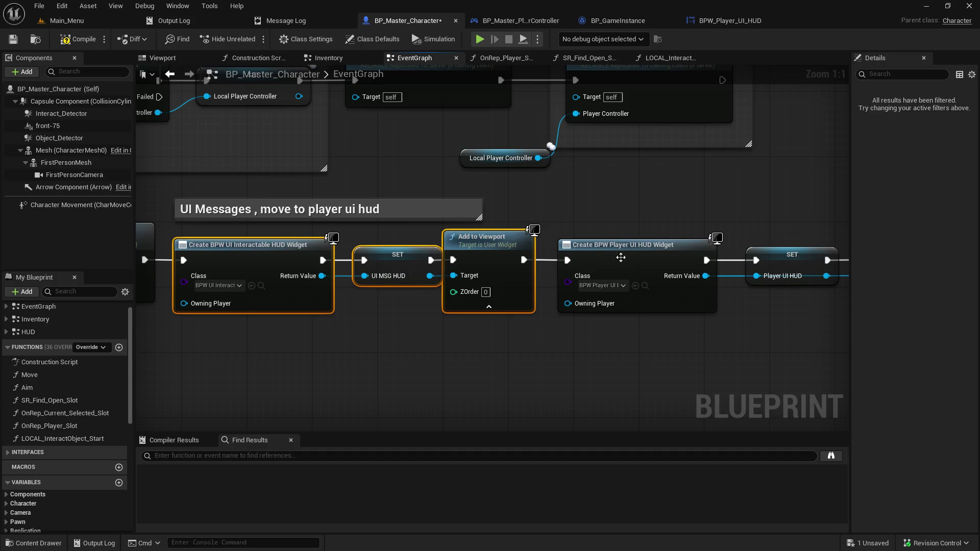
pyautogui.keyDown('ctrl'); pyautogui.click(621, 258); pyautogui.keyUp('ctrl')
pyautogui.moveTo(667, 356); pyautogui.dragTo(320, 368)
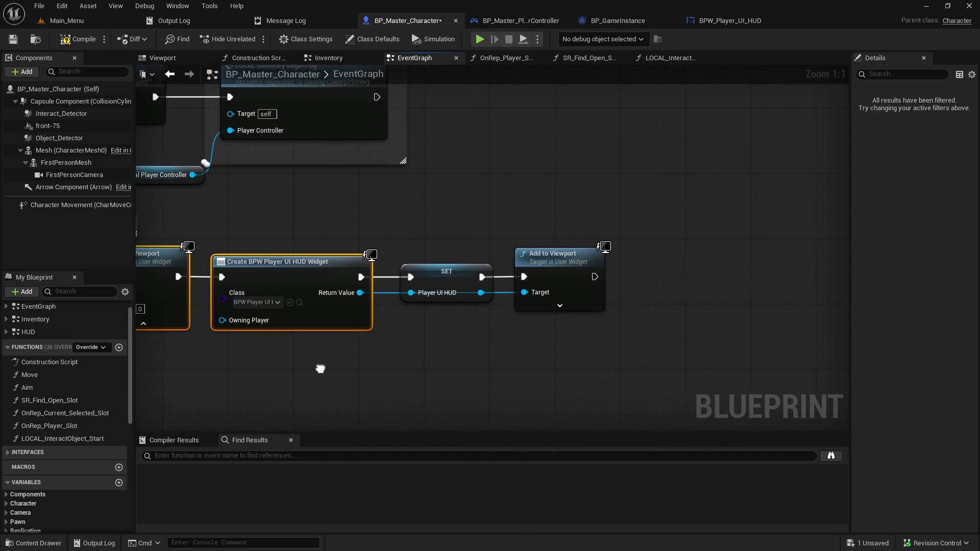
pyautogui.keyDown('ctrl'); pyautogui.click(425, 280); pyautogui.keyUp('ctrl')
pyautogui.keyDown('ctrl'); pyautogui.click(564, 269); pyautogui.keyUp('ctrl')
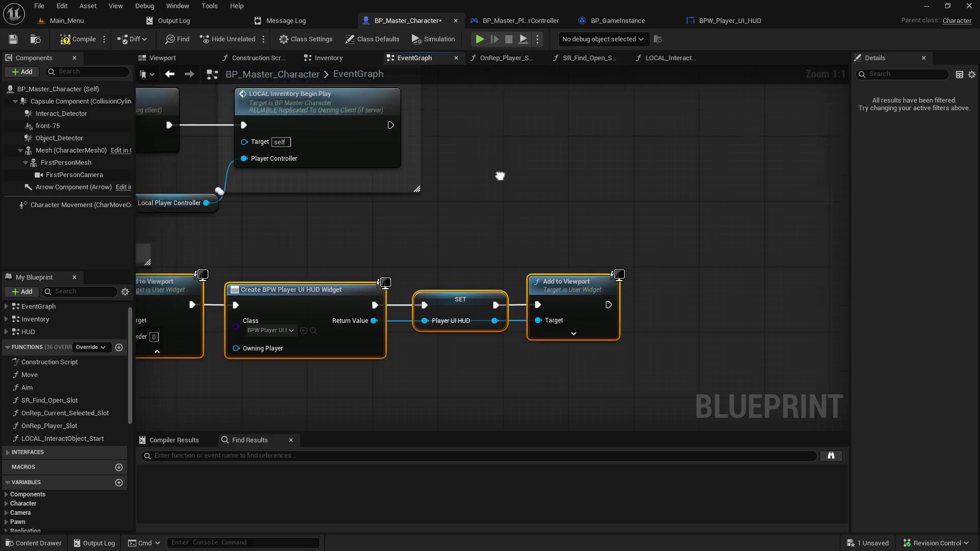
# - Paste a copy of the widget nodes beside the second Branch and rearrange the BeginPlay chain
pyautogui.moveTo(499, 175)
pyautogui.mouseDown()
pyautogui.moveTo(434, 144)
pyautogui.moveTo(842, 149)
pyautogui.moveTo(525, 214)
pyautogui.mouseUp()
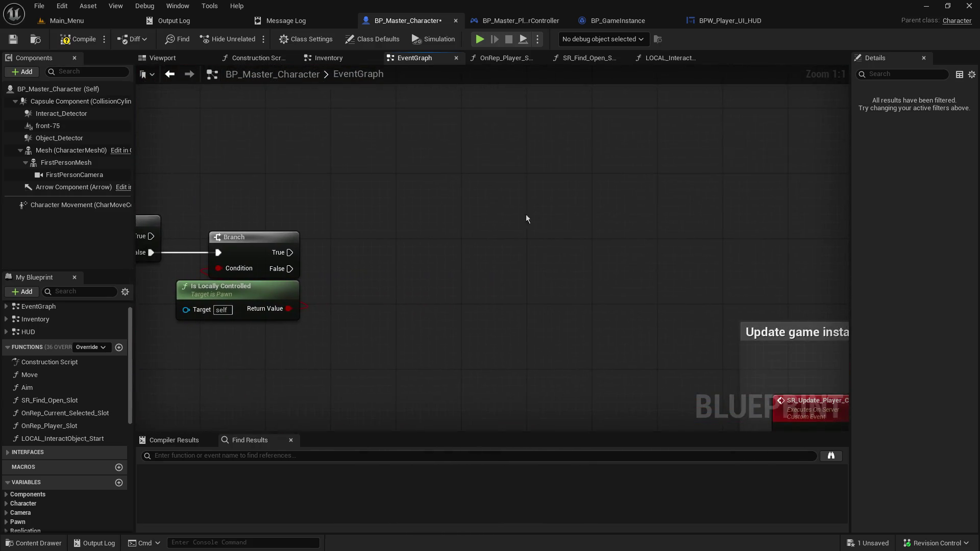
pyautogui.hotkey('ctrl', 'v')
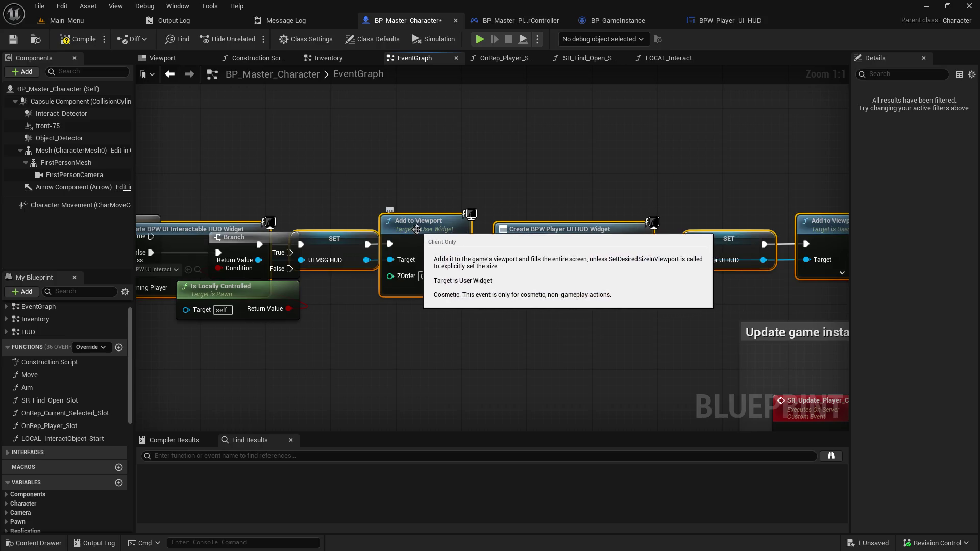
pyautogui.moveTo(464, 228)
pyautogui.mouseDown()
pyautogui.moveTo(622, 169)
pyautogui.moveTo(631, 197)
pyautogui.moveTo(376, 141)
pyautogui.moveTo(202, 166)
pyautogui.moveTo(536, 189)
pyautogui.mouseUp()
pyautogui.moveTo(307, 170); pyautogui.dragTo(539, 179)
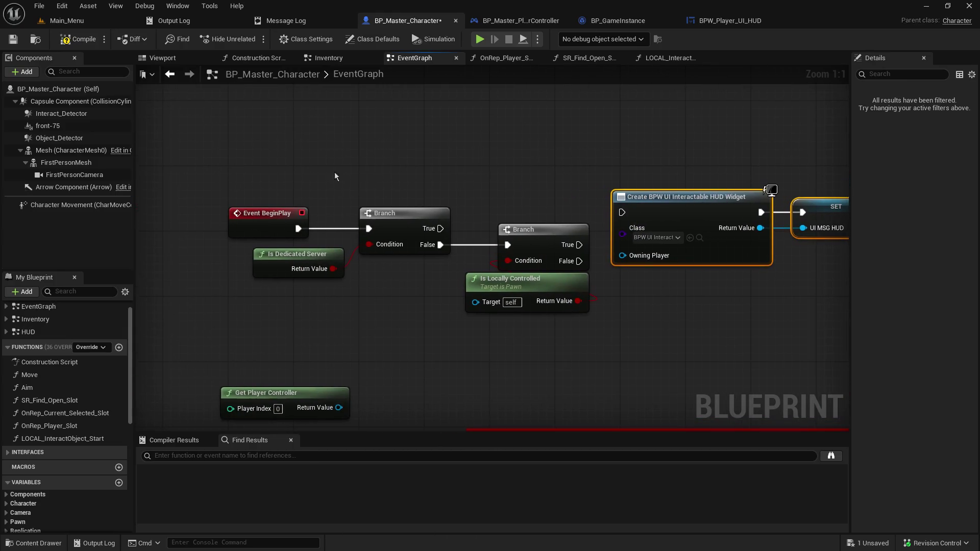
pyautogui.moveTo(213, 160); pyautogui.dragTo(506, 312)
pyautogui.moveTo(532, 238)
pyautogui.mouseDown()
pyautogui.moveTo(523, 205)
pyautogui.moveTo(622, 212)
pyautogui.mouseUp()
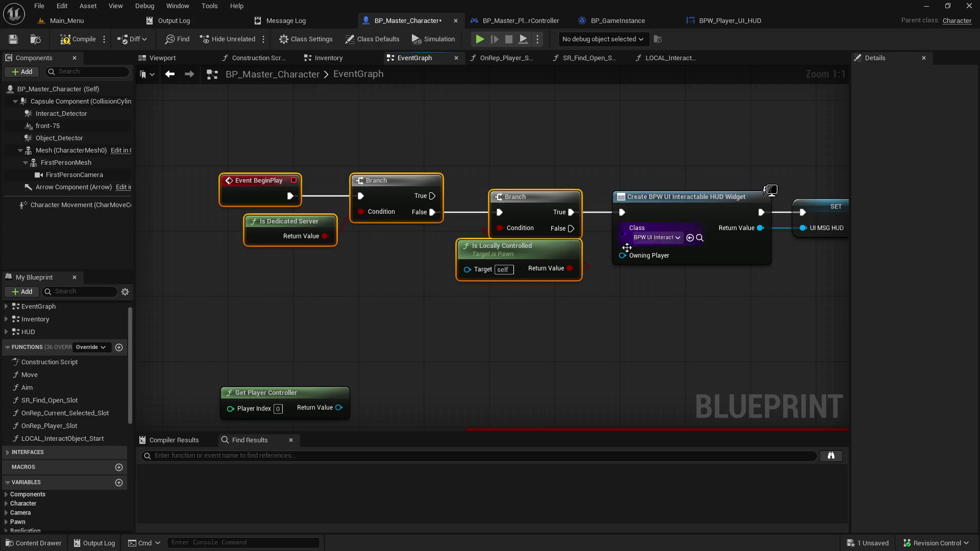
# - Drive the pasted widget creation from the True output, detach the originals from SR Update, and save
pyautogui.moveTo(750, 312)
pyautogui.mouseDown()
pyautogui.moveTo(251, 279)
pyautogui.moveTo(312, 259)
pyautogui.moveTo(519, 384)
pyautogui.moveTo(510, 502)
pyautogui.moveTo(351, 126)
pyautogui.moveTo(341, 126)
pyautogui.moveTo(454, 230)
pyautogui.moveTo(752, 109)
pyautogui.moveTo(444, 137)
pyautogui.mouseUp()
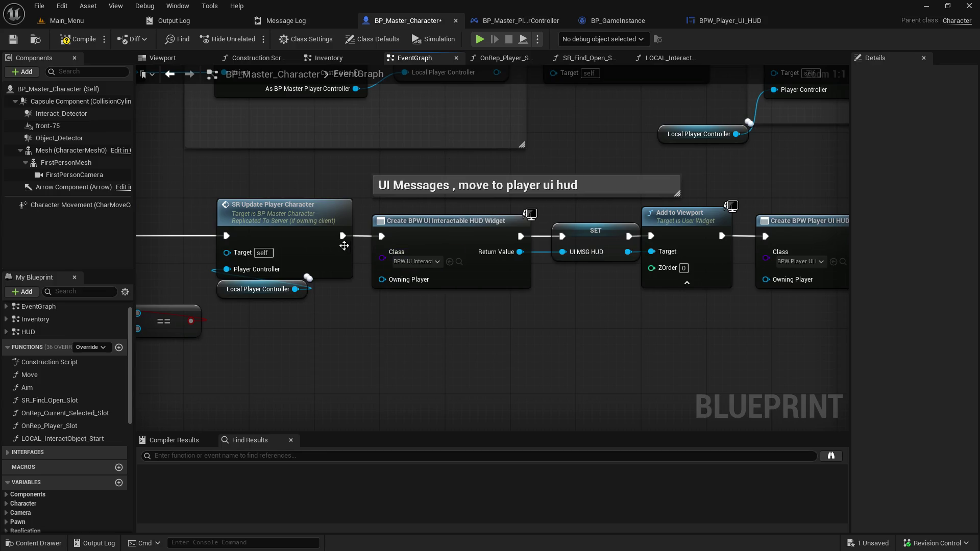
pyautogui.keyDown('alt'); pyautogui.click(342, 236); pyautogui.keyUp('alt')
pyautogui.click(13, 39)
pyautogui.moveTo(580, 131)
pyautogui.mouseDown()
pyautogui.moveTo(522, 400)
pyautogui.moveTo(704, 510)
pyautogui.moveTo(704, 549)
pyautogui.moveTo(678, 530)
pyautogui.moveTo(367, 530)
pyautogui.moveTo(834, 459)
pyautogui.mouseUp()
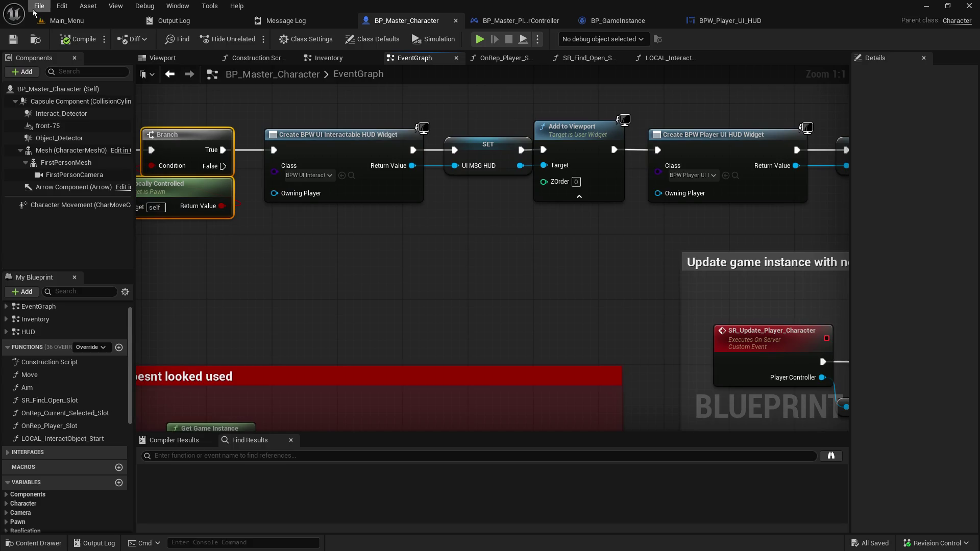
# - Start a Play-In-Editor session, host a game, and pick up an object past the breakpoints
pyautogui.hotkey('alt', 'p')
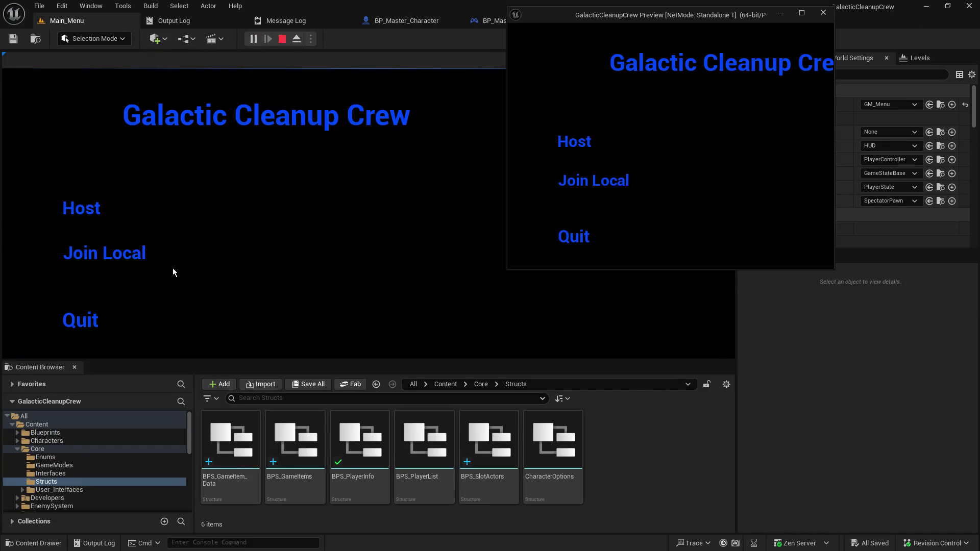
pyautogui.click(91, 208)
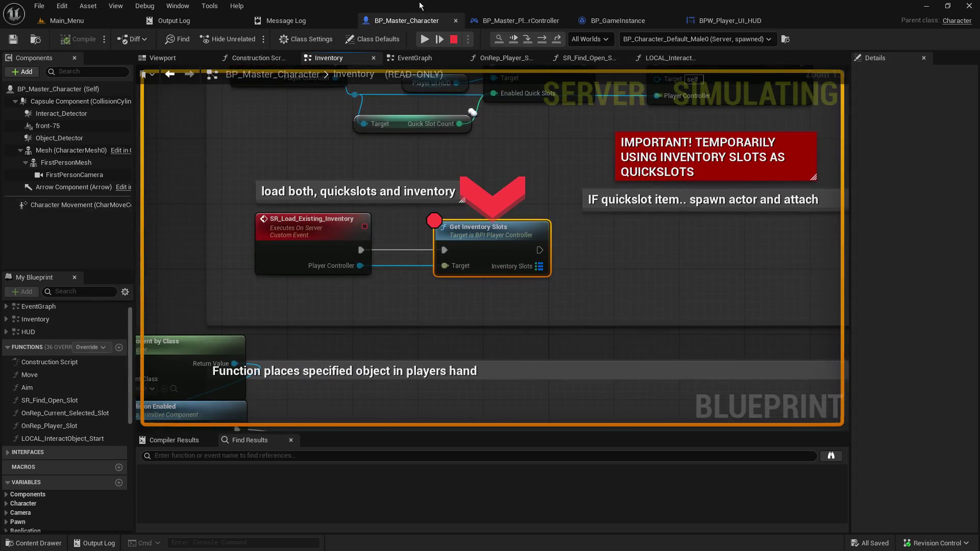
pyautogui.press('F5')
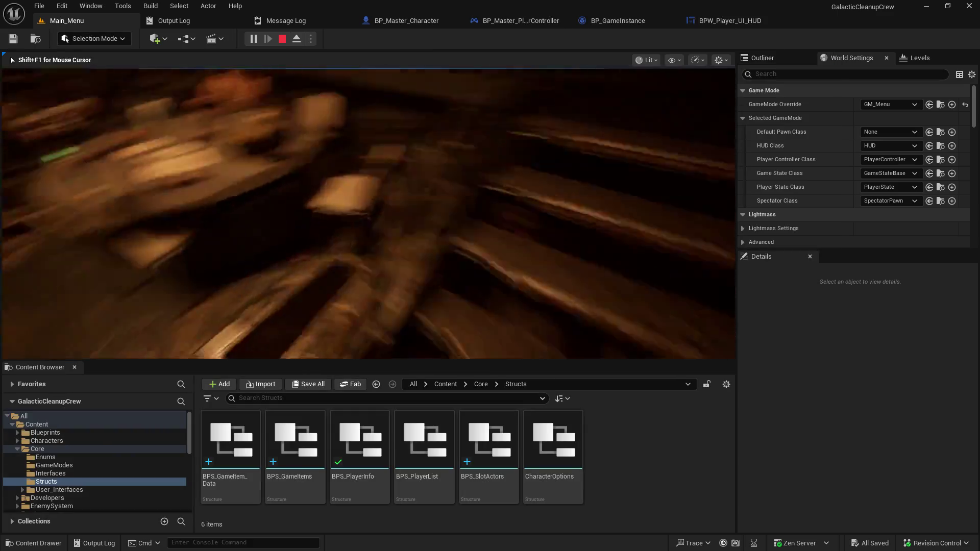
pyautogui.press('e')
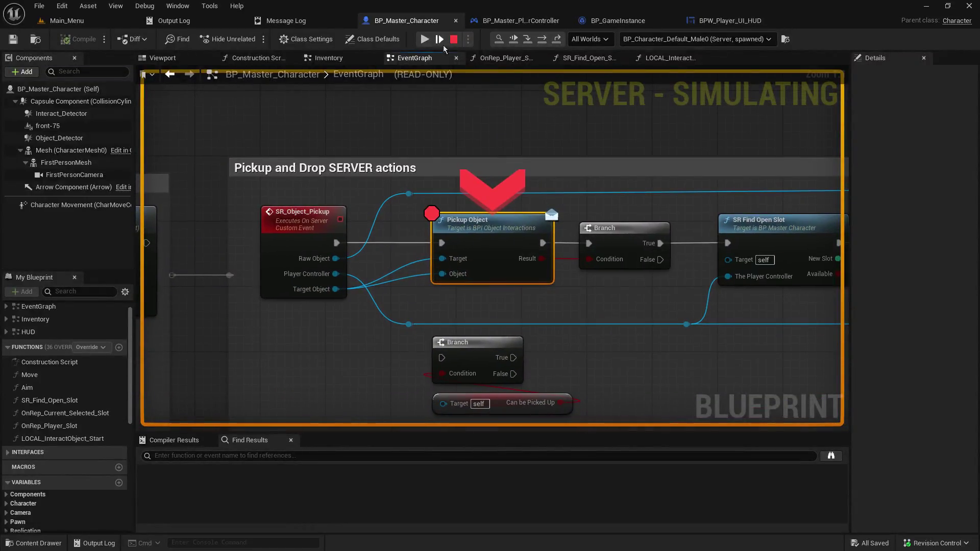
pyautogui.click(425, 38)
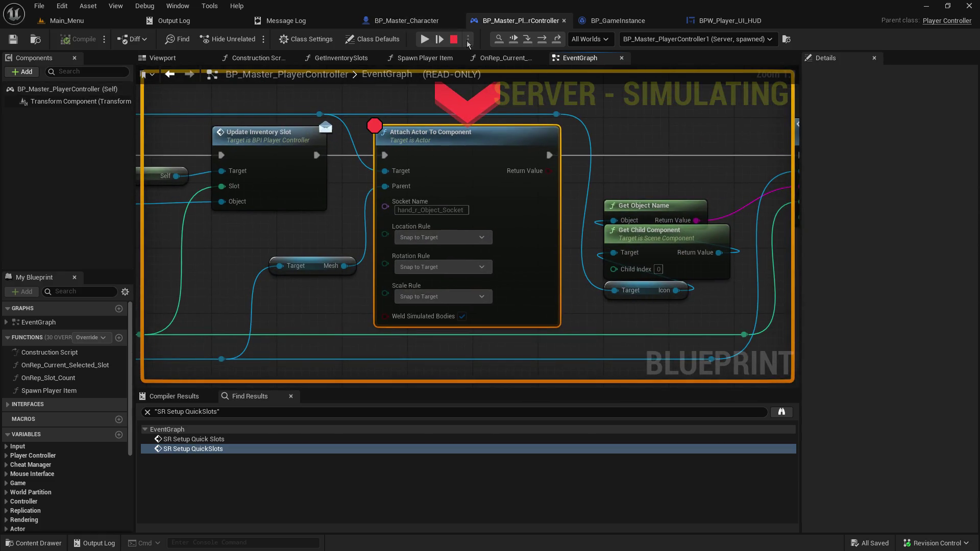
# - Resume through the remaining breakpoints, play briefly, then stop the session
pyautogui.click(422, 40)
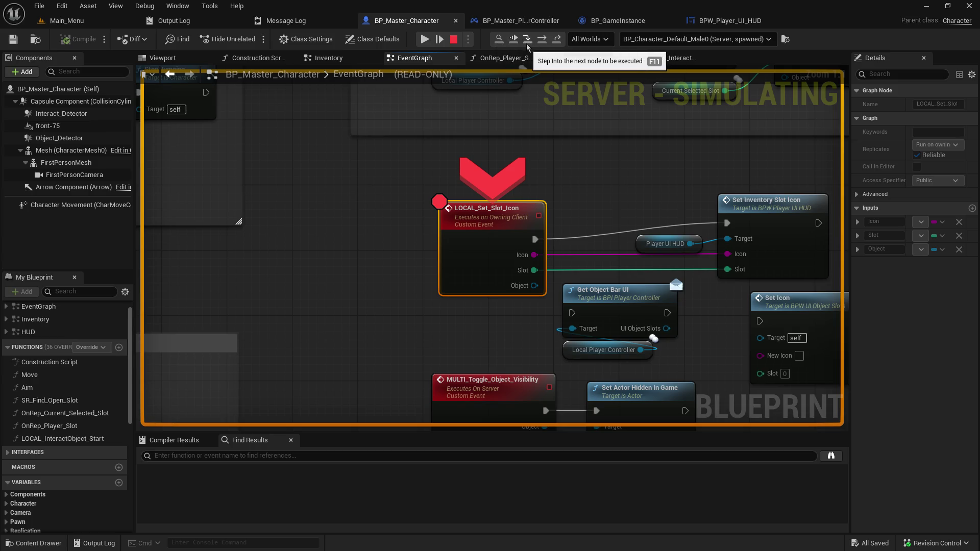
pyautogui.click(424, 40)
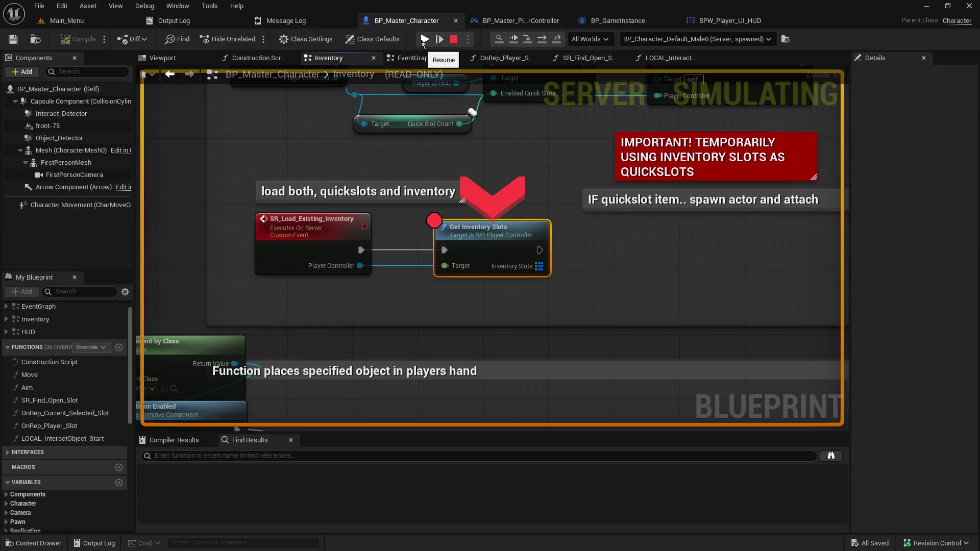
pyautogui.click(421, 41)
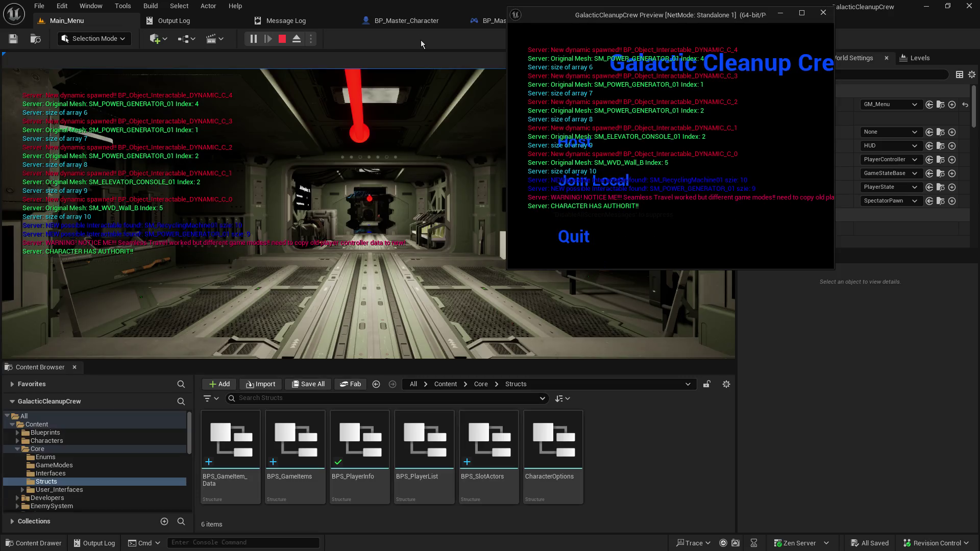
pyautogui.click(421, 82)
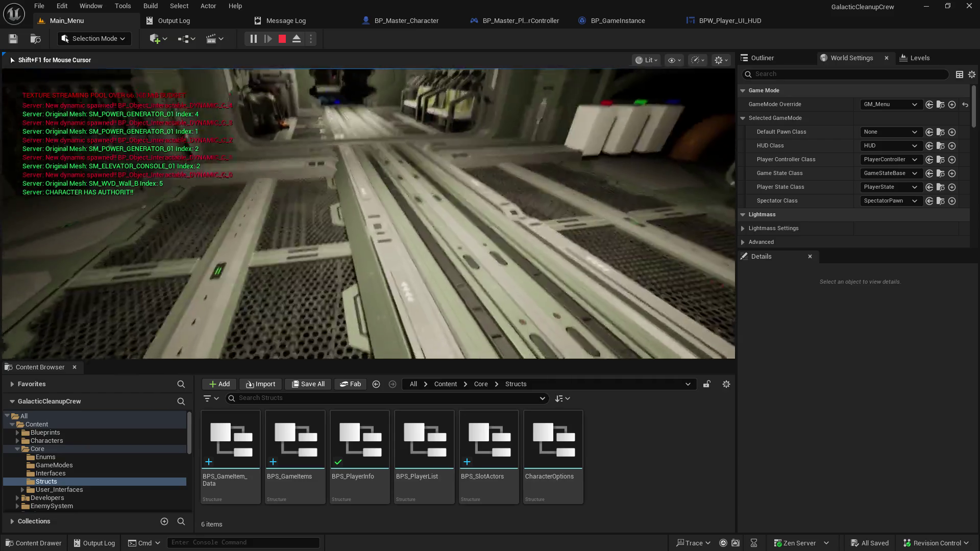
pyautogui.press('Escape')
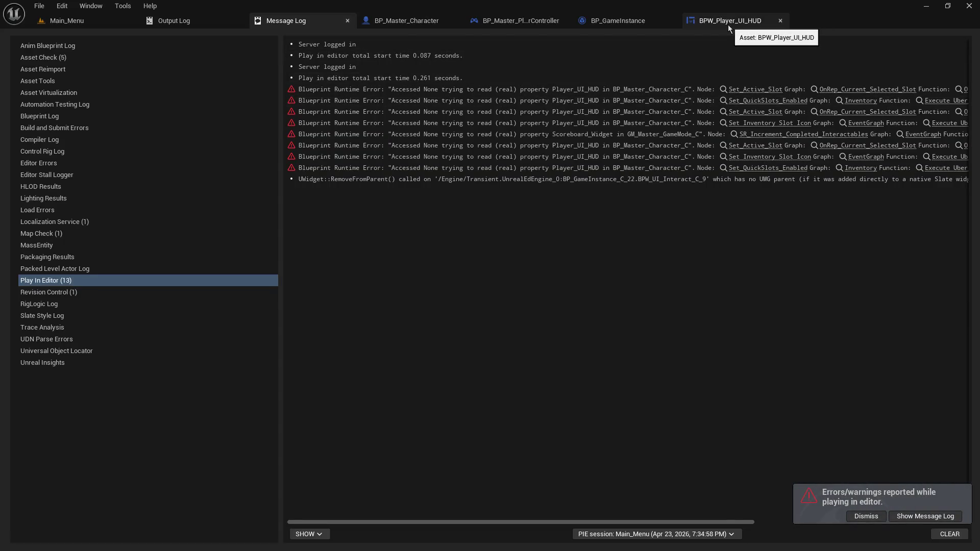
# - In BP_Master_Character's EventGraph, break the BeginPlay link to the HUD widget creation
pyautogui.click(408, 20)
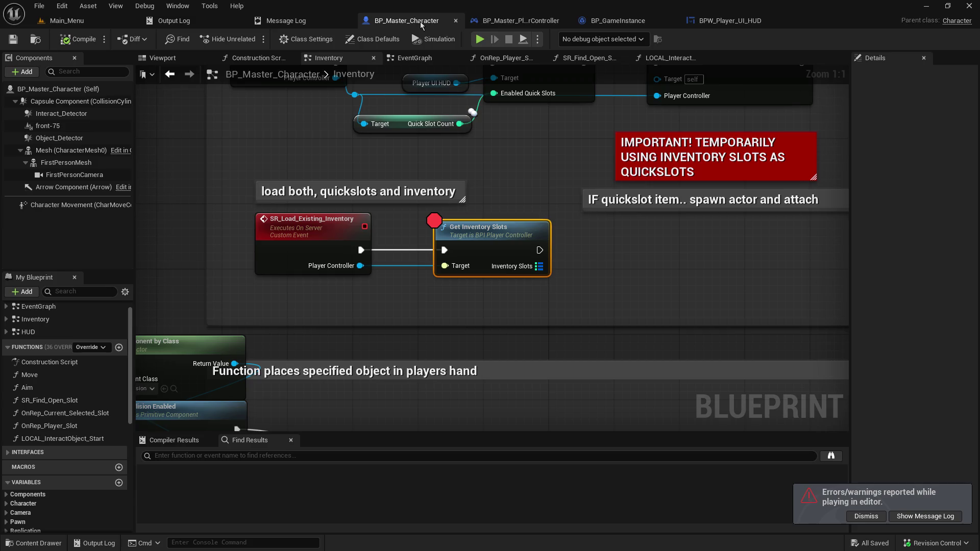
pyautogui.scroll(-5, 408, 189)
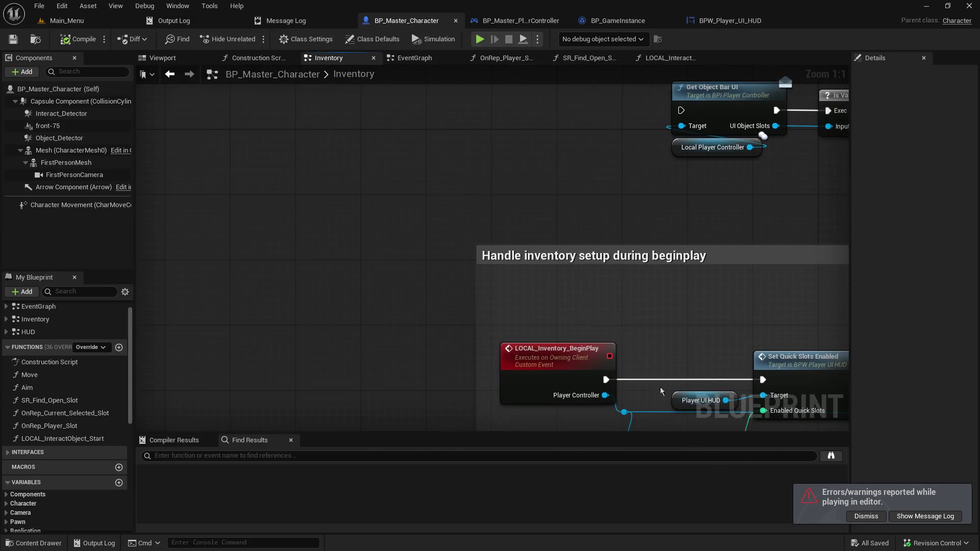
pyautogui.moveTo(617, 295)
pyautogui.mouseDown()
pyautogui.moveTo(459, 153)
pyautogui.moveTo(365, 389)
pyautogui.moveTo(436, 161)
pyautogui.mouseUp()
pyautogui.click(414, 58)
pyautogui.scroll(-2, 541, 317)
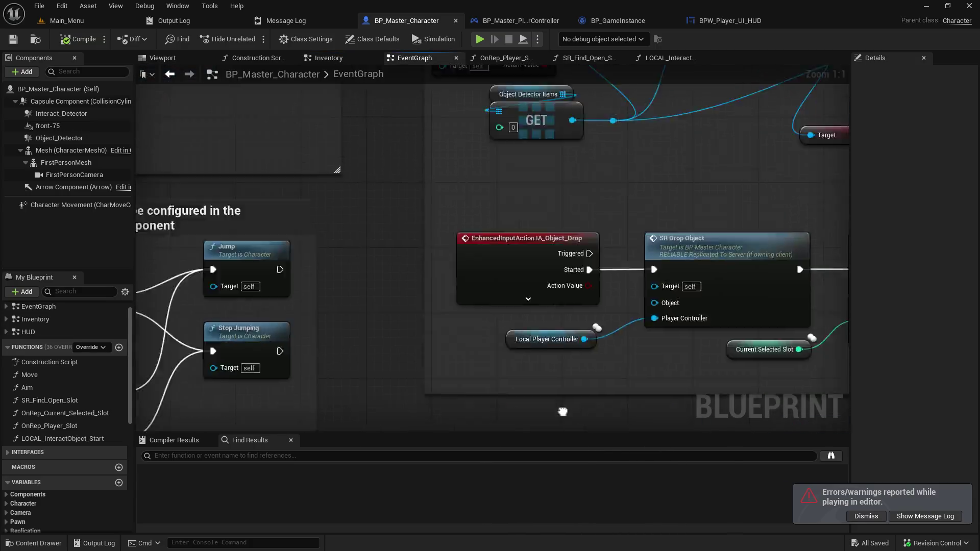
pyautogui.scroll(-2, 541, 317)
pyautogui.scroll(2, 529, 376)
pyautogui.scroll(2, 385, 258)
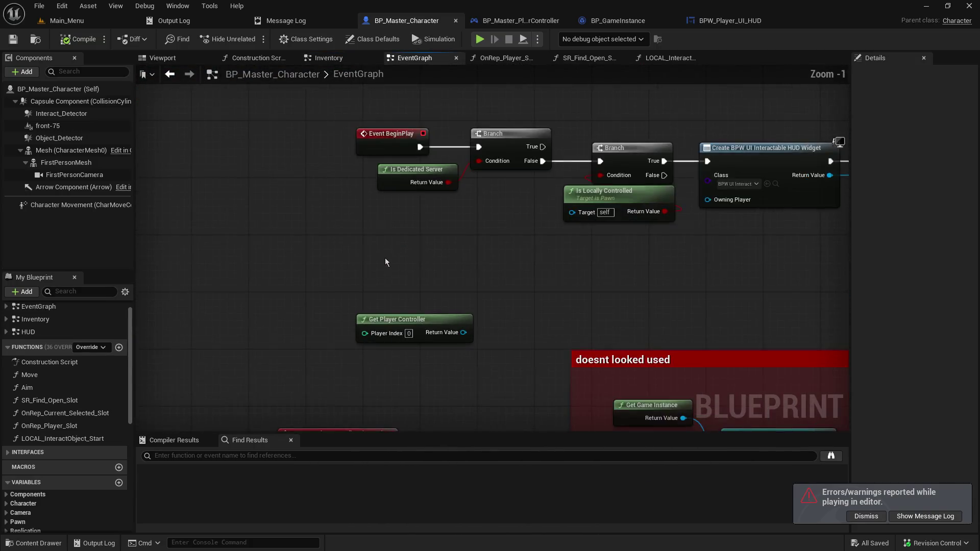
pyautogui.keyDown('alt'); pyautogui.click(420, 147); pyautogui.keyUp('alt')
# - Wire SR Update Player Character into the HUD widget creation and compile the blueprint
pyautogui.moveTo(520, 303)
pyautogui.mouseDown()
pyautogui.moveTo(488, 65)
pyautogui.moveTo(546, 73)
pyautogui.moveTo(429, 197)
pyautogui.mouseUp()
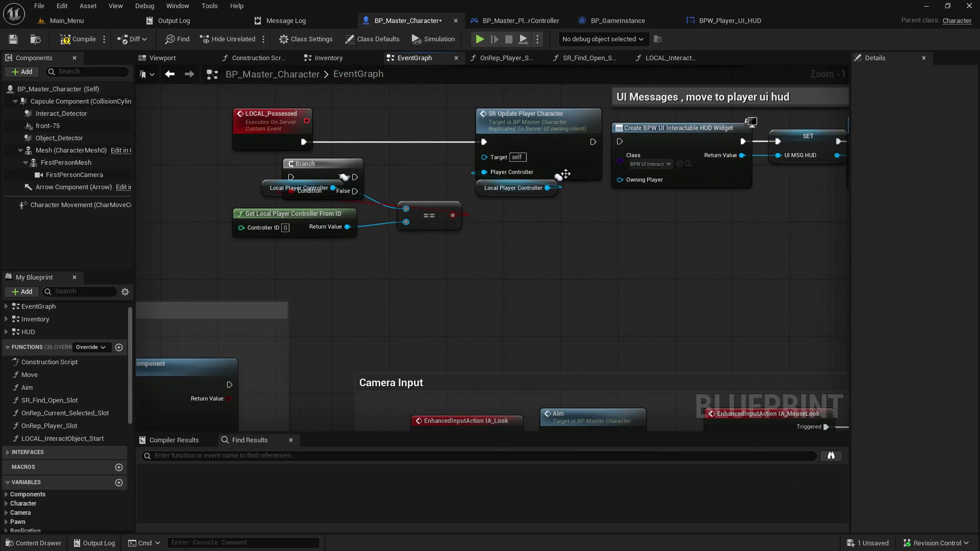
pyautogui.moveTo(593, 142); pyautogui.dragTo(620, 145)
pyautogui.moveTo(370, 131); pyautogui.dragTo(136, 128)
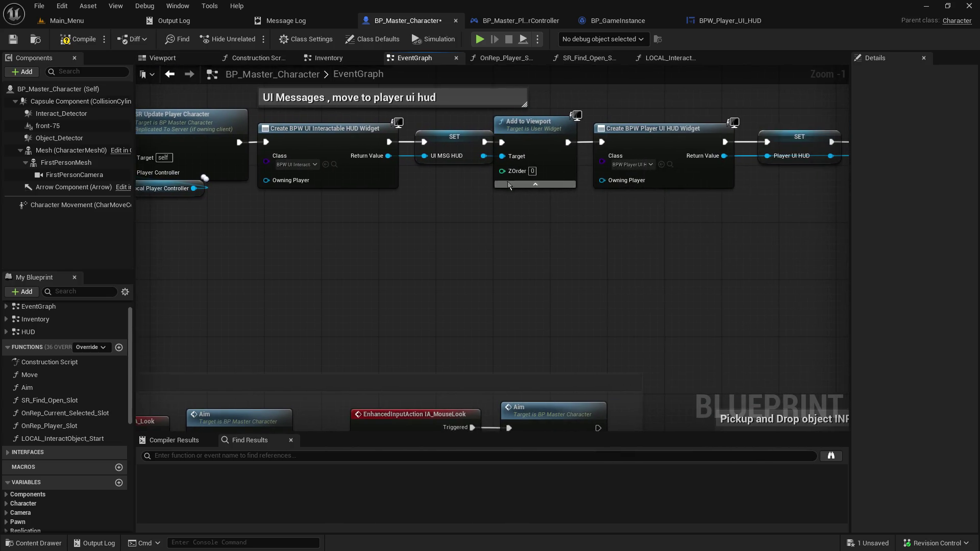
pyautogui.moveTo(221, 99)
pyautogui.mouseDown()
pyautogui.moveTo(536, 243)
pyautogui.moveTo(587, 251)
pyautogui.mouseUp()
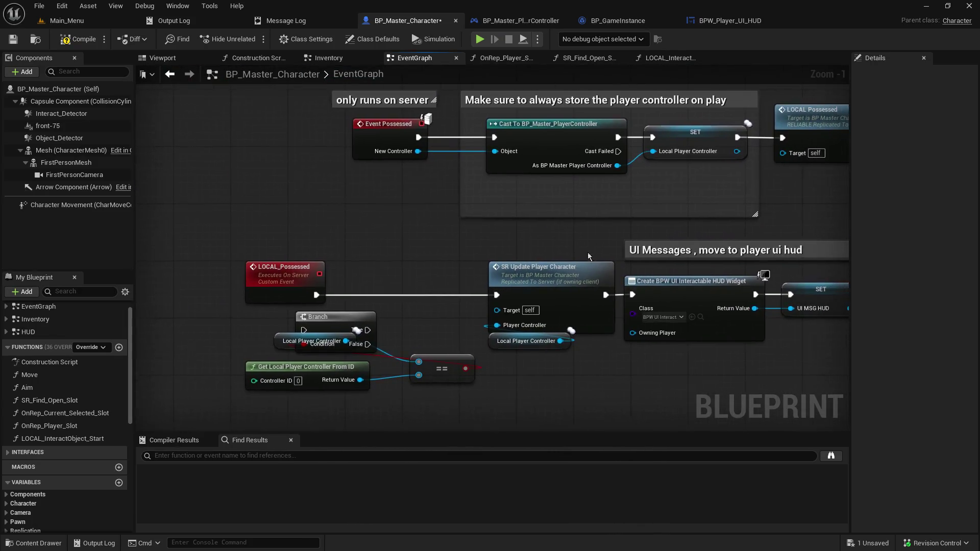
pyautogui.click(67, 41)
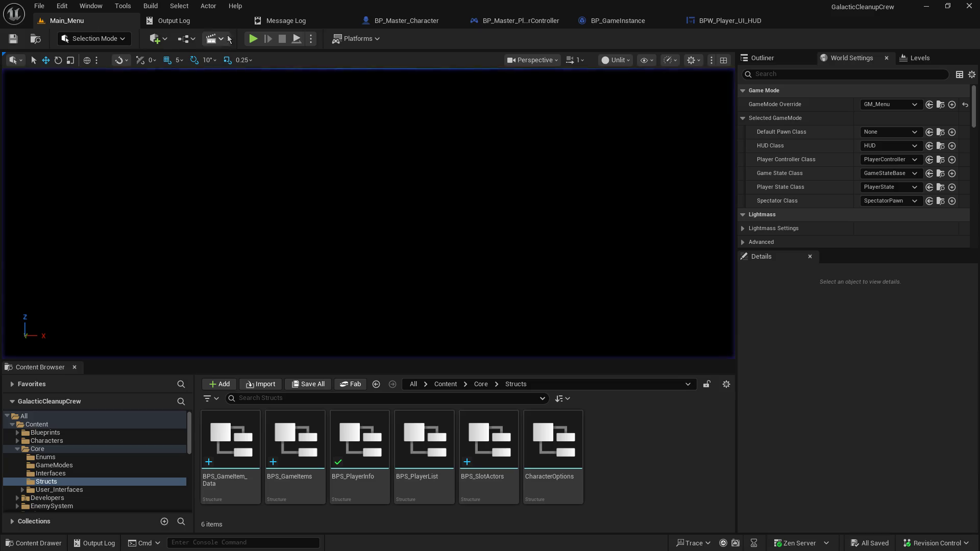
# - Play from the Main_Menu level, host a game, and pick up an item past the breakpoints
pyautogui.click(66, 20)
pyautogui.click(253, 39)
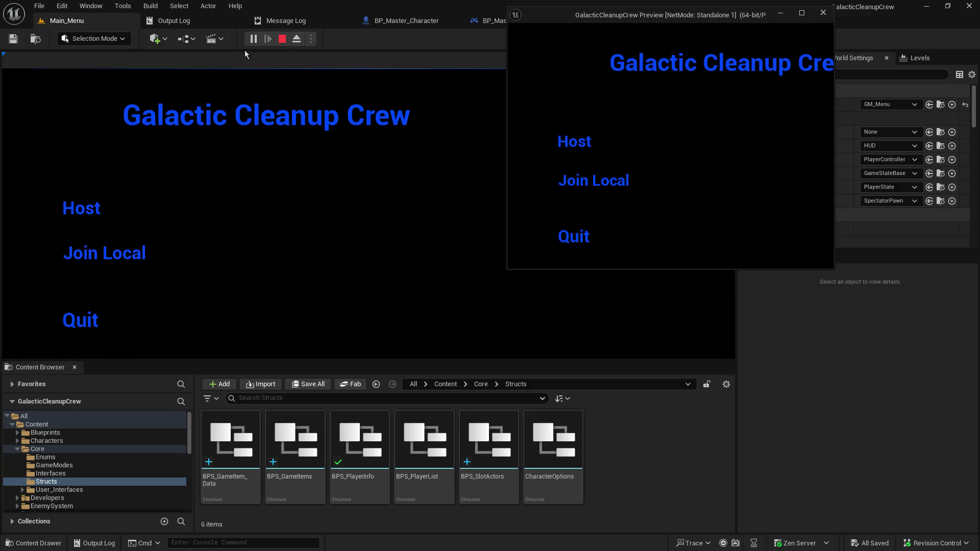
pyautogui.click(80, 208)
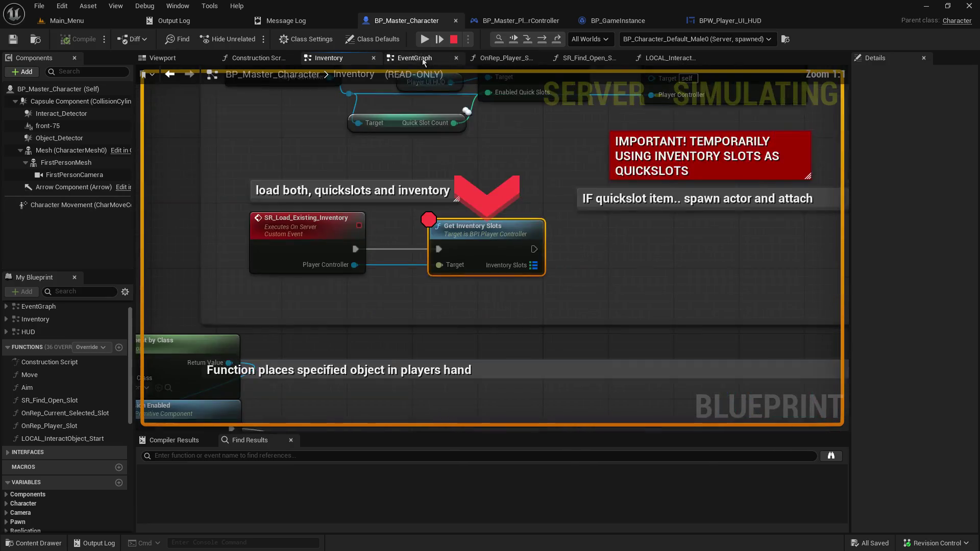
pyautogui.click(422, 41)
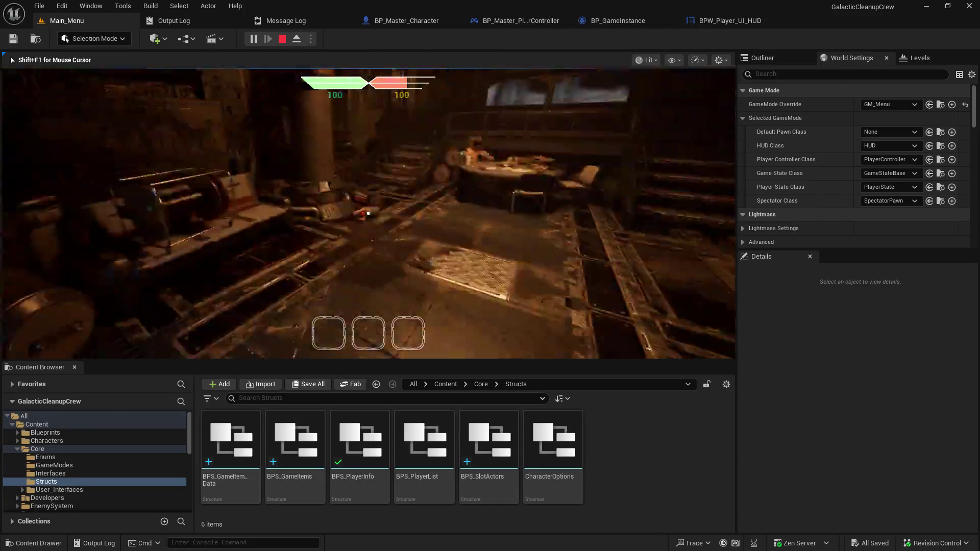
pyautogui.press('e')
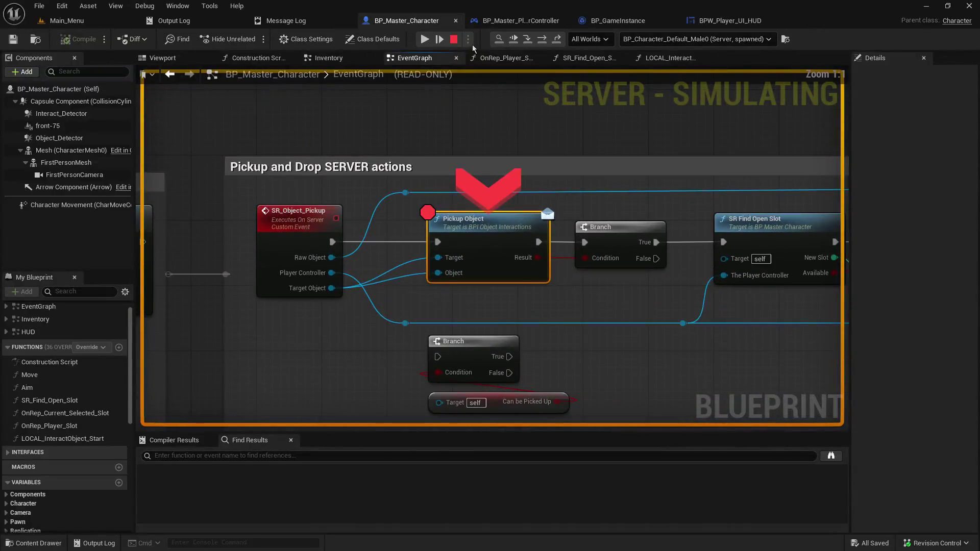
pyautogui.click(432, 44)
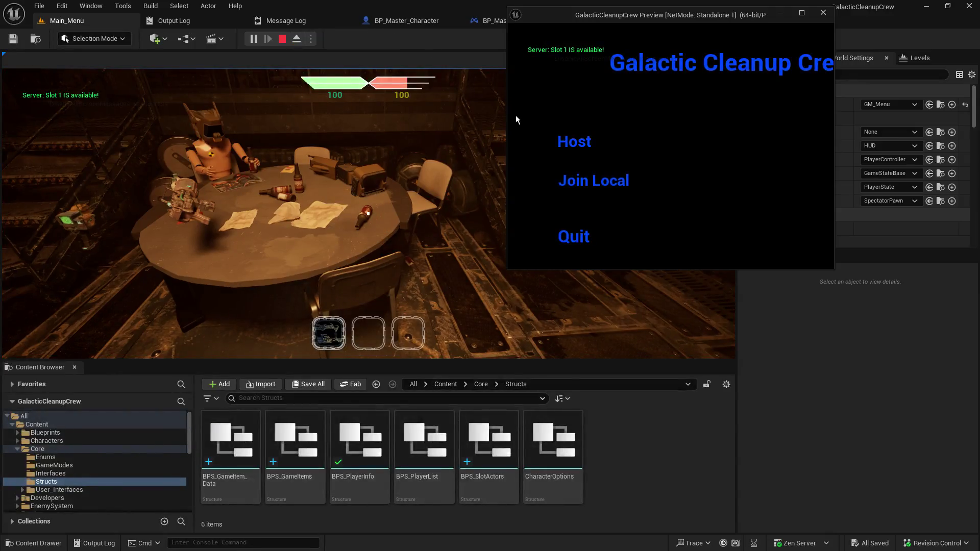
pyautogui.click(503, 121)
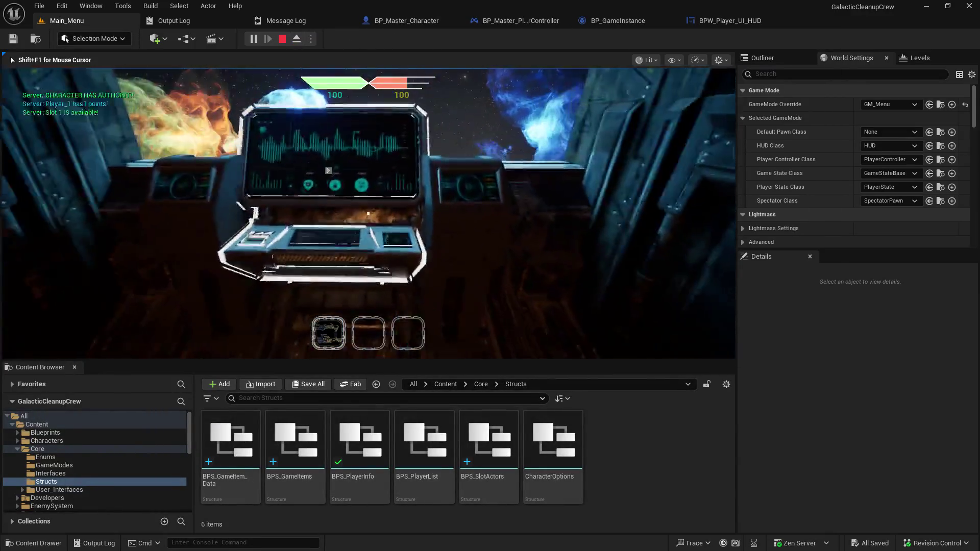
# - Travel to the next map, resume past the Get Inventory Slots breakpoint, then stop the session
pyautogui.press('e')
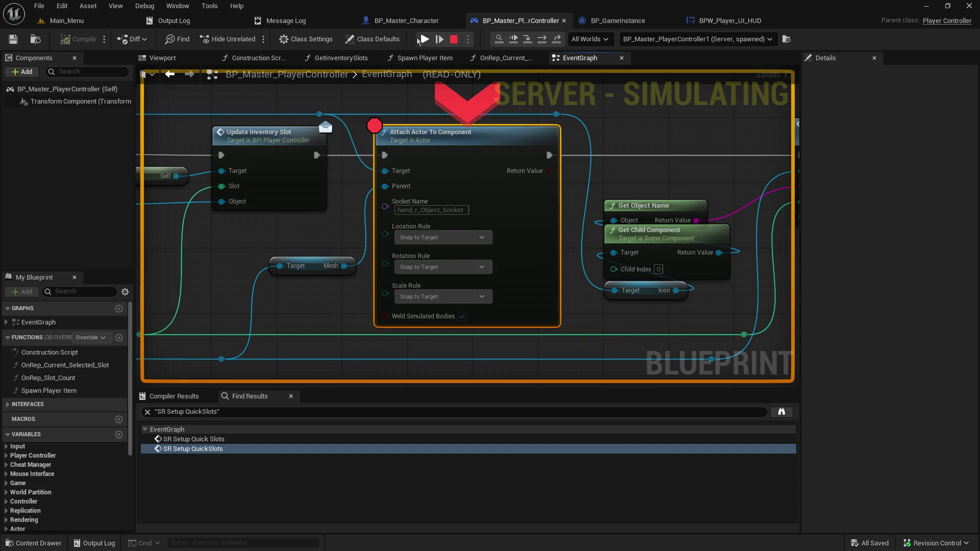
pyautogui.click(660, 39)
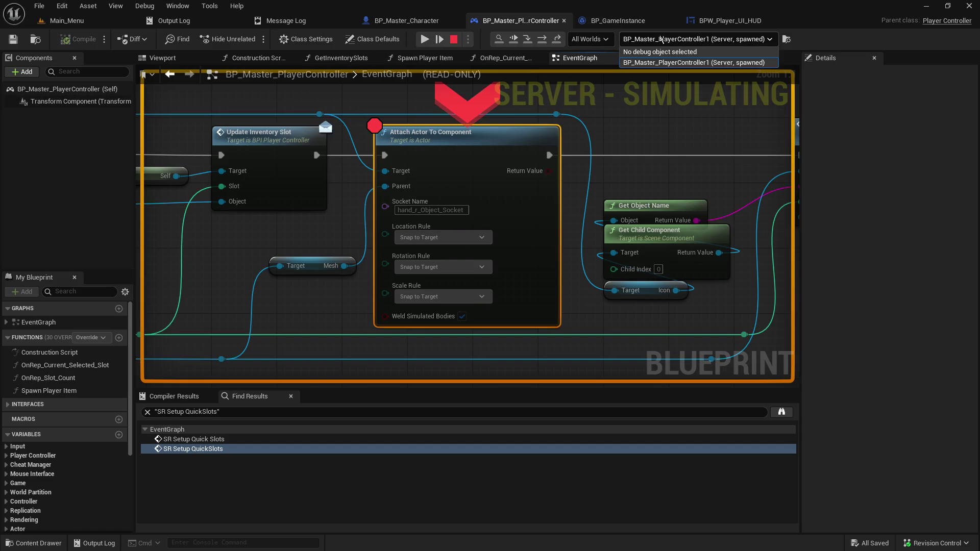
pyautogui.click(424, 39)
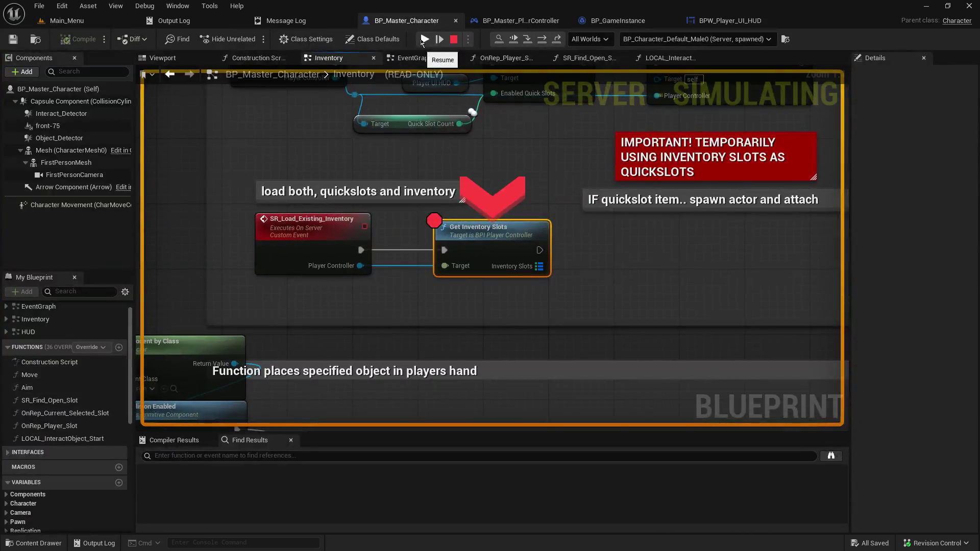
pyautogui.click(420, 39)
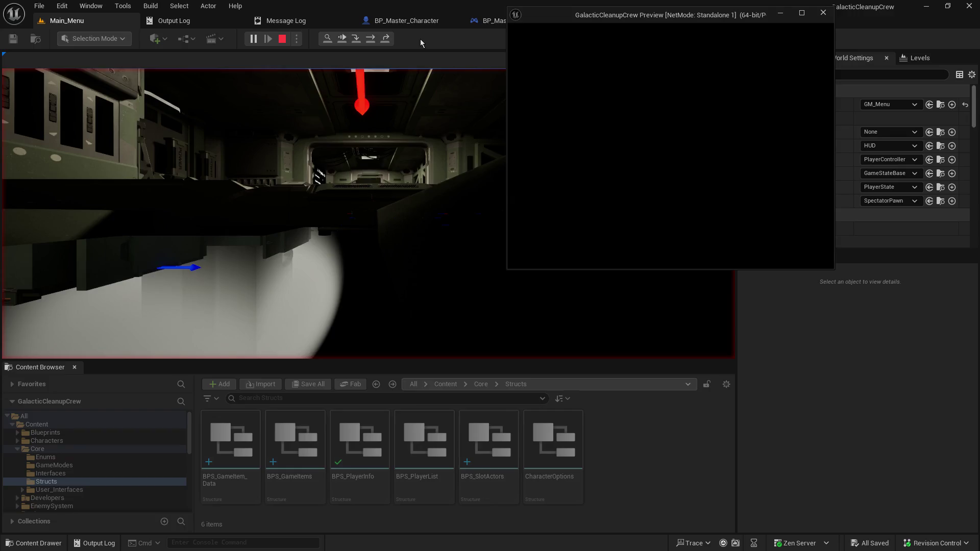
pyautogui.click(420, 39)
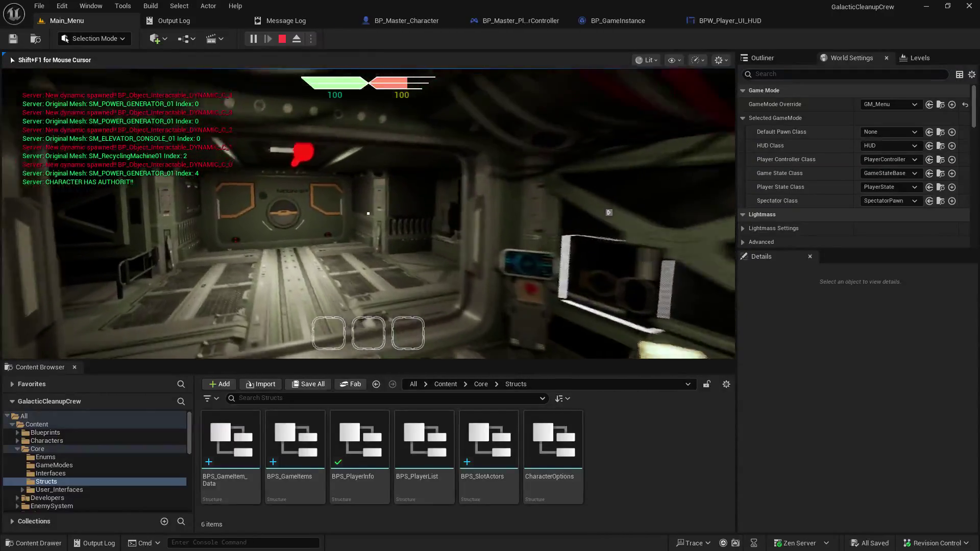
pyautogui.press('Escape')
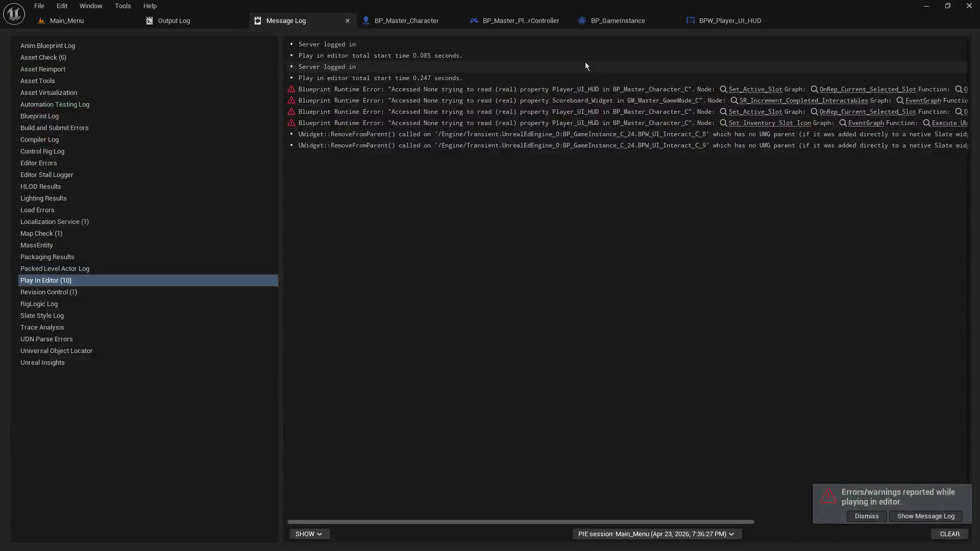
# - Open BP_Master_Character's EventGraph and pan to LOCAL_Set_Slot_Icon calling Set Inventory Slot Icon
pyautogui.click(383, 22)
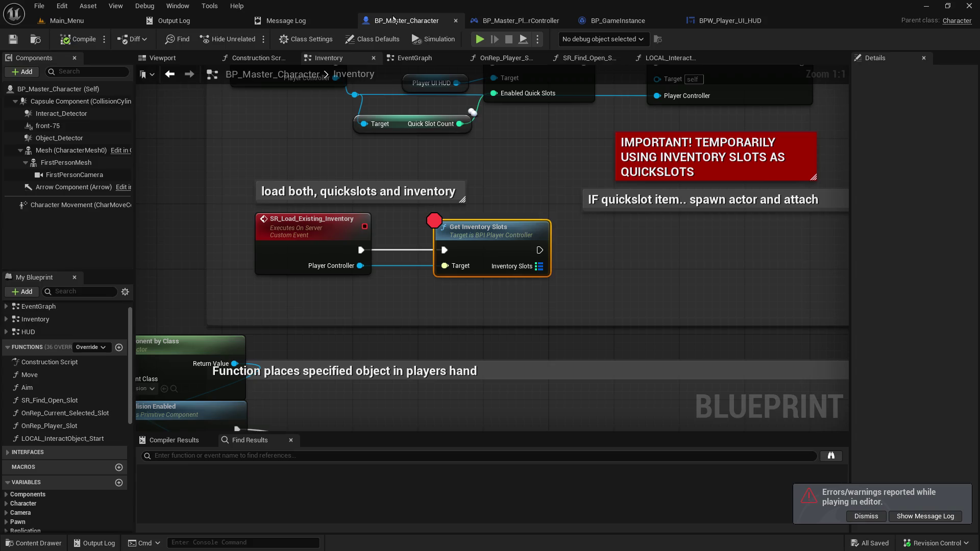
pyautogui.scroll(-4, 351, 234)
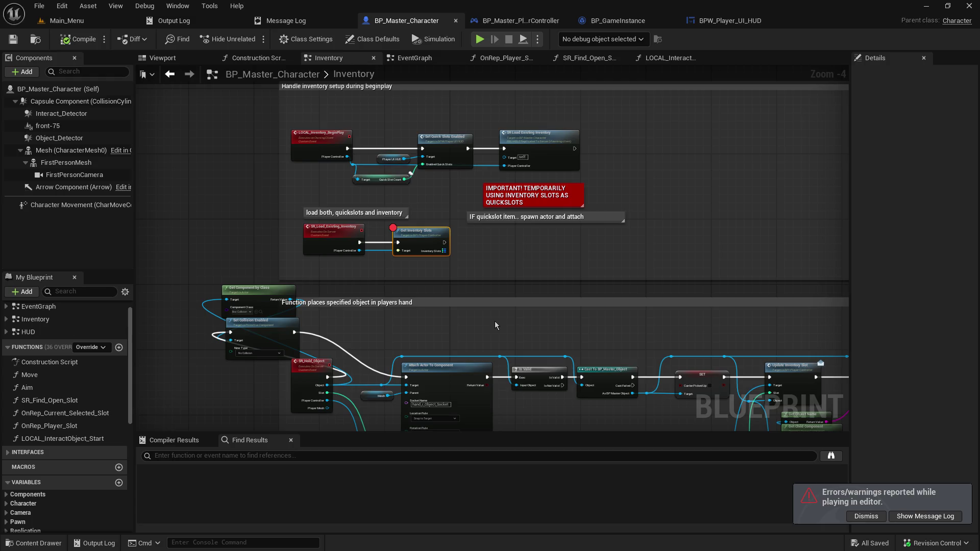
pyautogui.moveTo(491, 321)
pyautogui.mouseDown()
pyautogui.moveTo(715, 459)
pyautogui.moveTo(627, 339)
pyautogui.mouseUp()
pyautogui.scroll(-8, 550, 143)
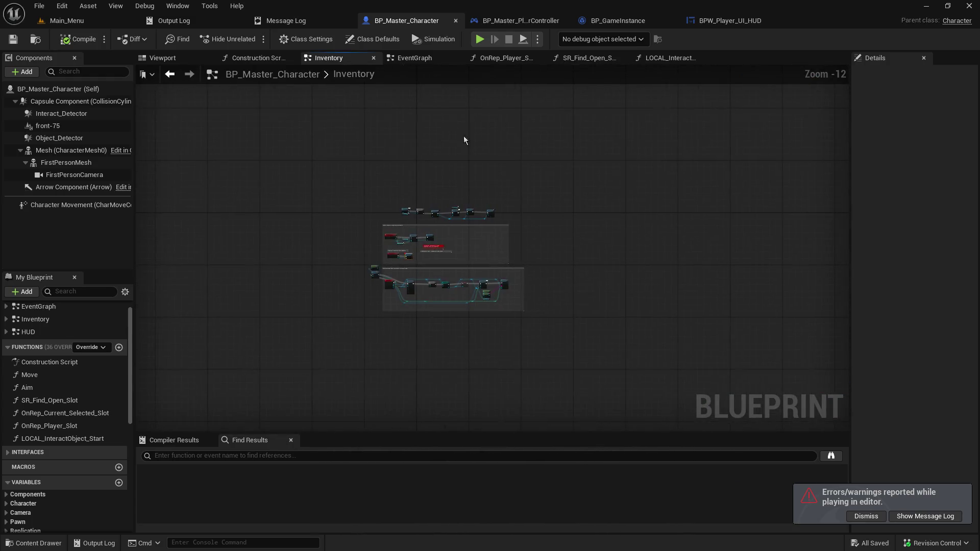
pyautogui.click(431, 59)
pyautogui.moveTo(564, 179)
pyautogui.mouseDown()
pyautogui.moveTo(701, 154)
pyautogui.moveTo(215, 132)
pyautogui.moveTo(214, 142)
pyautogui.mouseUp()
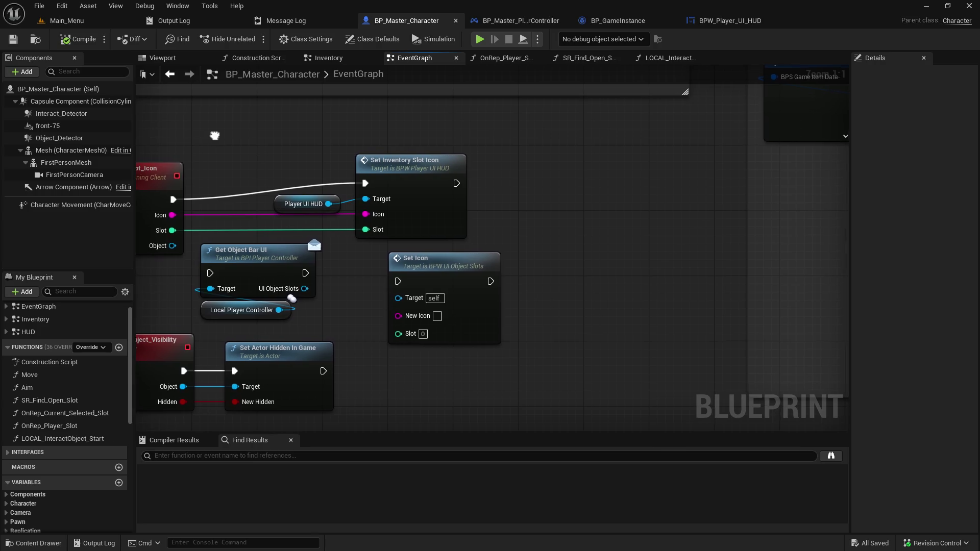
pyautogui.moveTo(216, 139); pyautogui.dragTo(517, 153)
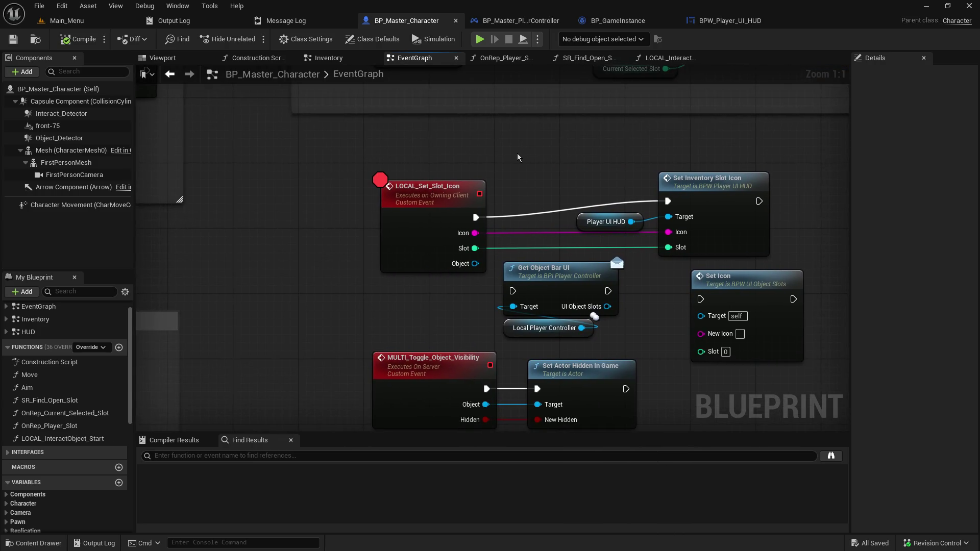
pyautogui.scroll(-6, 436, 168)
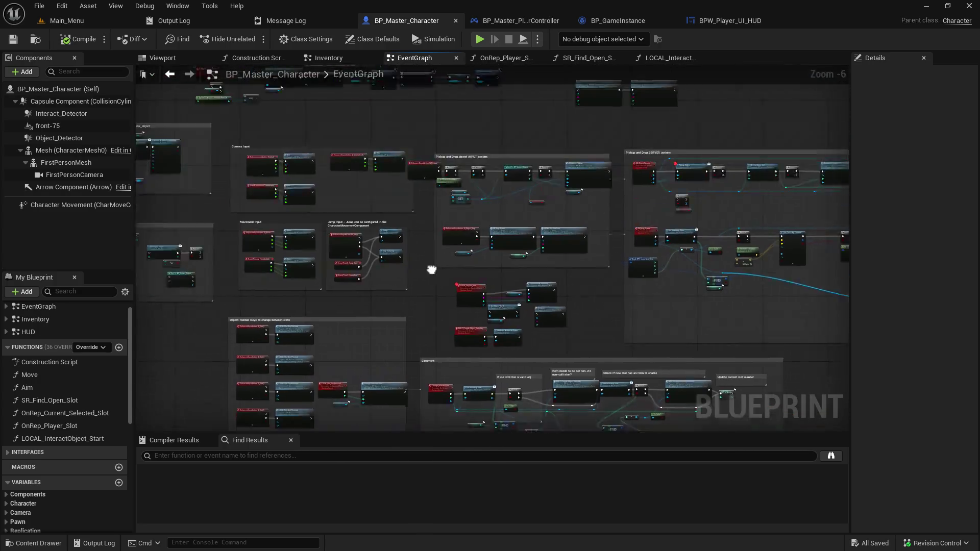
pyautogui.scroll(4, 358, 250)
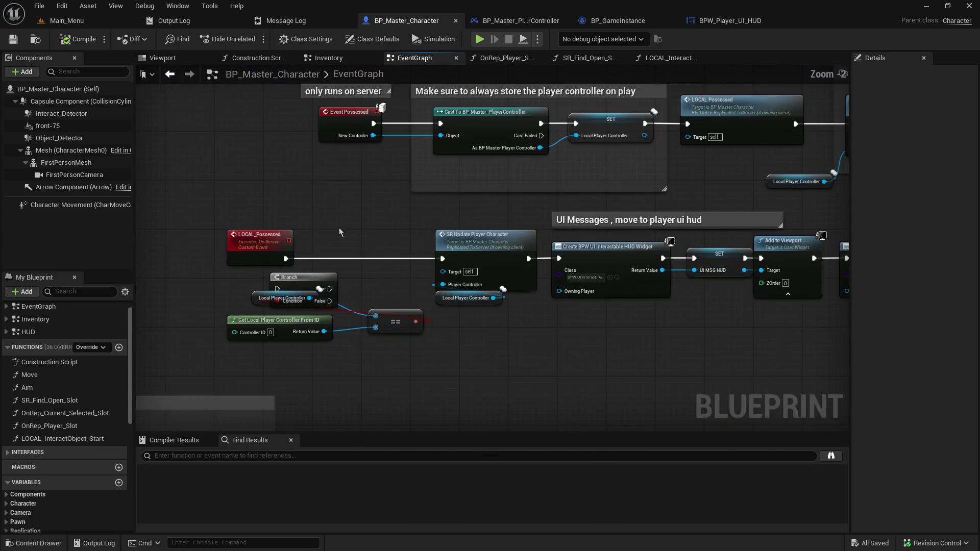
pyautogui.moveTo(592, 317); pyautogui.dragTo(414, 289)
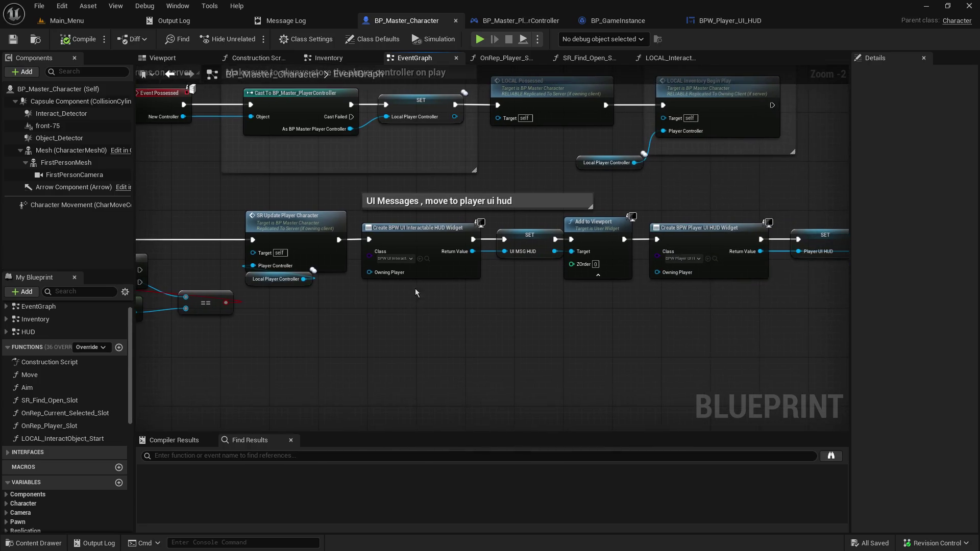
pyautogui.click(409, 232)
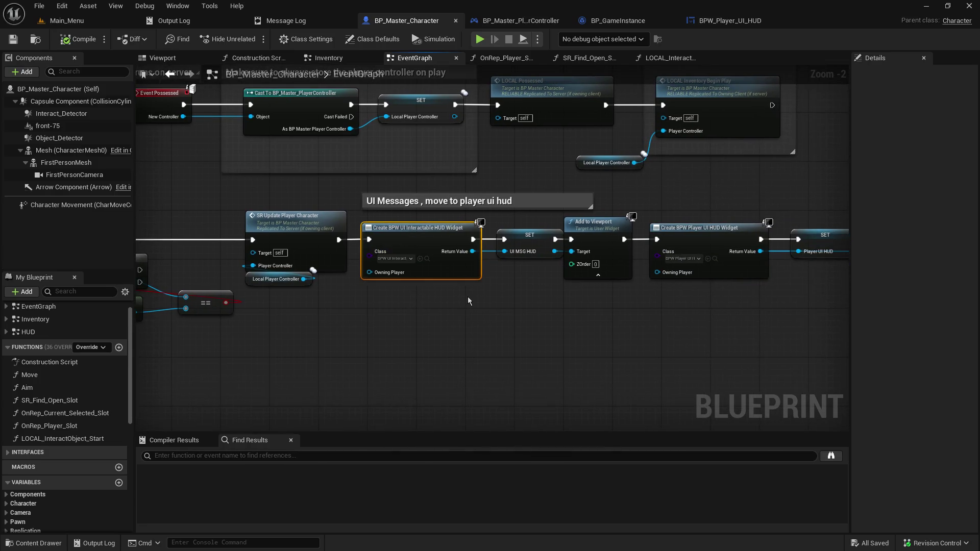
pyautogui.click(518, 231)
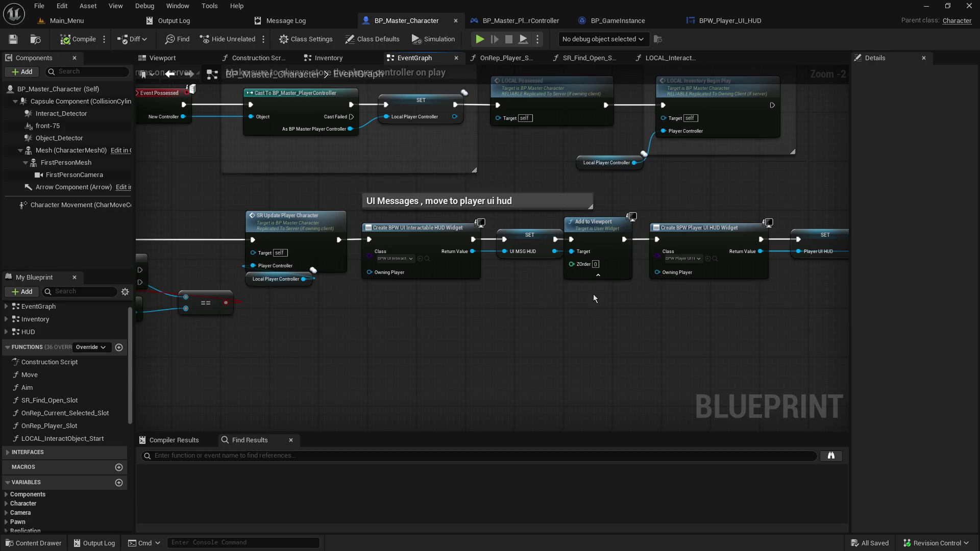
pyautogui.click(596, 226)
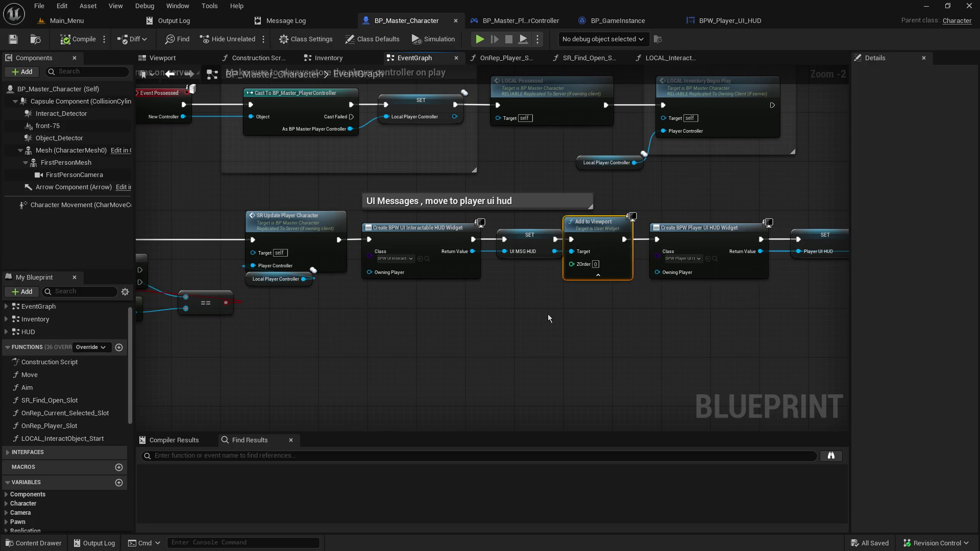
pyautogui.scroll(2, 416, 305)
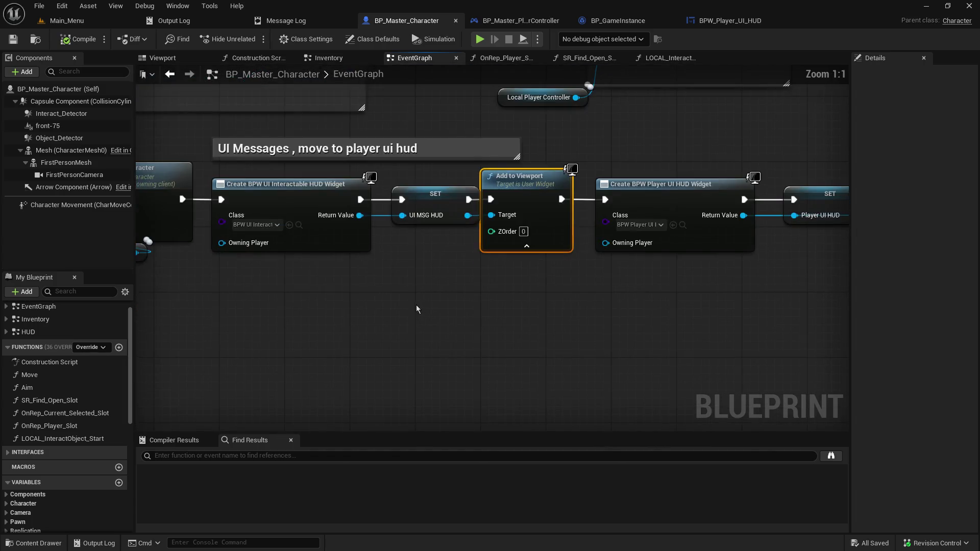
pyautogui.moveTo(246, 276)
pyautogui.mouseDown()
pyautogui.moveTo(431, 222)
pyautogui.moveTo(798, 223)
pyautogui.mouseUp()
pyautogui.moveTo(735, 223); pyautogui.dragTo(428, 279)
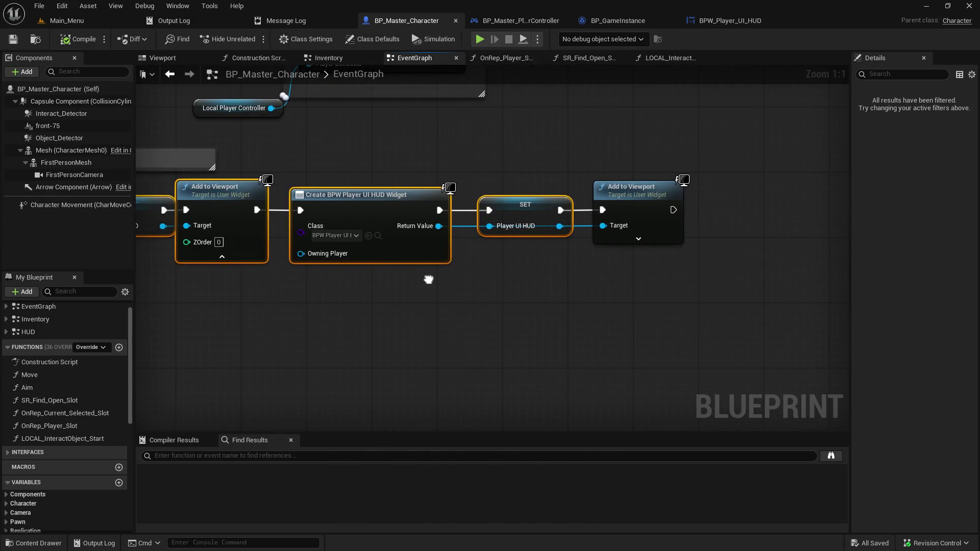
pyautogui.click(624, 190)
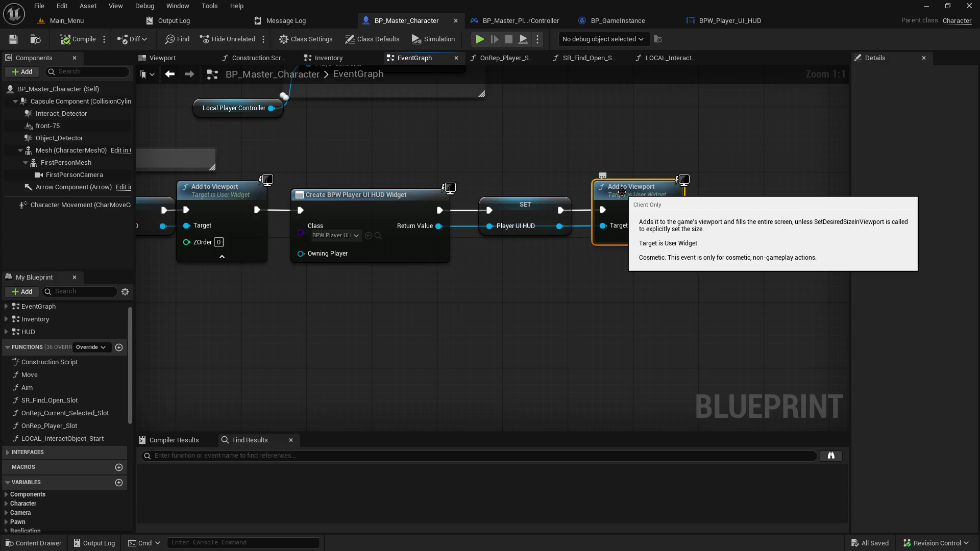
pyautogui.moveTo(204, 220); pyautogui.dragTo(855, 245)
pyautogui.moveTo(766, 153)
pyautogui.mouseDown()
pyautogui.moveTo(939, 192)
pyautogui.moveTo(592, 340)
pyautogui.moveTo(566, 396)
pyautogui.moveTo(194, 284)
pyautogui.moveTo(420, 275)
pyautogui.mouseUp()
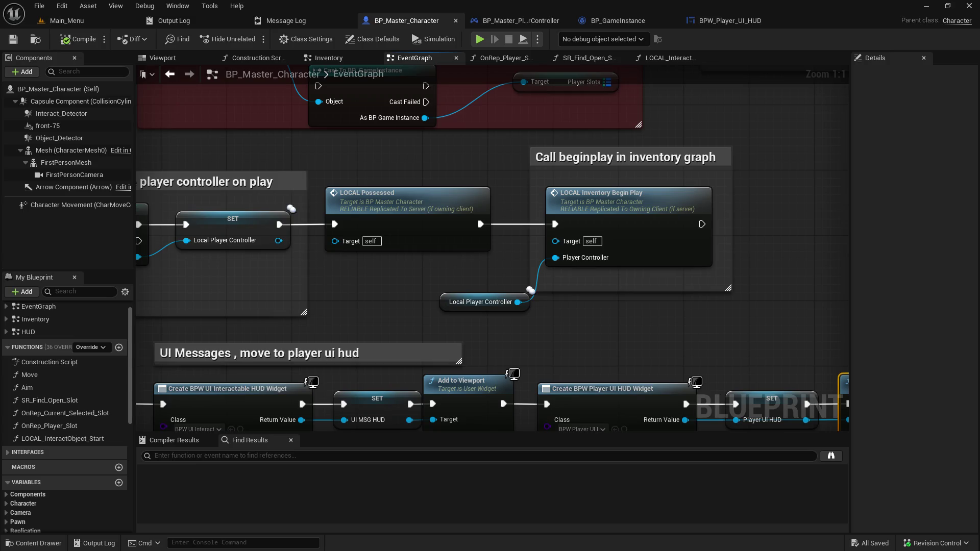
pyautogui.moveTo(628, 428)
pyautogui.mouseDown()
pyautogui.moveTo(516, 319)
pyautogui.moveTo(397, 266)
pyautogui.moveTo(381, 299)
pyautogui.mouseUp()
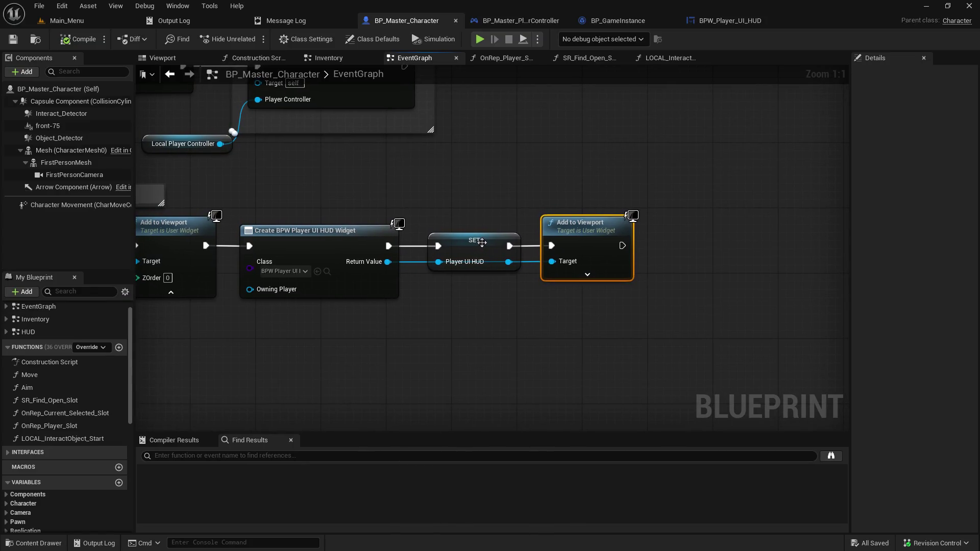
# - Route the Player UI HUD Return Value wire around the SET node with two reroute points
pyautogui.moveTo(483, 241)
pyautogui.mouseDown()
pyautogui.moveTo(487, 217)
pyautogui.moveTo(484, 225)
pyautogui.mouseUp()
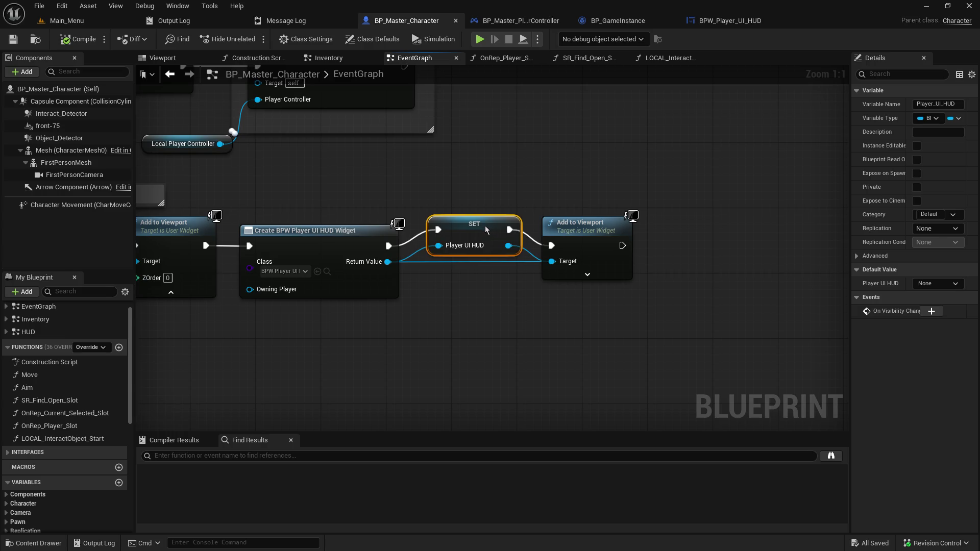
pyautogui.doubleClick(467, 261)
pyautogui.moveTo(461, 254); pyautogui.dragTo(424, 288)
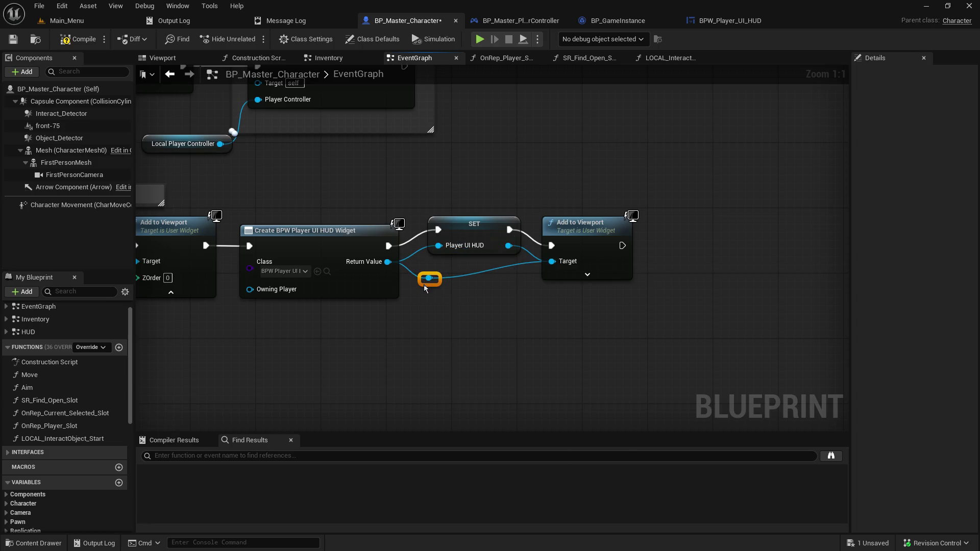
pyautogui.doubleClick(477, 271)
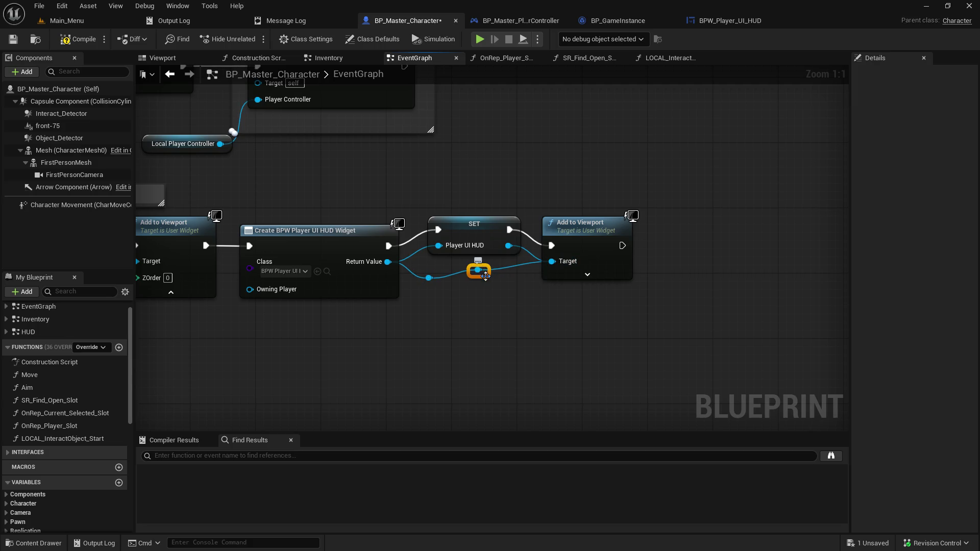
pyautogui.moveTo(485, 276); pyautogui.dragTo(510, 284)
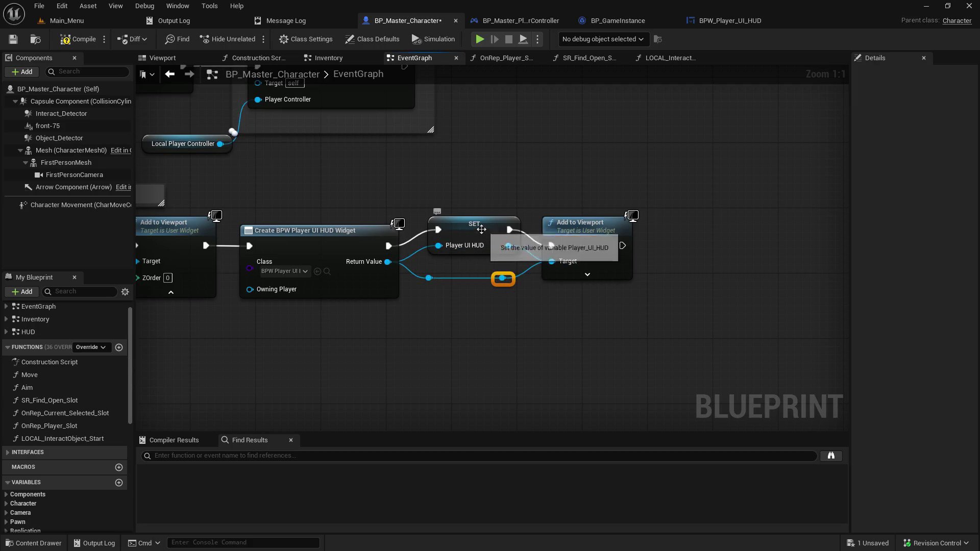
pyautogui.moveTo(481, 229); pyautogui.dragTo(482, 247)
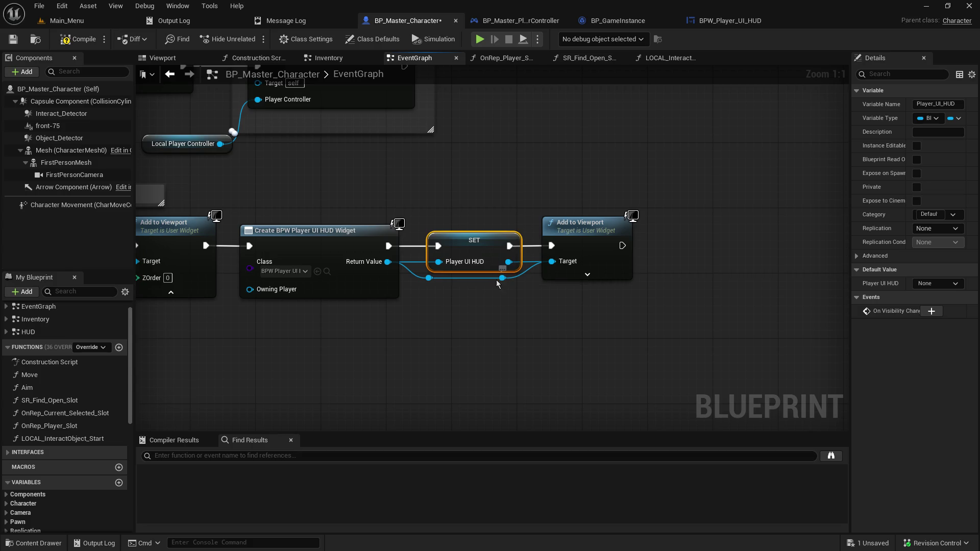
pyautogui.moveTo(497, 284); pyautogui.dragTo(504, 282)
pyautogui.click(437, 298)
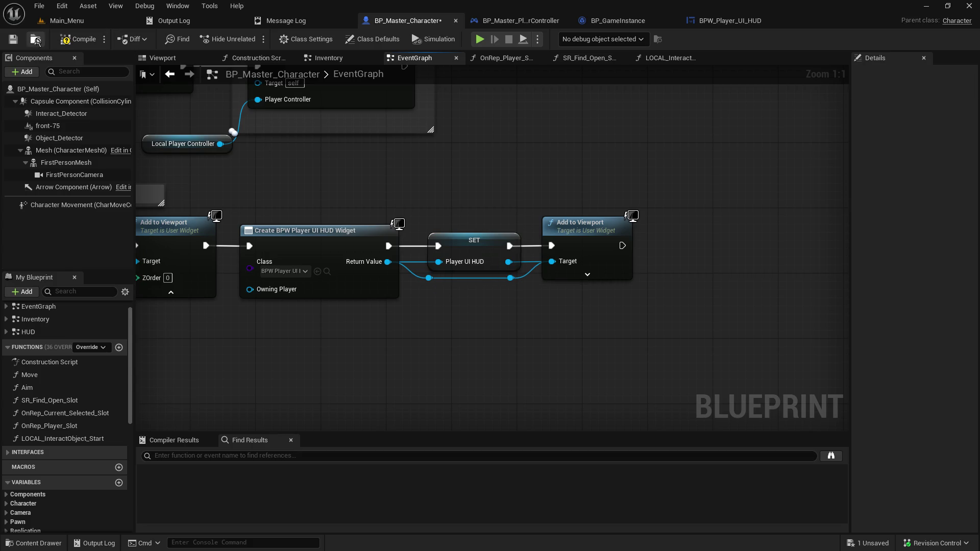
# - Compile BP_Master_Character and review the widget, BeginPlay and pickup input nodes
pyautogui.click(78, 44)
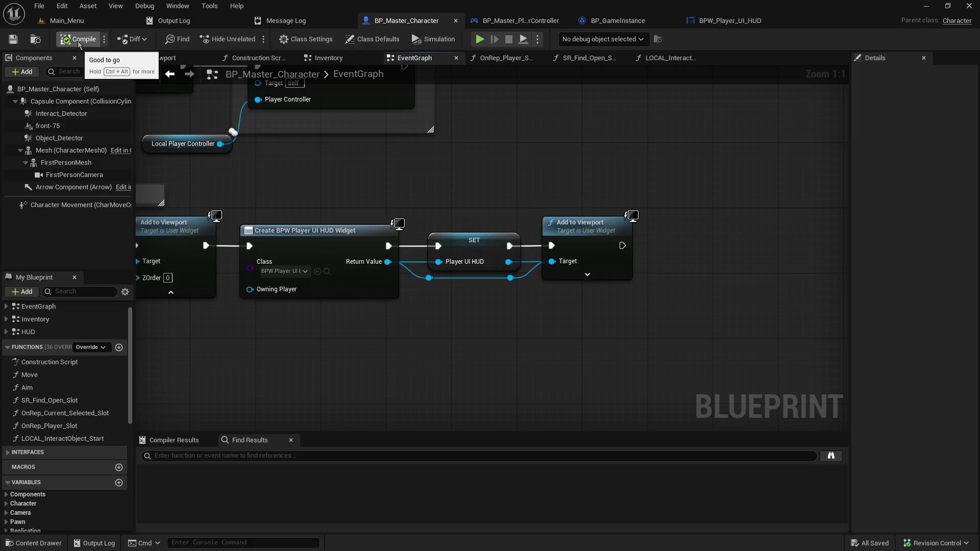
pyautogui.moveTo(204, 229)
pyautogui.mouseDown()
pyautogui.moveTo(766, 204)
pyautogui.moveTo(842, 214)
pyautogui.mouseUp()
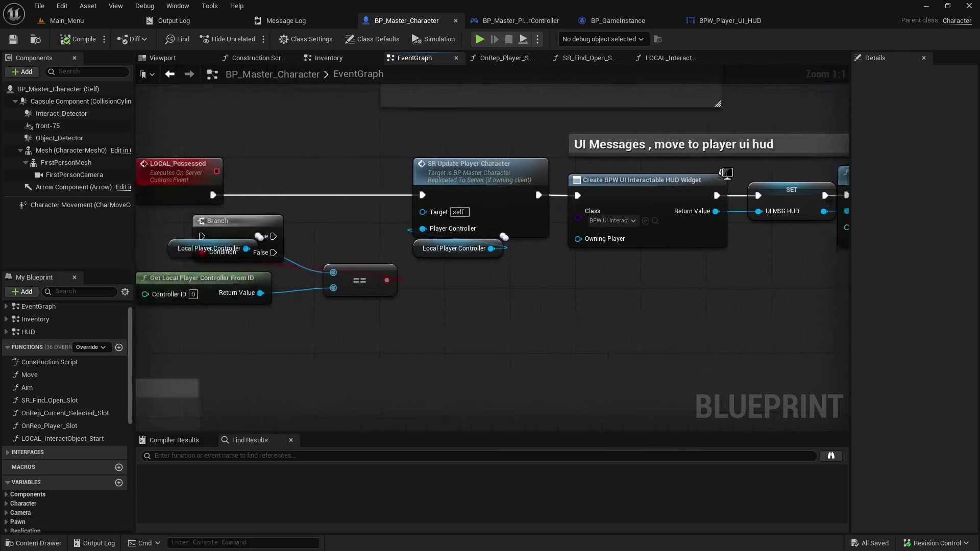
pyautogui.moveTo(726, 173)
pyautogui.mouseDown()
pyautogui.moveTo(894, 185)
pyautogui.moveTo(209, 185)
pyautogui.mouseUp()
pyautogui.moveTo(680, 182); pyautogui.dragTo(476, 179)
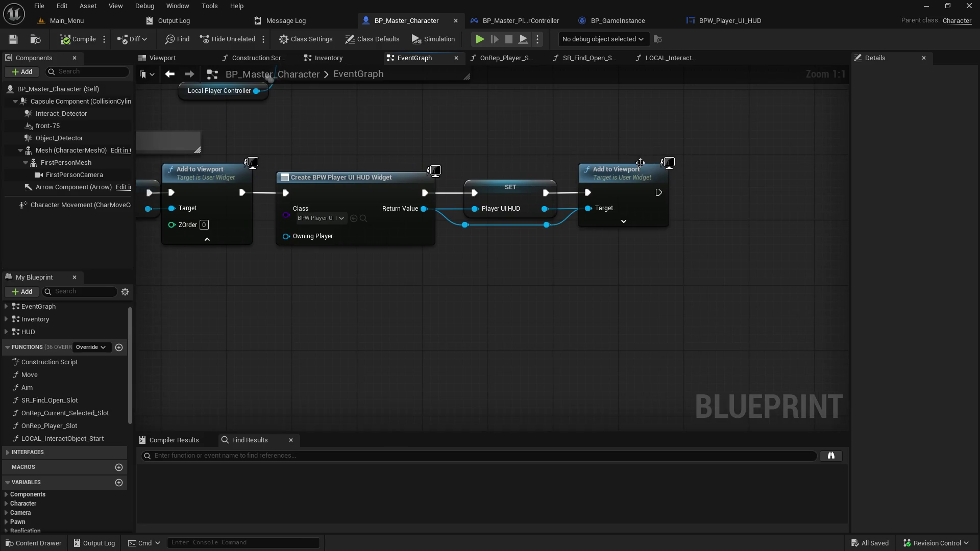
pyautogui.moveTo(640, 163)
pyautogui.mouseDown()
pyautogui.moveTo(577, 392)
pyautogui.moveTo(586, 411)
pyautogui.moveTo(651, 136)
pyautogui.mouseUp()
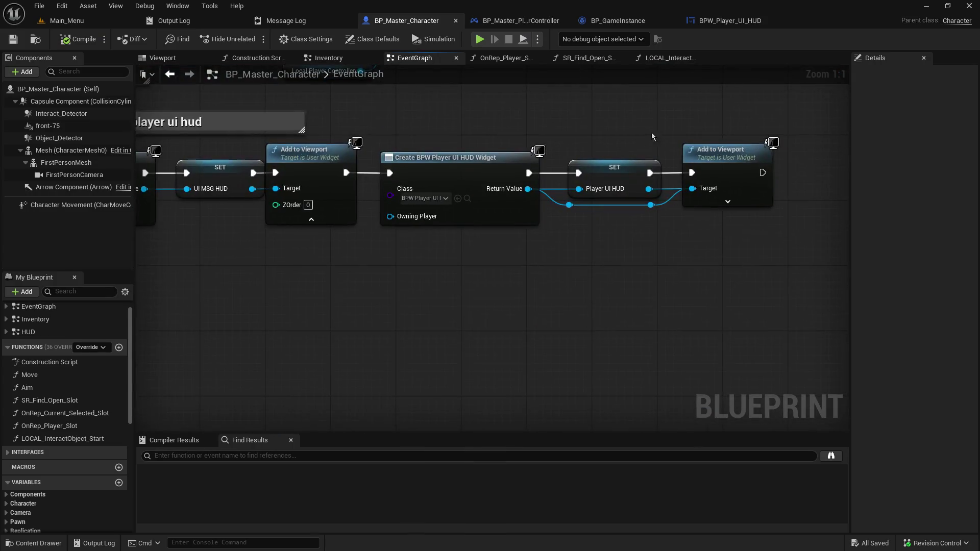
pyautogui.moveTo(535, 139); pyautogui.dragTo(594, 137)
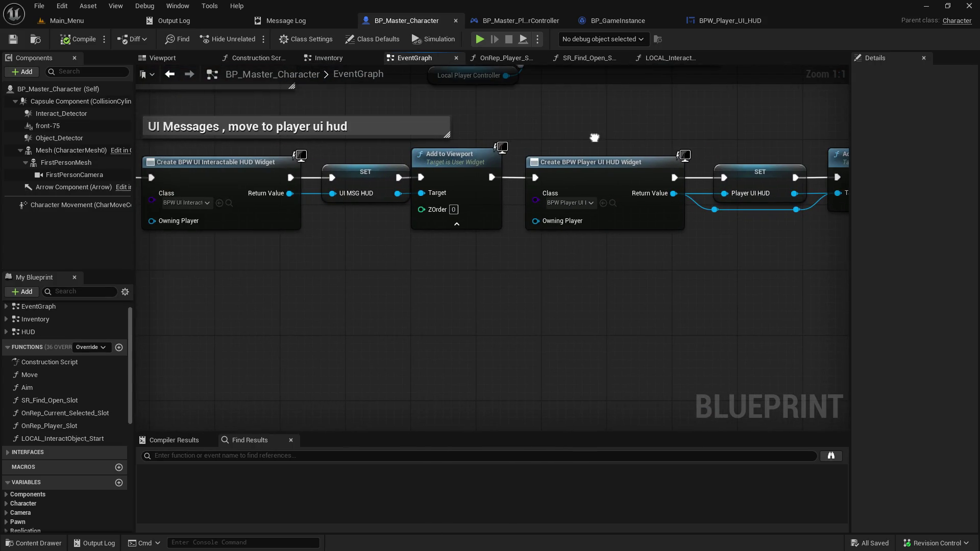
pyautogui.moveTo(641, 270)
pyautogui.mouseDown()
pyautogui.moveTo(473, 301)
pyautogui.moveTo(788, 349)
pyautogui.moveTo(928, 351)
pyautogui.moveTo(446, 229)
pyautogui.moveTo(511, 343)
pyautogui.moveTo(368, 217)
pyautogui.moveTo(602, 345)
pyautogui.mouseUp()
pyautogui.scroll(-6, 501, 332)
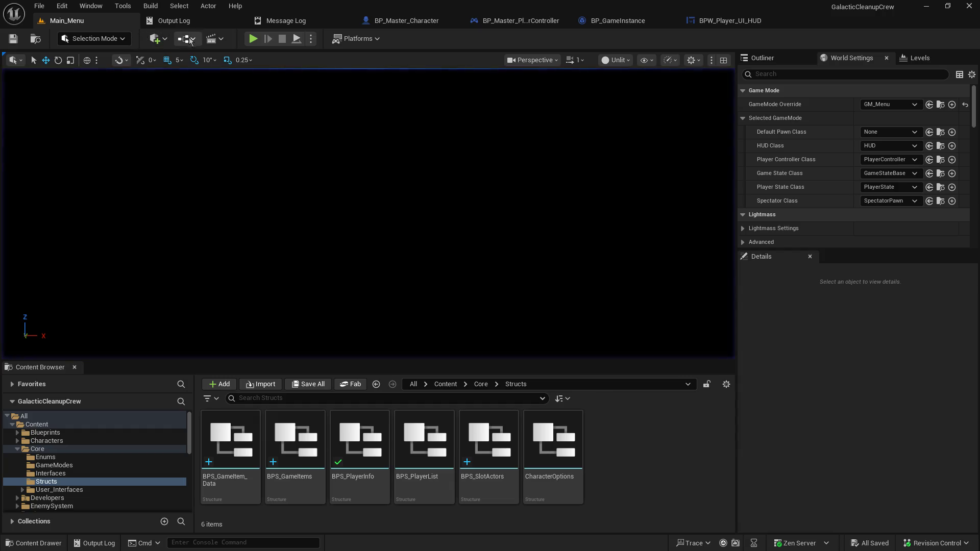
# - Play, host, pick up an object, and resume until the Attach Actor To Component breakpoint
pyautogui.click(253, 39)
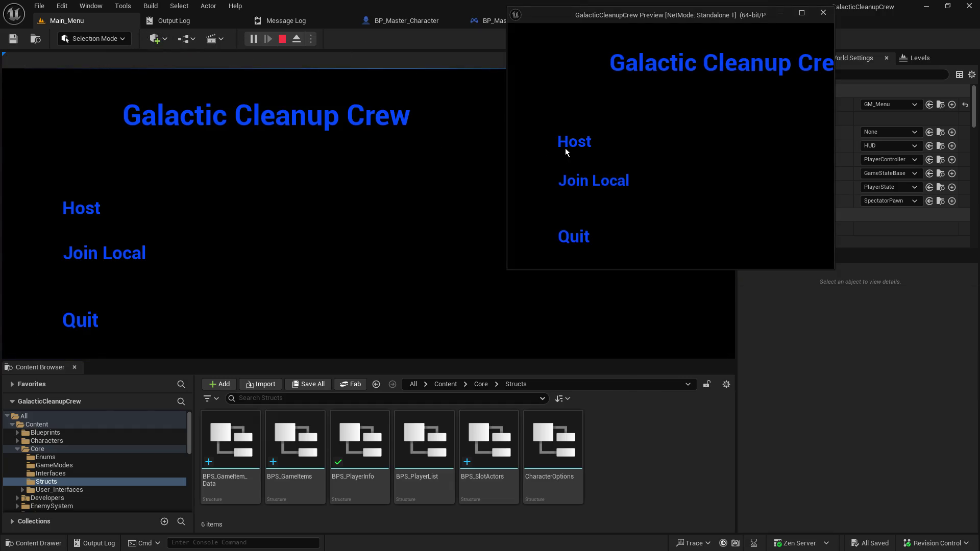
pyautogui.click(85, 207)
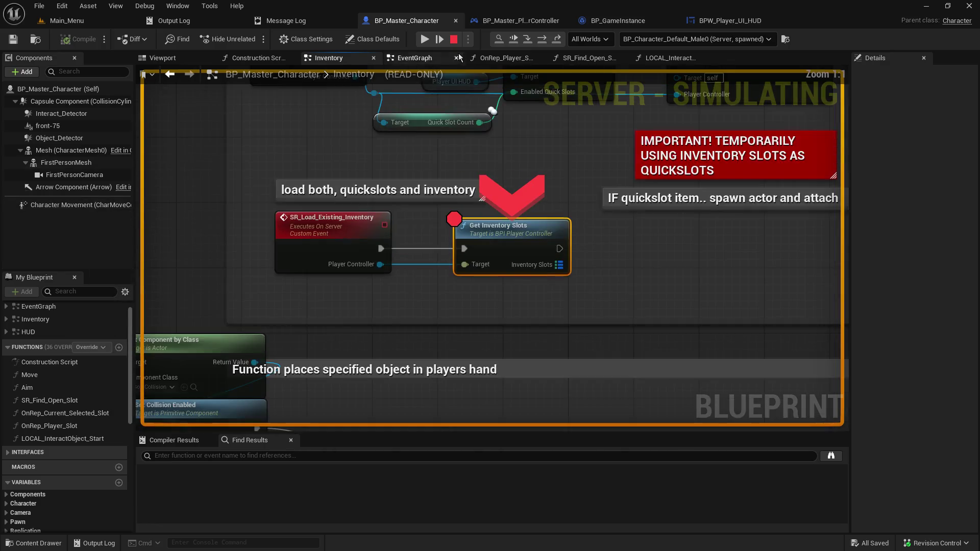
pyautogui.click(424, 39)
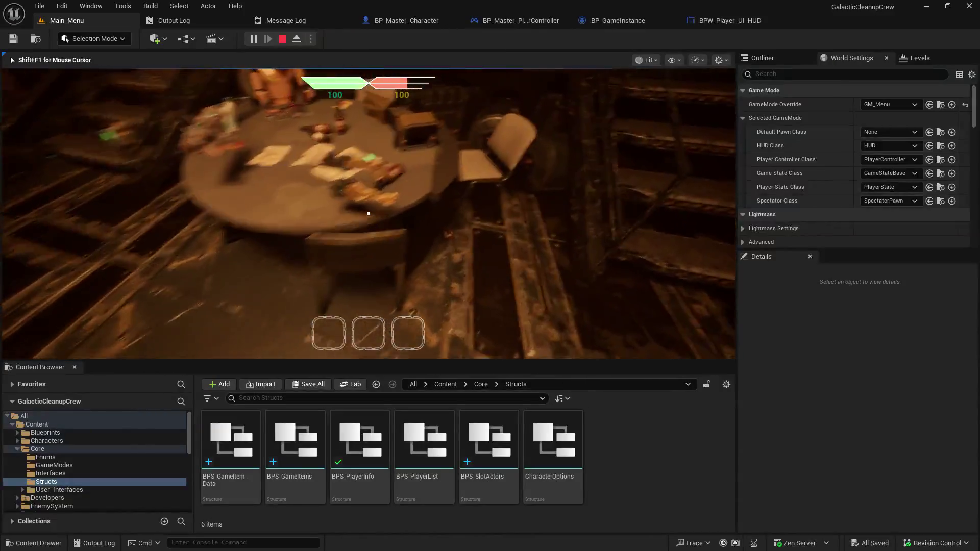
pyautogui.press('e')
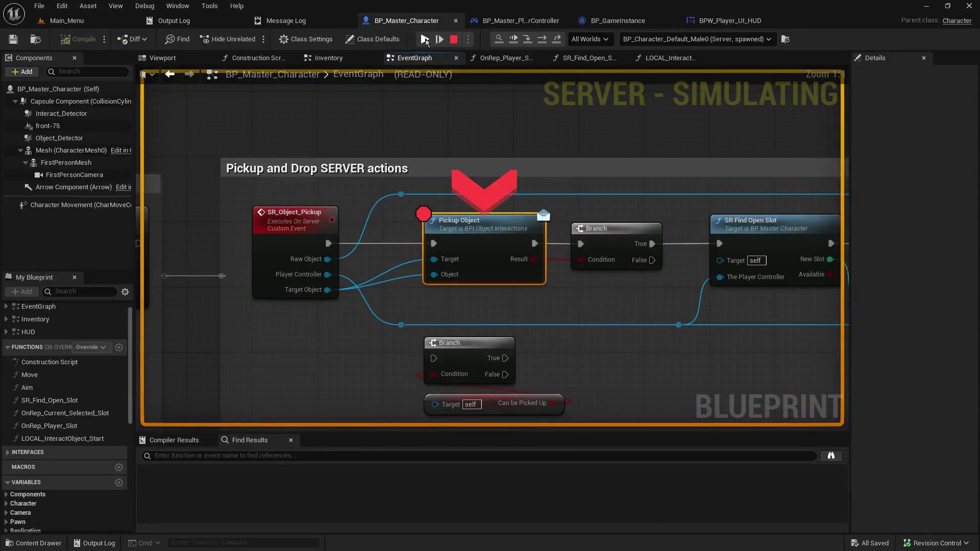
pyautogui.click(424, 39)
pyautogui.click(425, 39)
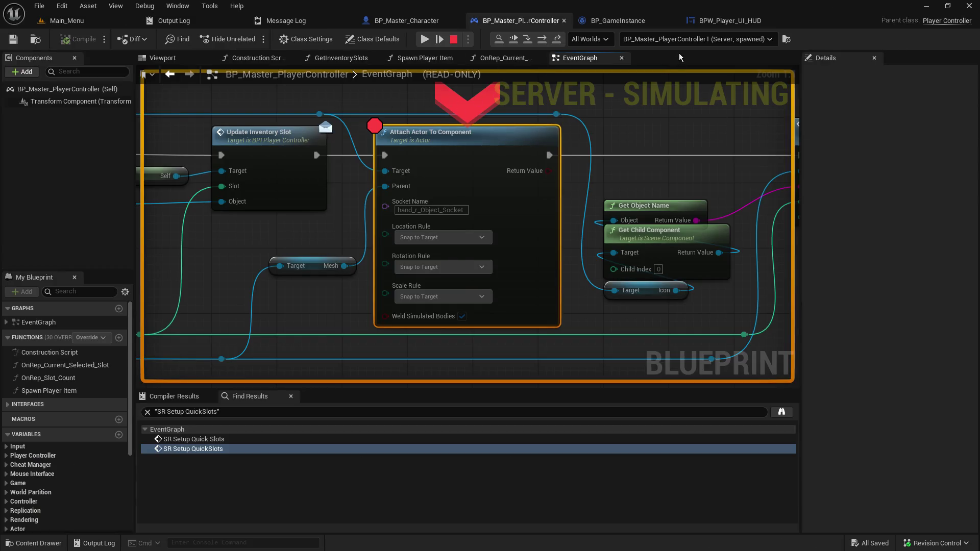
# - Check the SR Setup QuickSlots event's Find References, then dismiss the menu
pyautogui.moveTo(319, 116); pyautogui.dragTo(975, 166)
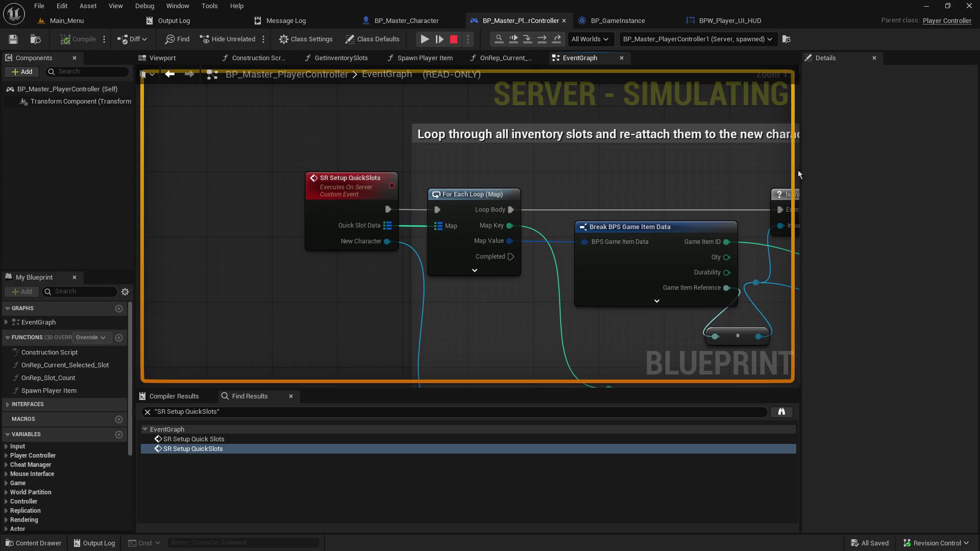
pyautogui.moveTo(803, 197); pyautogui.dragTo(915, 198)
pyautogui.rightClick(318, 189)
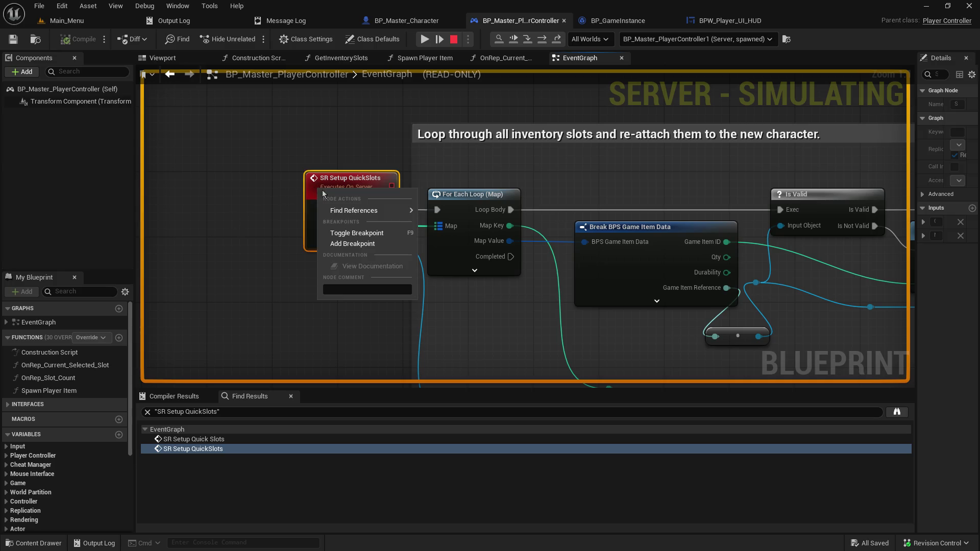
pyautogui.moveTo(380, 211)
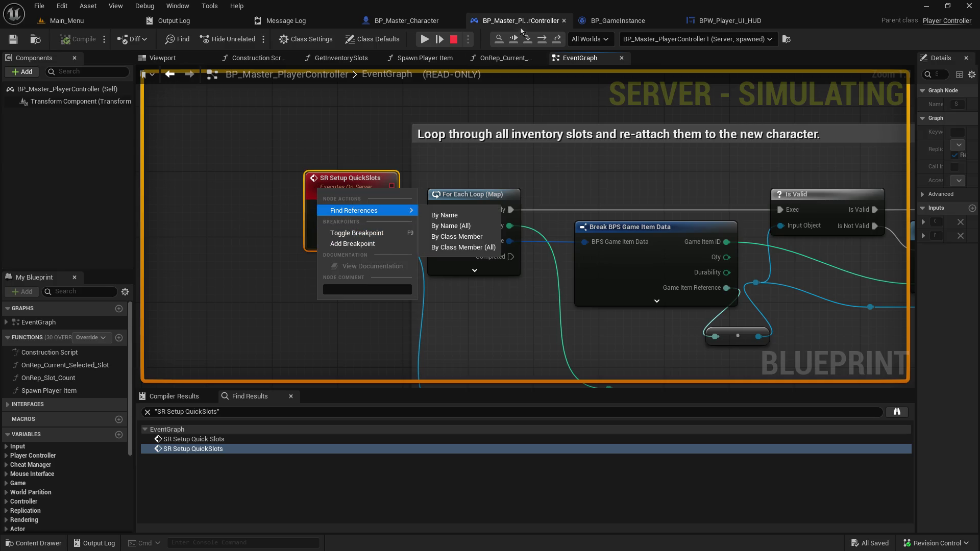
pyautogui.click(516, 97)
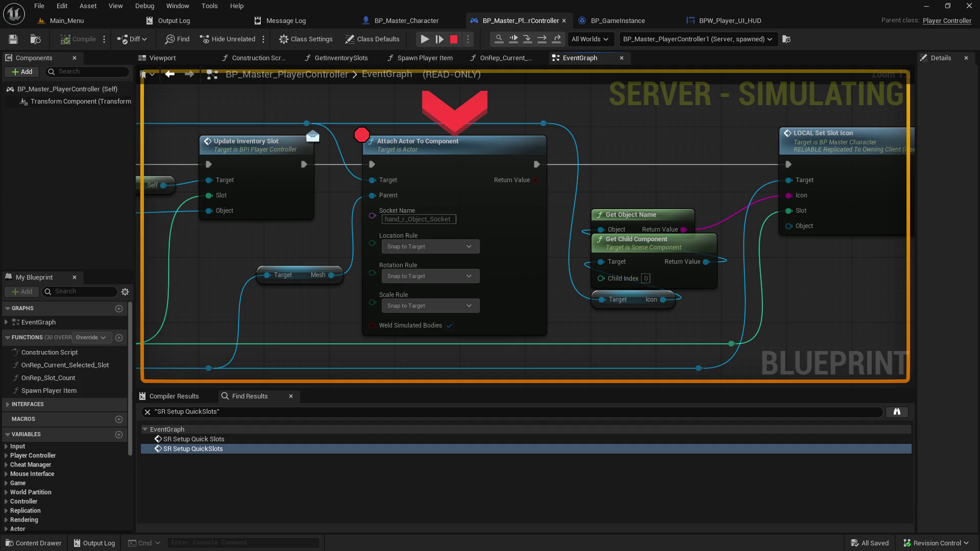
# - Step execution into BP_Master_Character's LOCAL_Set_Slot_Icon event
pyautogui.click(699, 155)
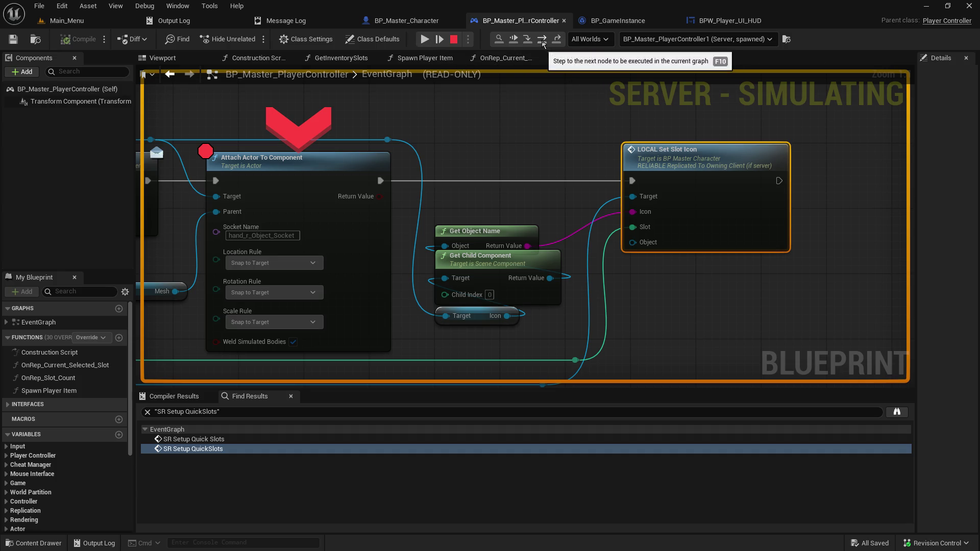
pyautogui.click(511, 41)
pyautogui.click(512, 40)
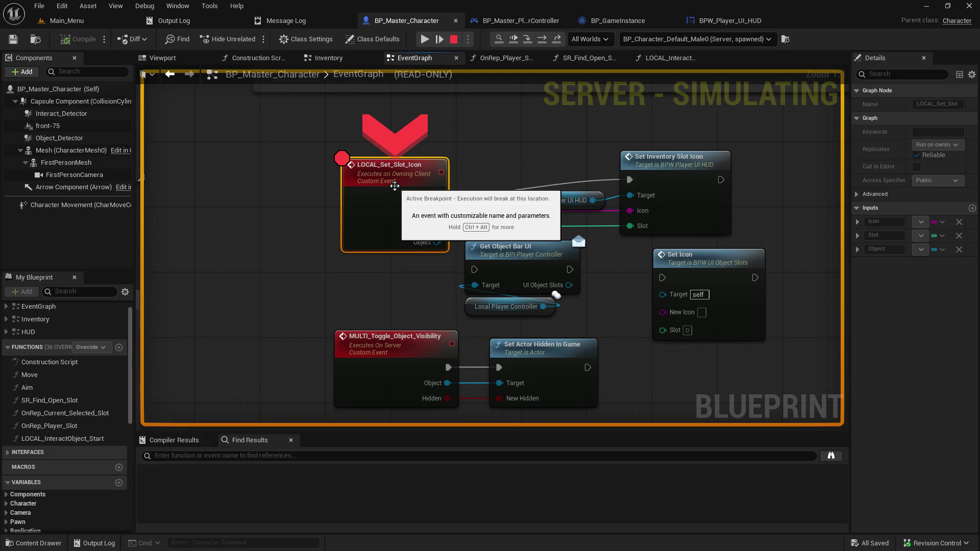
pyautogui.moveTo(614, 206)
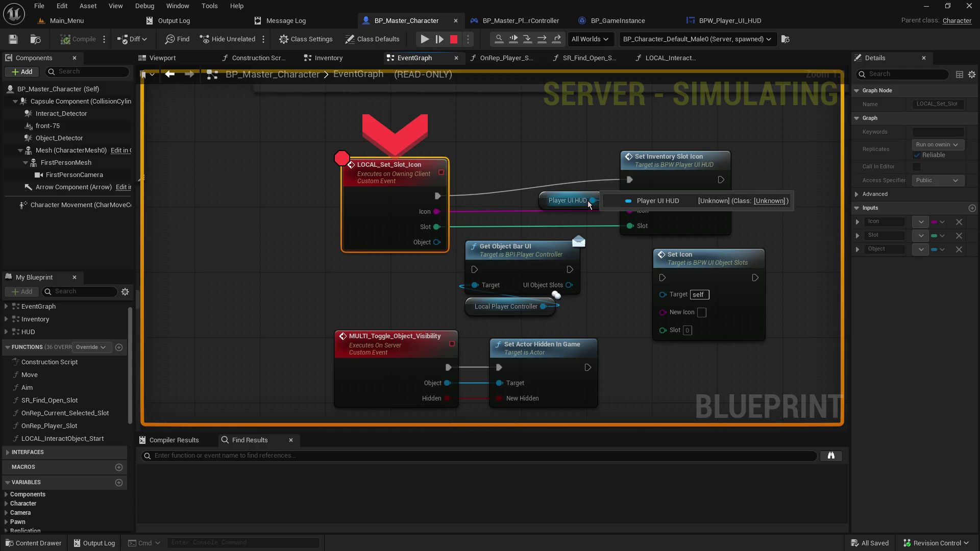
# - Advance to Set Inventory Slot Icon, noting its Player UI HUD target reads Unknown
pyautogui.click(527, 40)
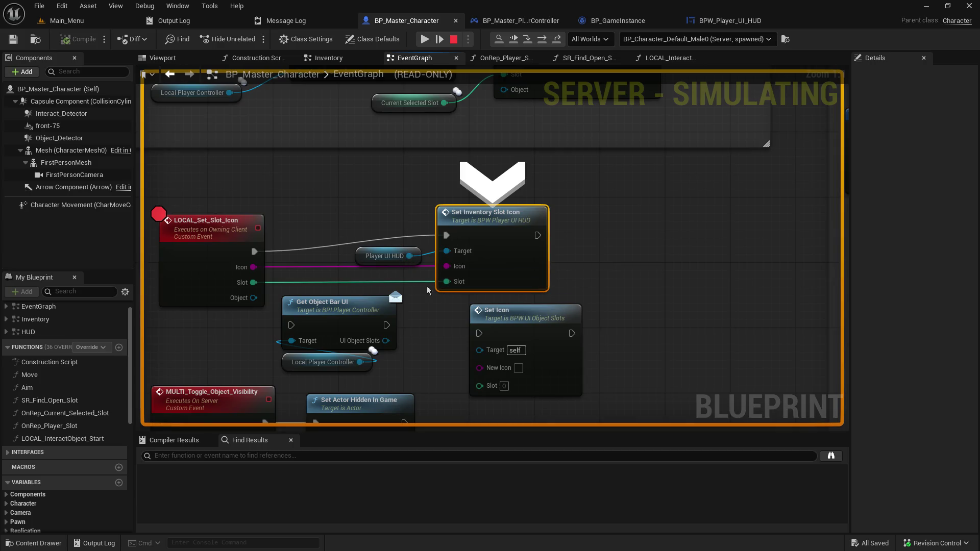
pyautogui.moveTo(414, 256)
pyautogui.scroll(-6, 396, 201)
pyautogui.click(324, 122)
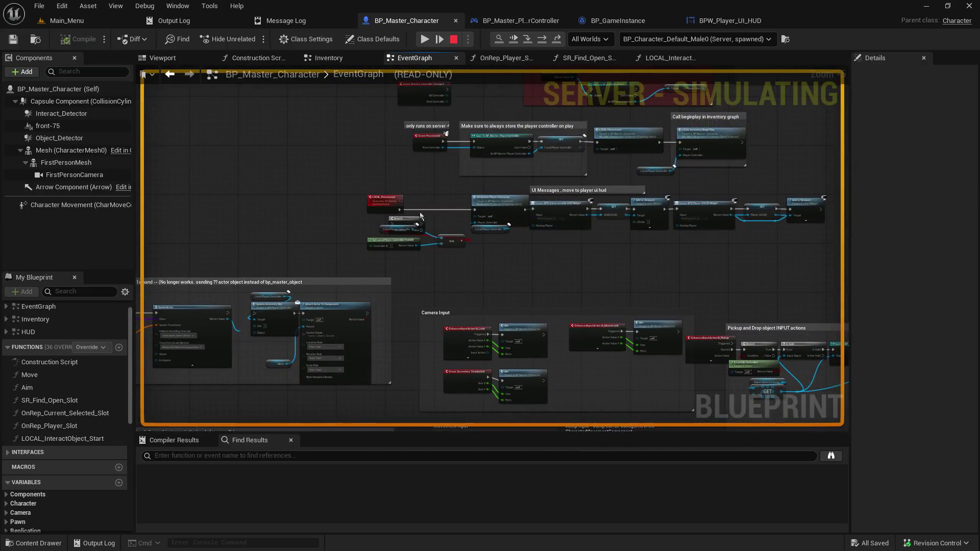
pyautogui.scroll(4, 491, 197)
# - Inspect LOCAL_Set_Slot_Icon's replication setting near the Player UI HUD creation nodes
pyautogui.moveTo(717, 264)
pyautogui.mouseDown()
pyautogui.moveTo(567, 267)
pyautogui.moveTo(421, 240)
pyautogui.moveTo(614, 299)
pyautogui.mouseUp()
pyautogui.moveTo(620, 243)
pyautogui.mouseDown()
pyautogui.moveTo(567, 212)
pyautogui.moveTo(274, 217)
pyautogui.moveTo(142, 7)
pyautogui.mouseUp()
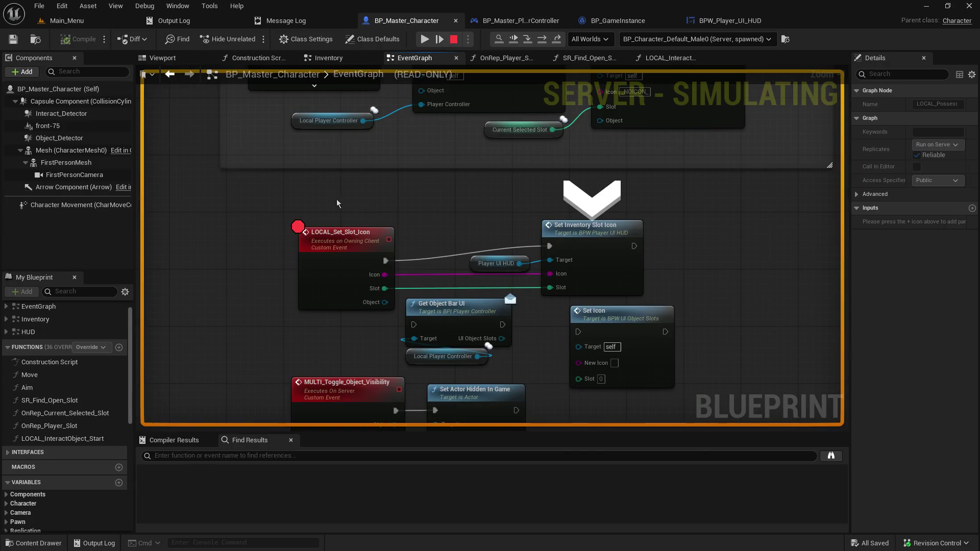
pyautogui.click(351, 234)
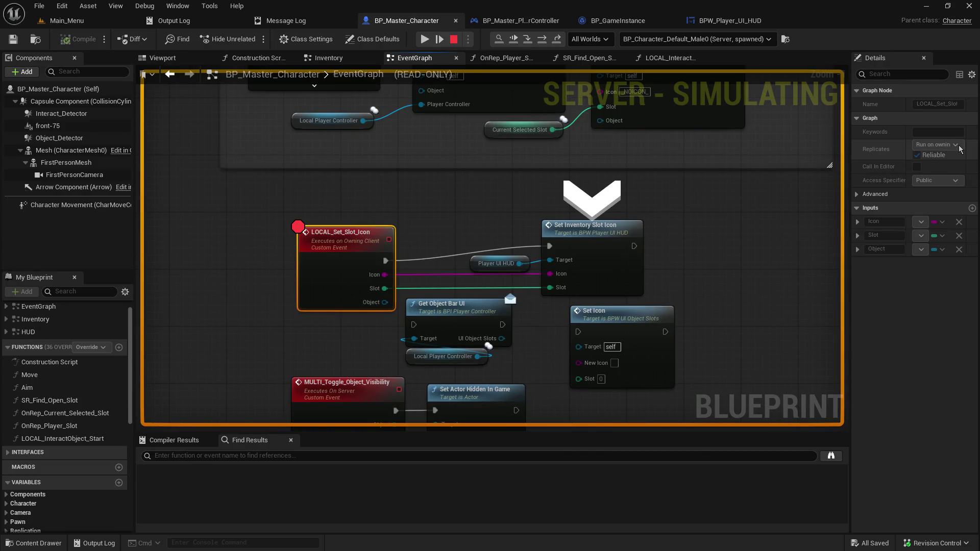
pyautogui.moveTo(587, 214)
pyautogui.mouseDown()
pyautogui.moveTo(749, 356)
pyautogui.moveTo(477, 184)
pyautogui.moveTo(482, 194)
pyautogui.mouseUp()
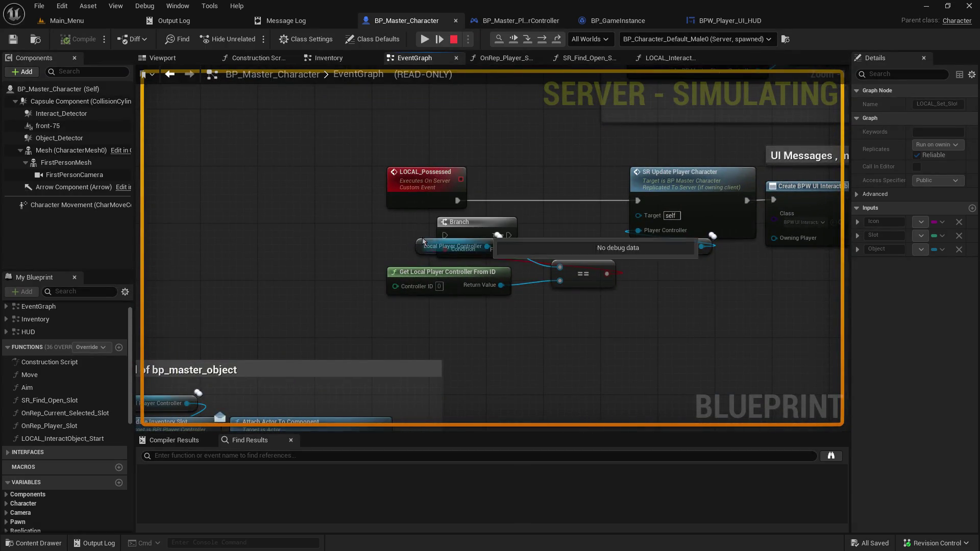
# - Check LOCAL_Possessed's replication and trace its chain to the Add to Viewport nodes
pyautogui.click(425, 196)
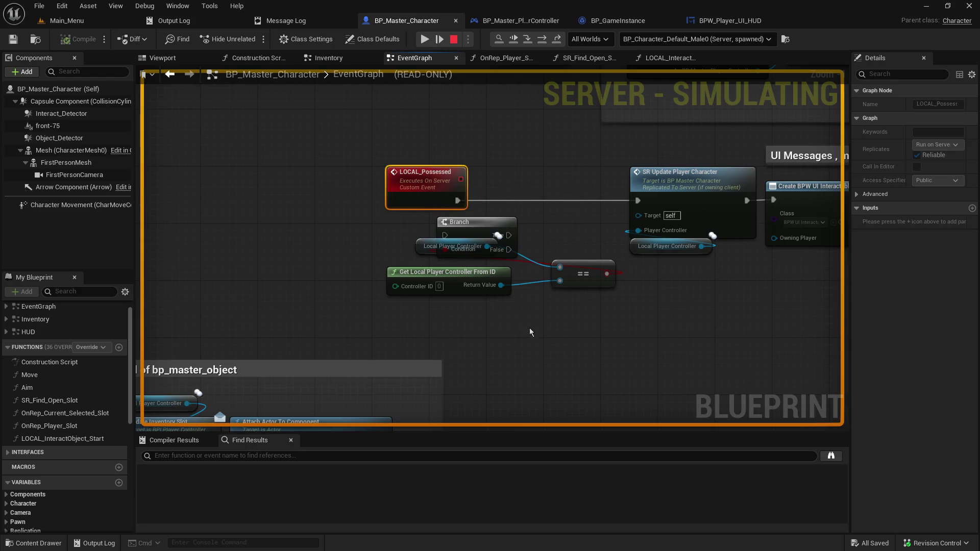
pyautogui.scroll(-5, 531, 339)
pyautogui.scroll(3, 530, 339)
pyautogui.moveTo(531, 338)
pyautogui.mouseDown()
pyautogui.moveTo(500, 223)
pyautogui.moveTo(366, 235)
pyautogui.mouseUp()
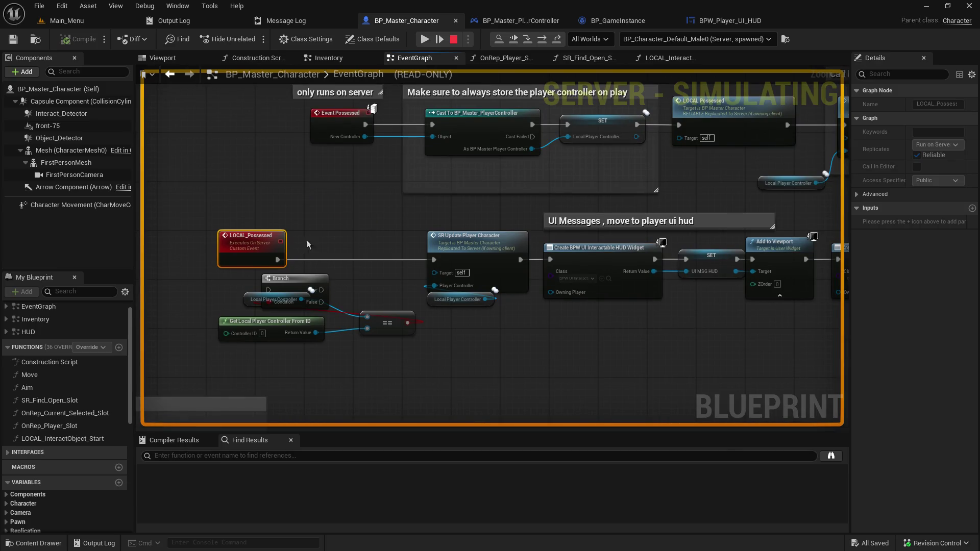
pyautogui.moveTo(701, 276); pyautogui.dragTo(552, 265)
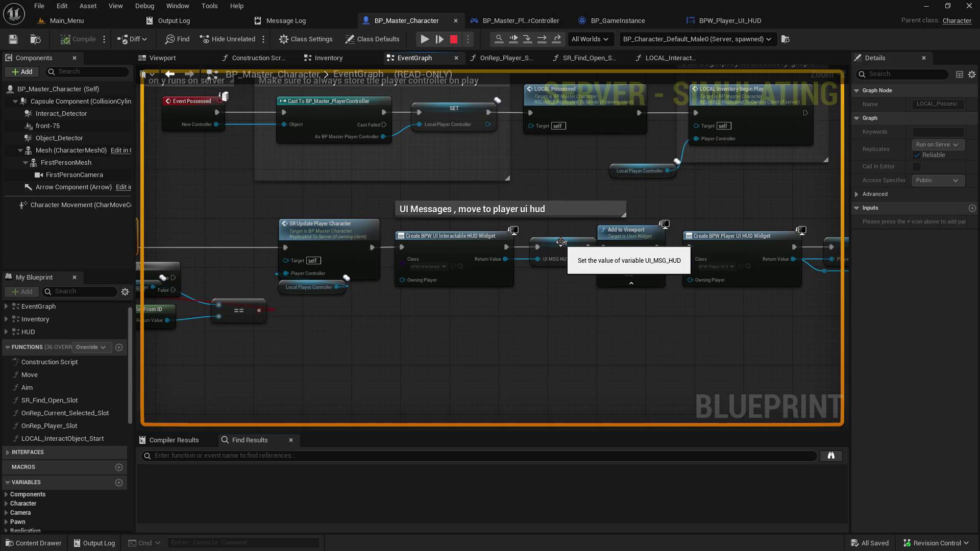
pyautogui.scroll(2, 516, 305)
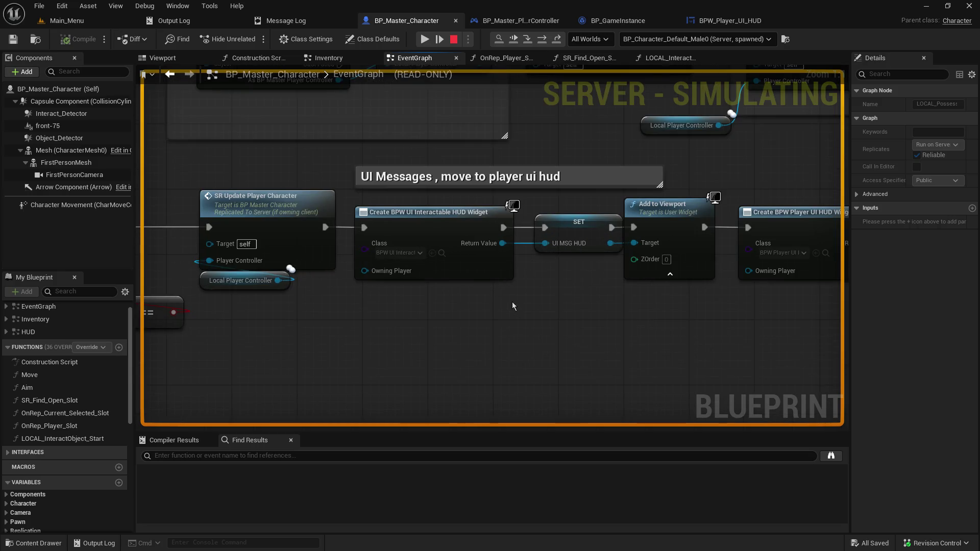
pyautogui.moveTo(543, 286); pyautogui.dragTo(361, 215)
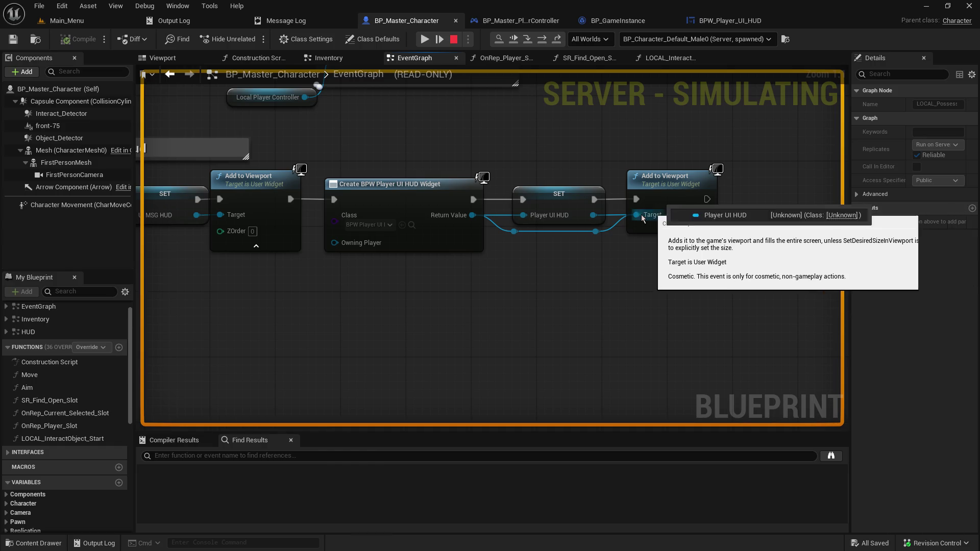
pyautogui.moveTo(691, 205); pyautogui.dragTo(868, 202)
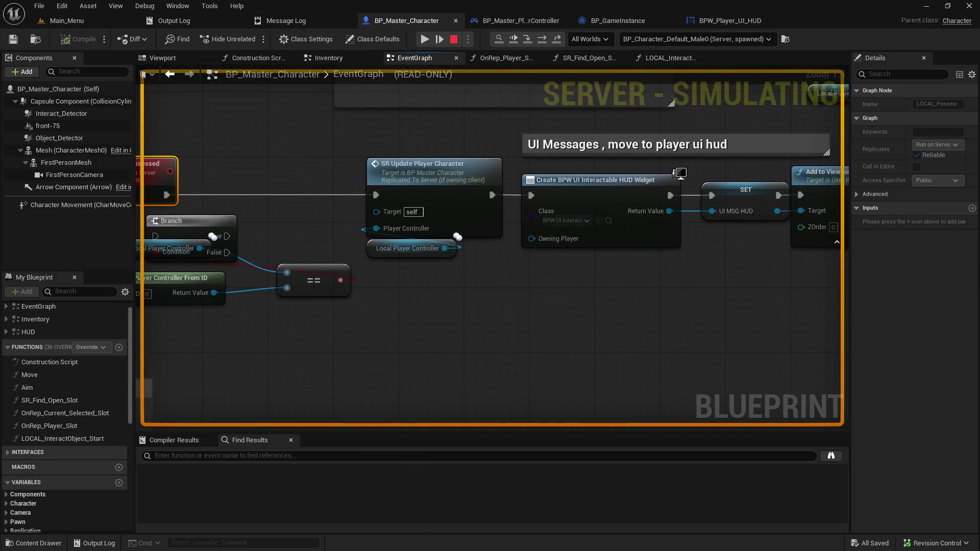
pyautogui.moveTo(357, 204); pyautogui.dragTo(563, 249)
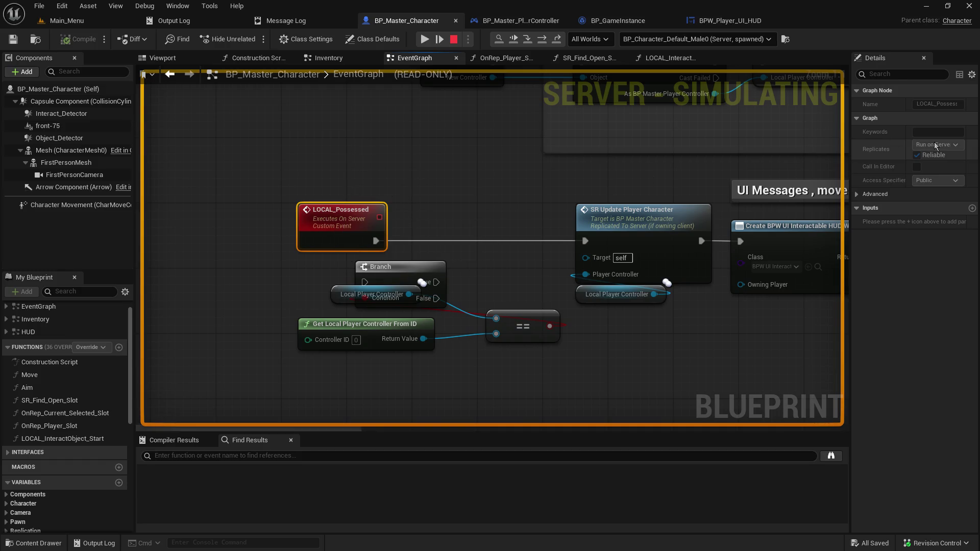
pyautogui.moveTo(643, 178)
pyautogui.mouseDown()
pyautogui.moveTo(429, 343)
pyautogui.moveTo(327, 125)
pyautogui.mouseUp()
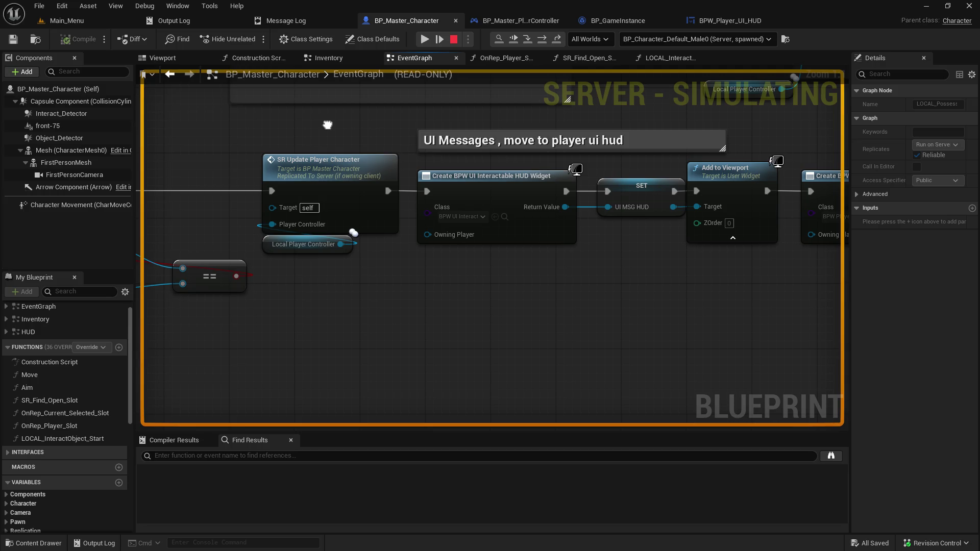
pyautogui.moveTo(328, 125); pyautogui.dragTo(236, 139)
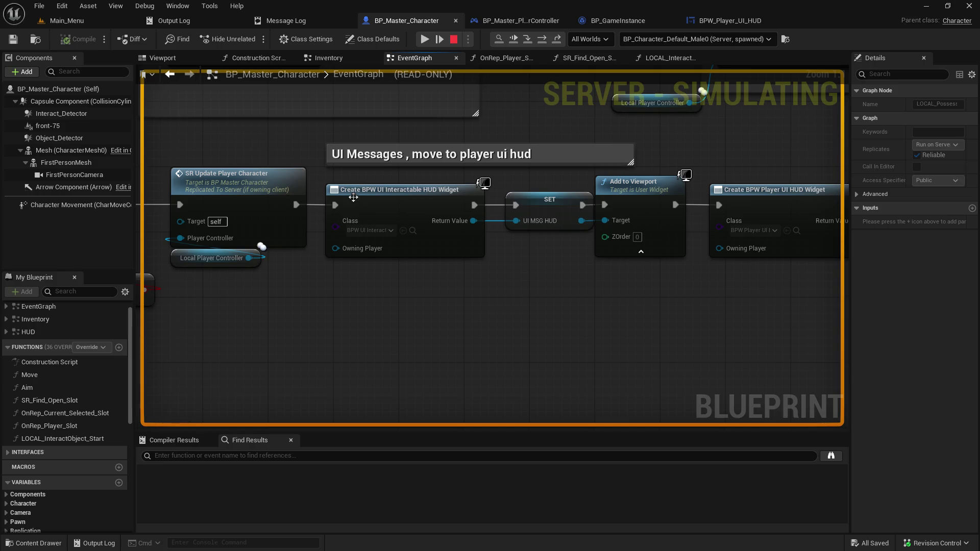
# - Inspect the Create BPW UI Interactable HUD Widget and SET Player UI HUD nodes
pyautogui.click(433, 205)
pyautogui.moveTo(540, 225)
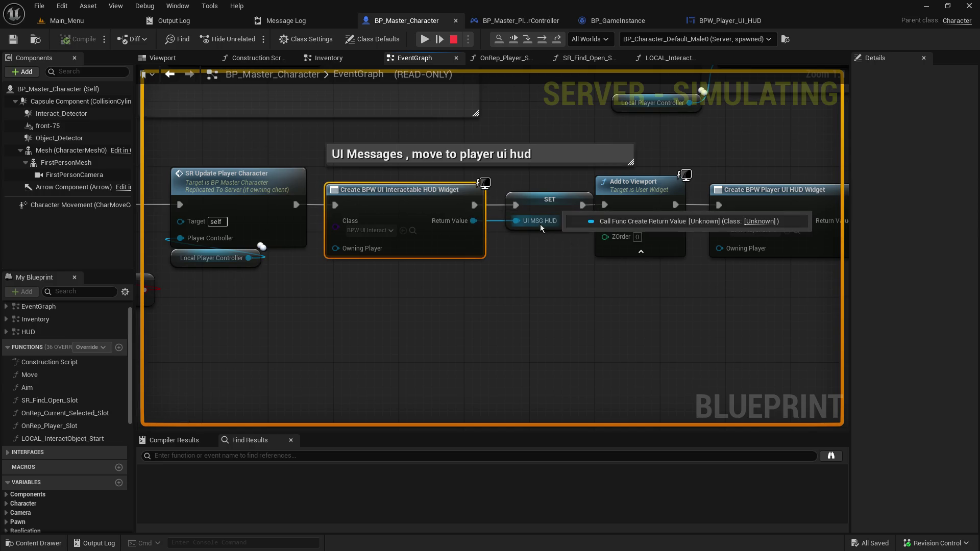
pyautogui.moveTo(790, 182); pyautogui.dragTo(649, 169)
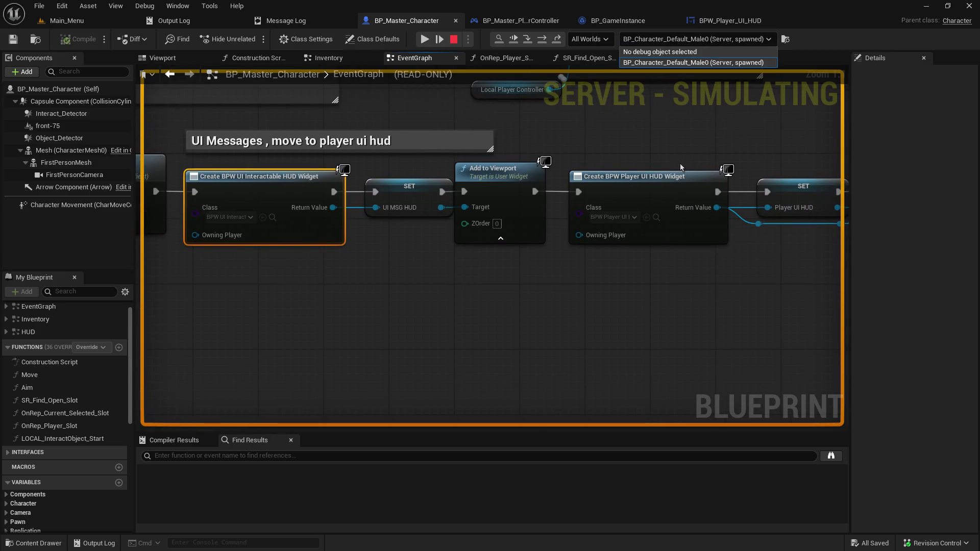
pyautogui.click(646, 154)
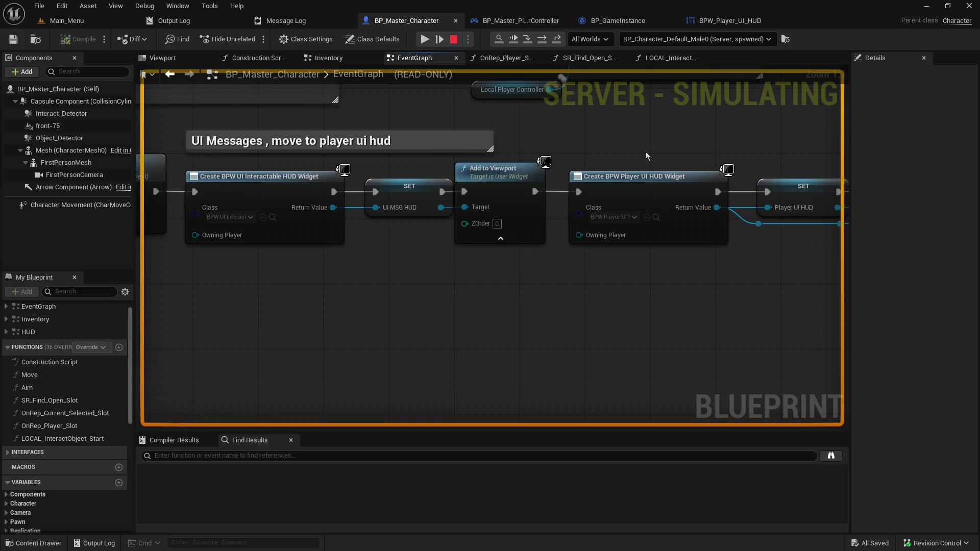
pyautogui.moveTo(398, 264)
pyautogui.mouseDown()
pyautogui.moveTo(92, 268)
pyautogui.moveTo(157, 260)
pyautogui.moveTo(606, 304)
pyautogui.moveTo(774, 305)
pyautogui.mouseUp()
pyautogui.click(754, 247)
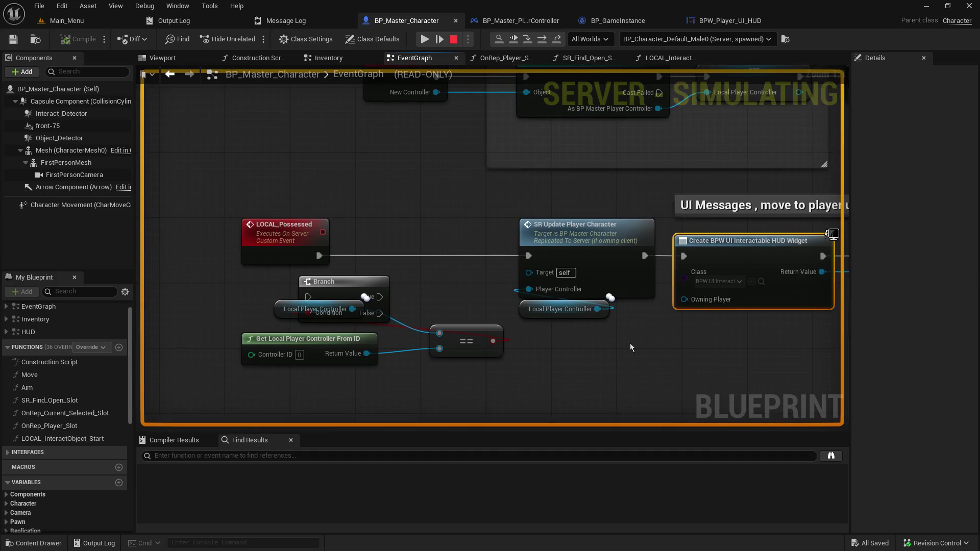
pyautogui.click(631, 348)
pyautogui.moveTo(426, 162)
pyautogui.mouseDown()
pyautogui.moveTo(404, 226)
pyautogui.moveTo(437, 286)
pyautogui.mouseUp()
pyautogui.moveTo(458, 182)
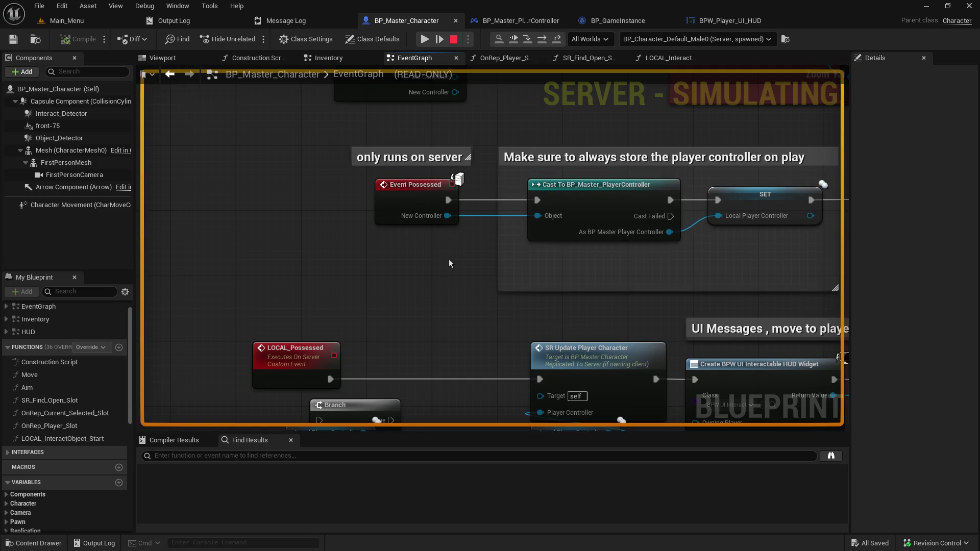
# - Jump from the begin-play comment to the LOCAL_Inventory_BeginPlay definition in the Inventory graph
pyautogui.moveTo(448, 259); pyautogui.dragTo(121, 224)
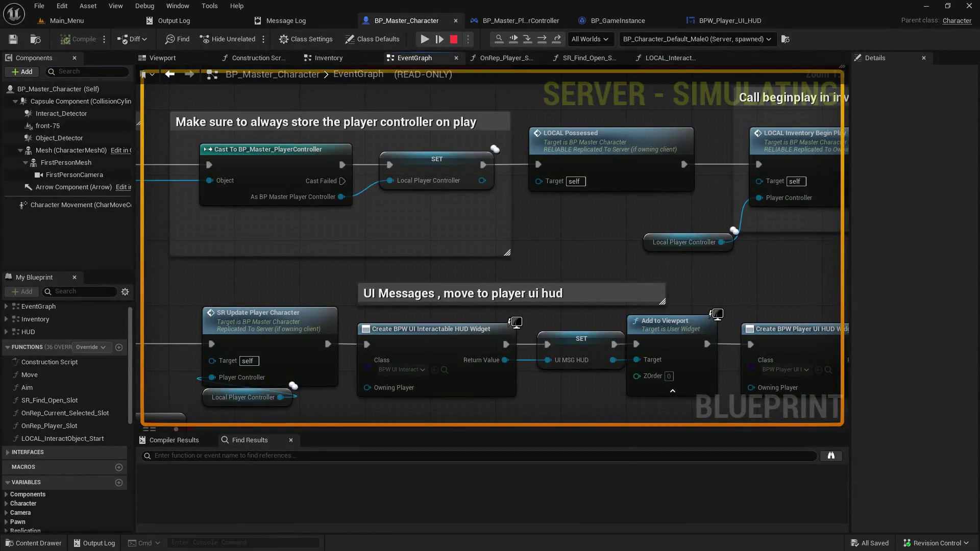
pyautogui.moveTo(490, 245); pyautogui.dragTo(360, 268)
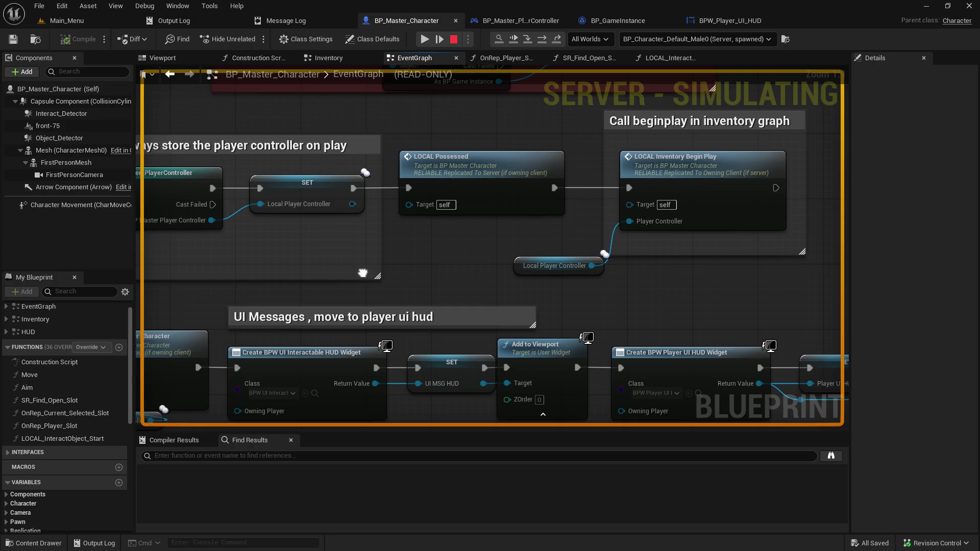
pyautogui.doubleClick(465, 169)
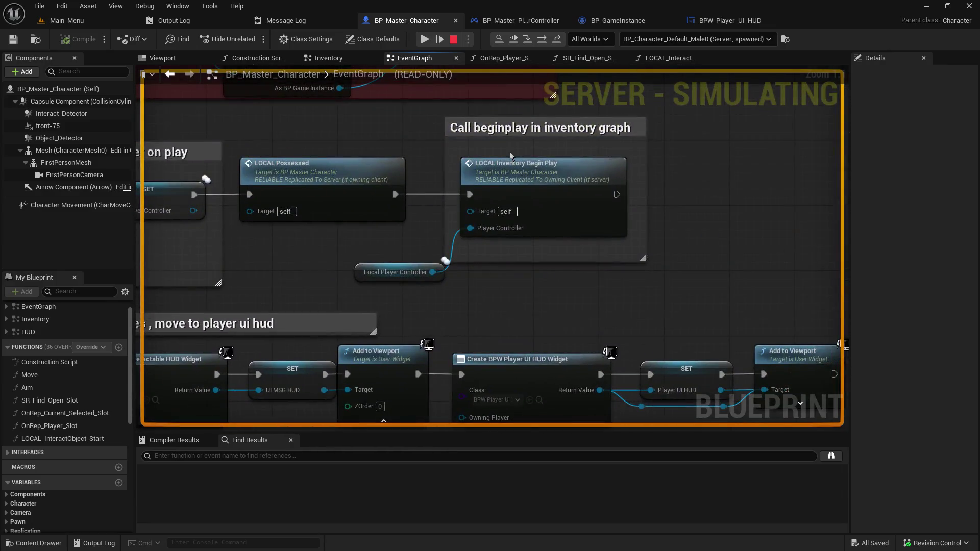
pyautogui.doubleClick(528, 179)
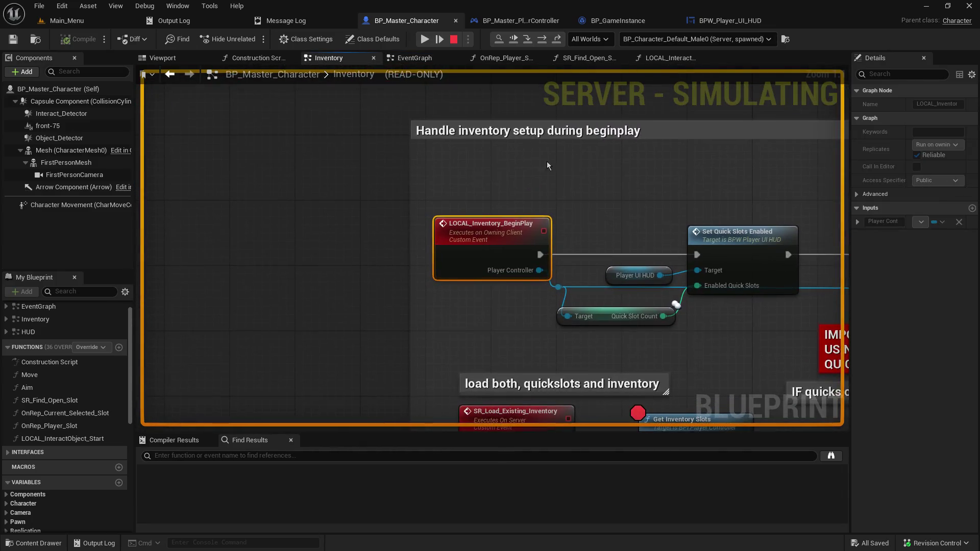
# - Stop the play session, set LOCAL_Inventory_BeginPlay to Run on Server, and save
pyautogui.moveTo(722, 182)
pyautogui.mouseDown()
pyautogui.moveTo(270, 135)
pyautogui.moveTo(576, 122)
pyautogui.mouseUp()
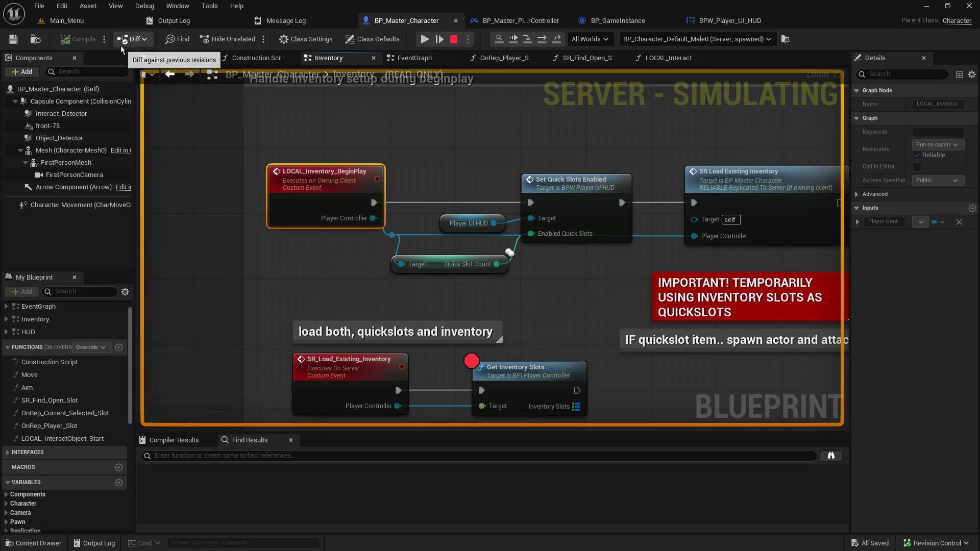
pyautogui.click(72, 25)
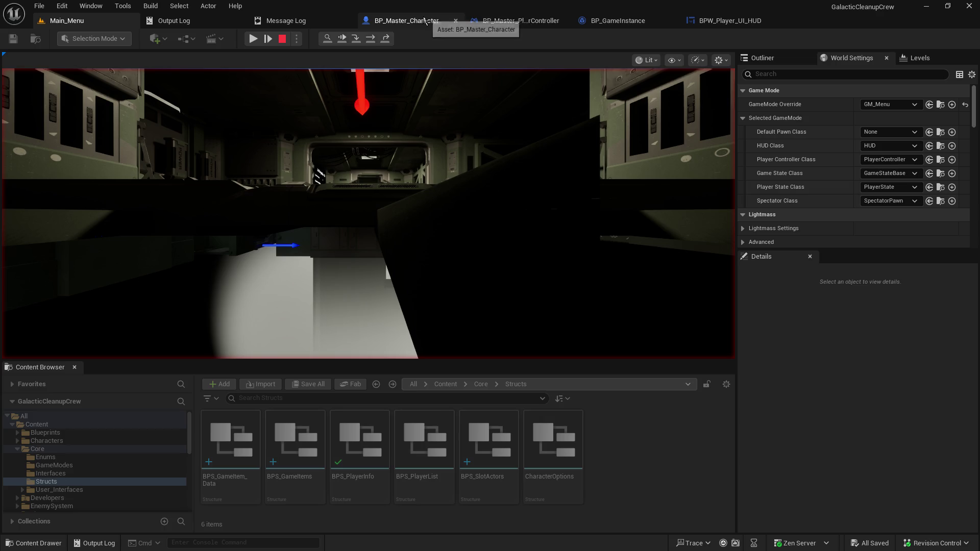
pyautogui.click(282, 39)
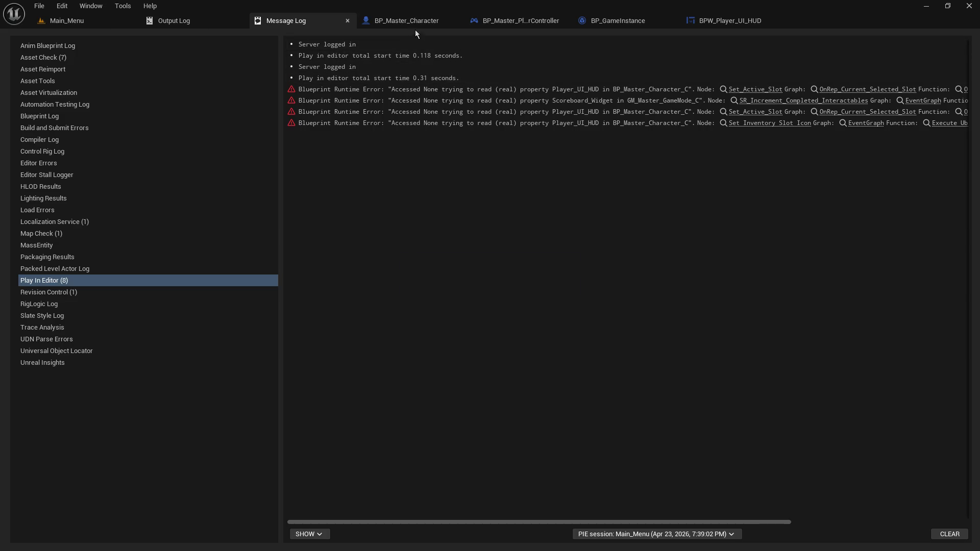
pyautogui.click(413, 25)
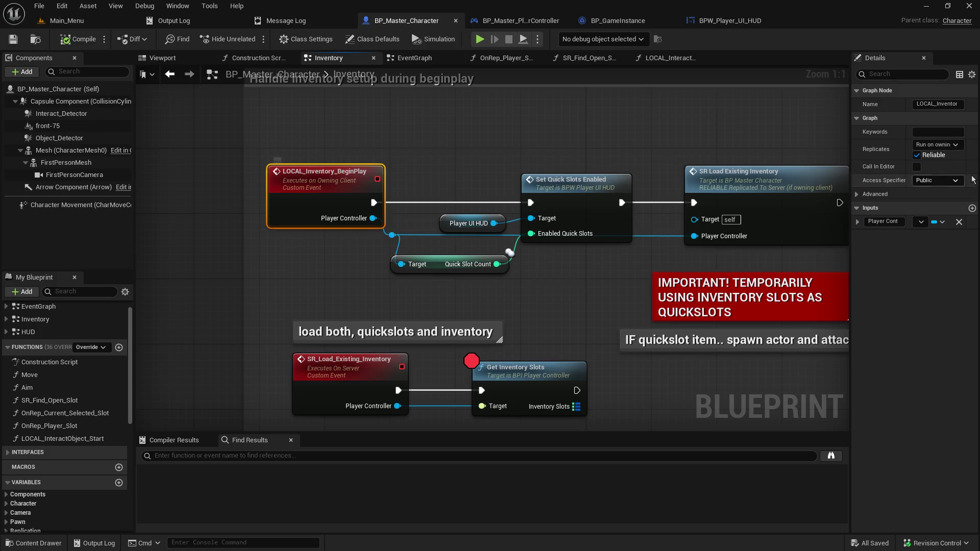
pyautogui.click(939, 145)
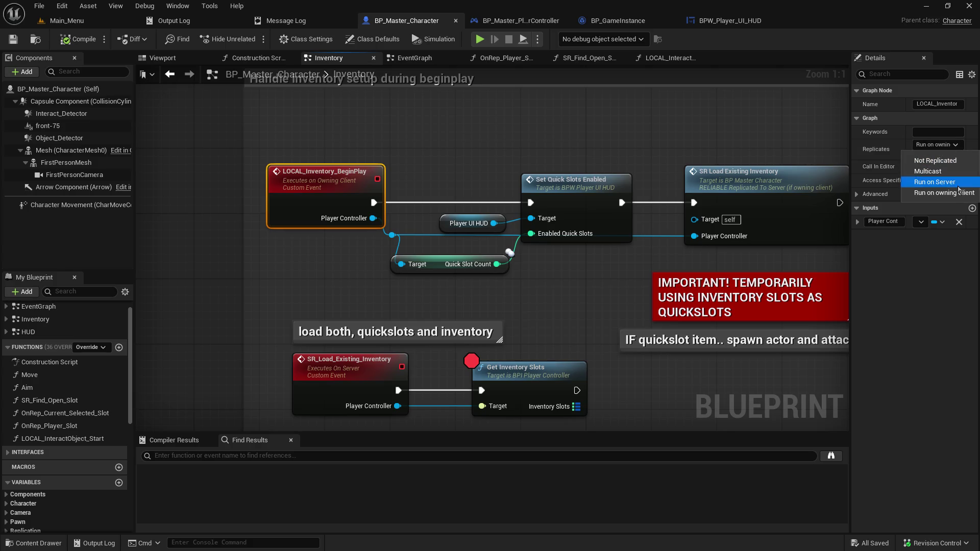
pyautogui.click(944, 182)
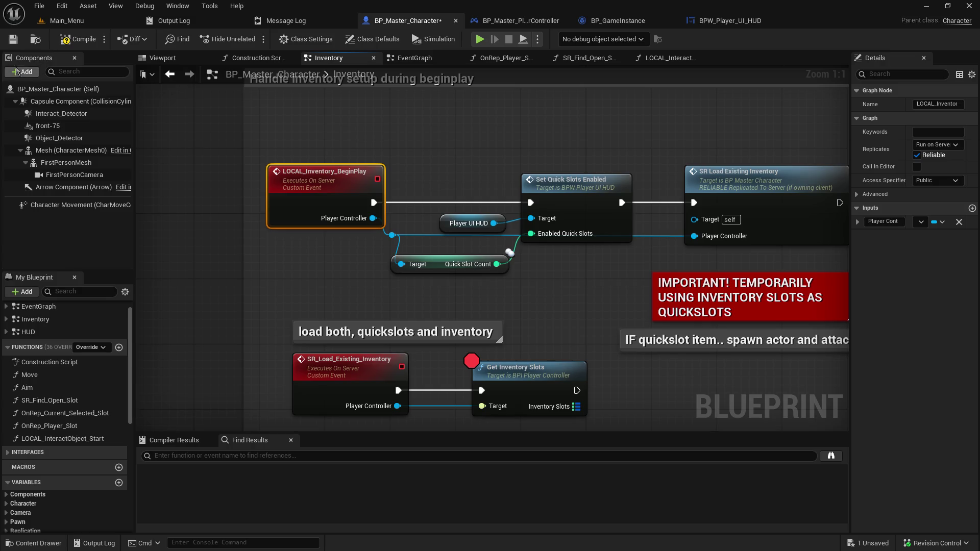
pyautogui.click(13, 39)
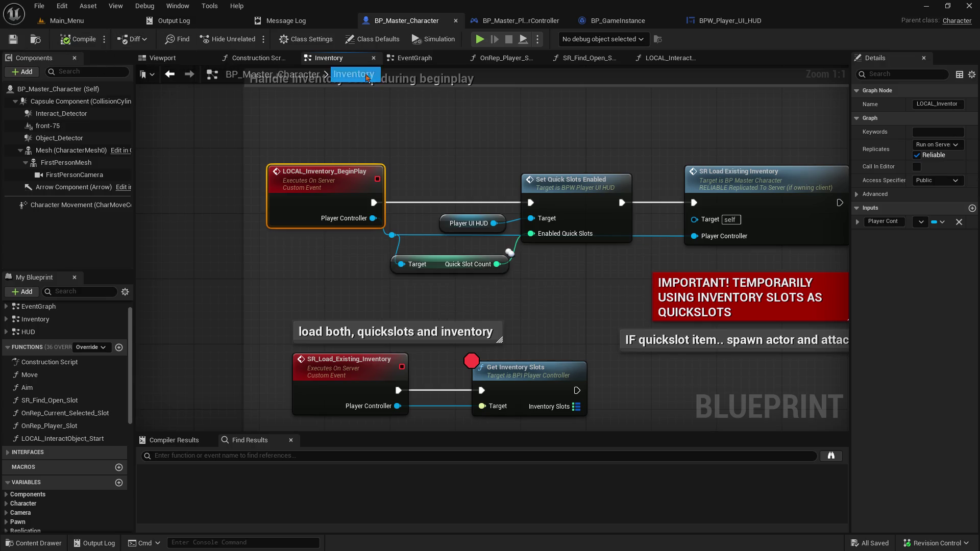
# - Set LOCAL_Set_Slot_Icon to Run on Server and start Play from the Main_Menu level
pyautogui.click(415, 57)
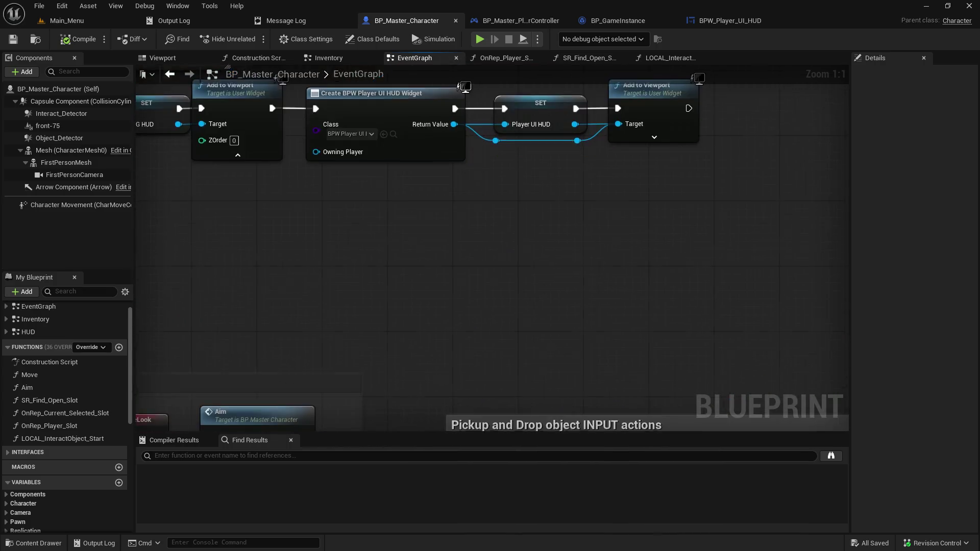
pyautogui.scroll(-7, 480, 175)
pyautogui.moveTo(480, 175); pyautogui.dragTo(477, 119)
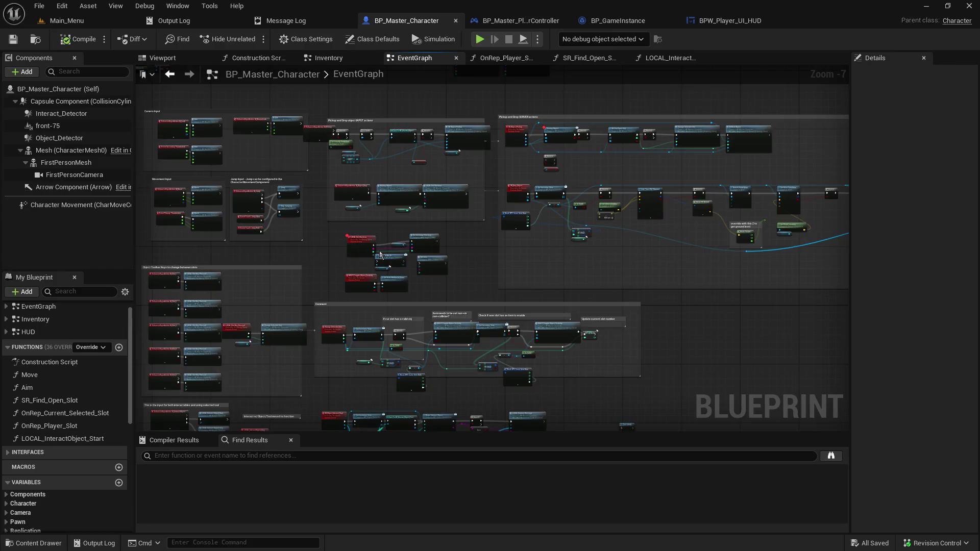
pyautogui.scroll(5, 379, 254)
pyautogui.click(323, 222)
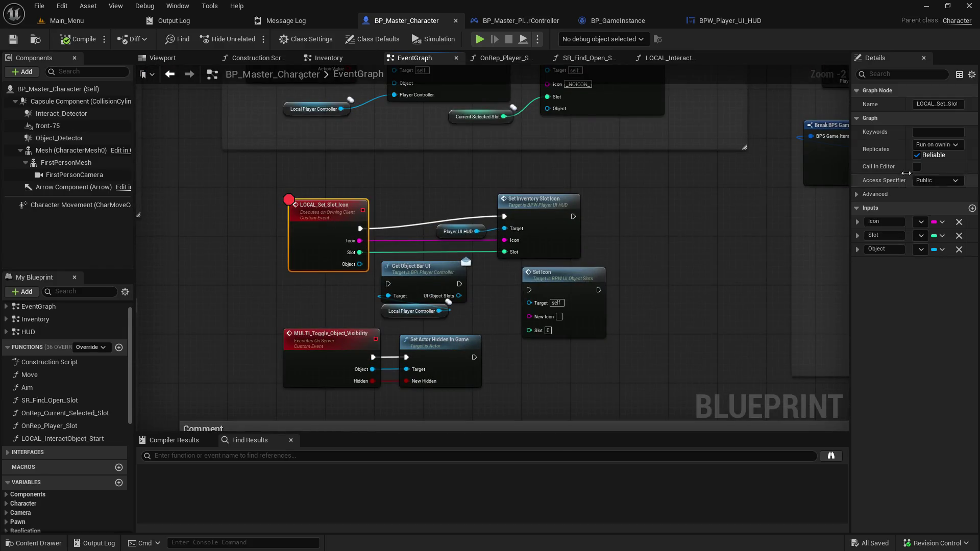
pyautogui.click(946, 145)
pyautogui.click(952, 191)
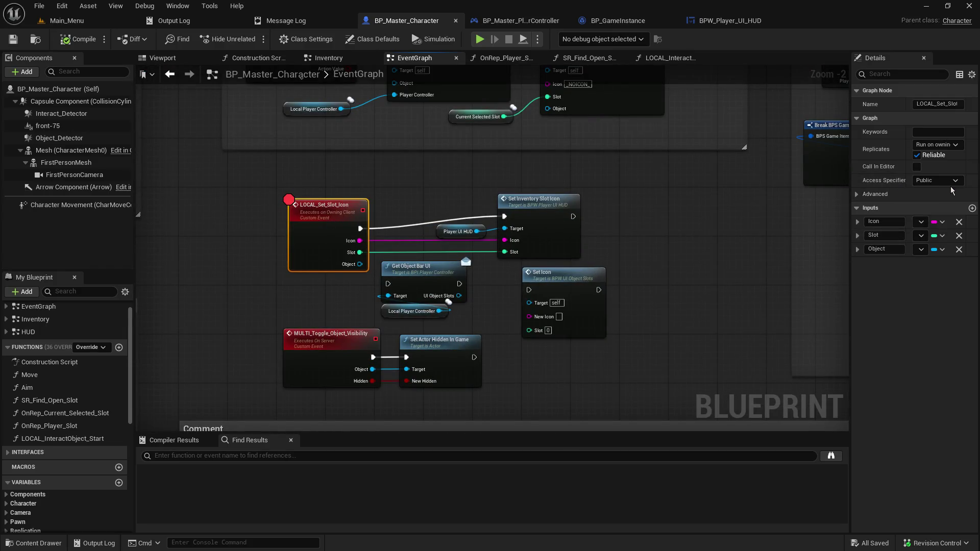
pyautogui.click(80, 22)
pyautogui.click(252, 41)
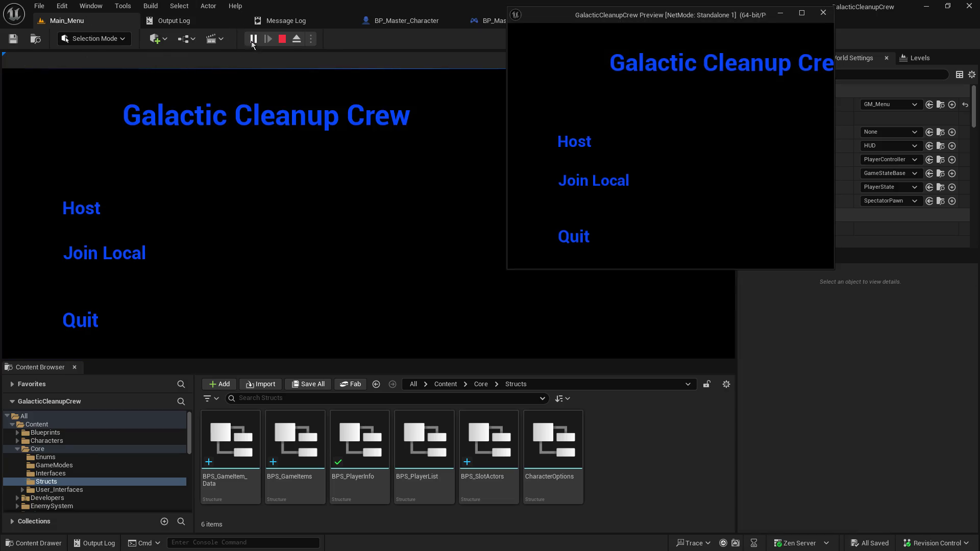
# - Host a game, resume past breakpoints, and pick up an object with E
pyautogui.click(80, 212)
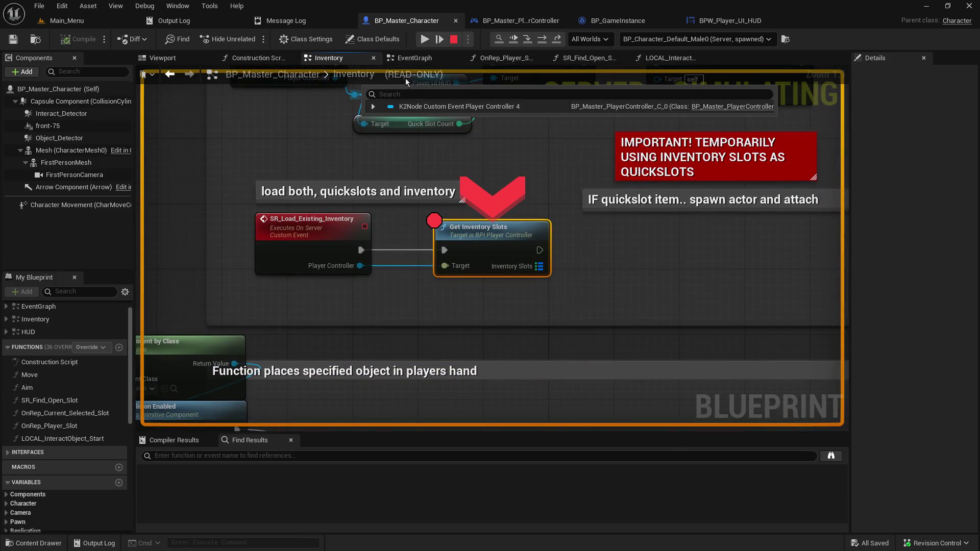
pyautogui.click(424, 40)
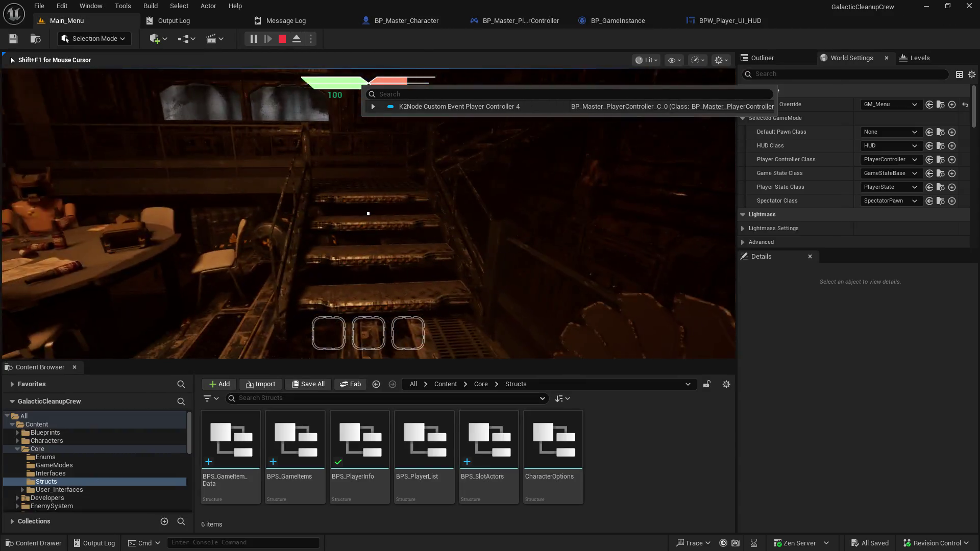
pyautogui.press('e')
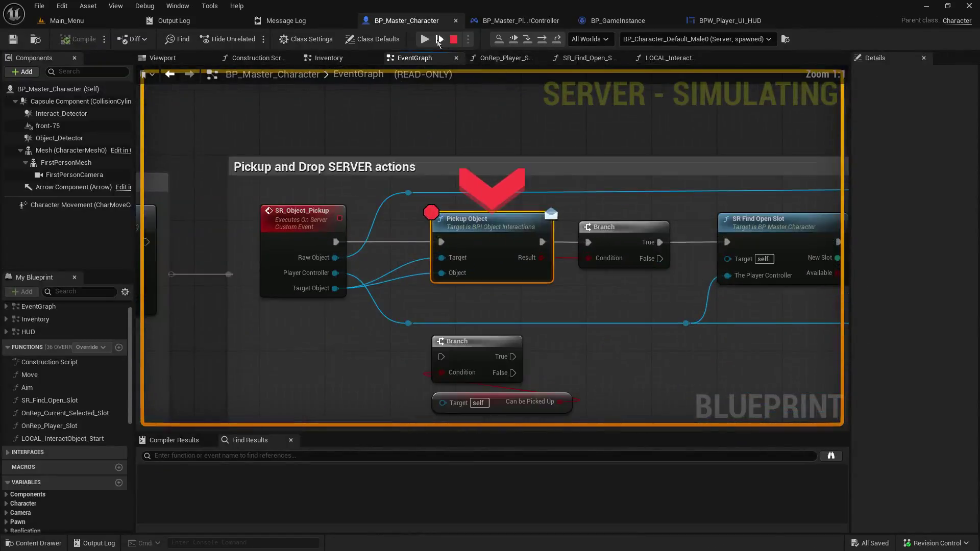
pyautogui.click(424, 39)
pyautogui.click(424, 40)
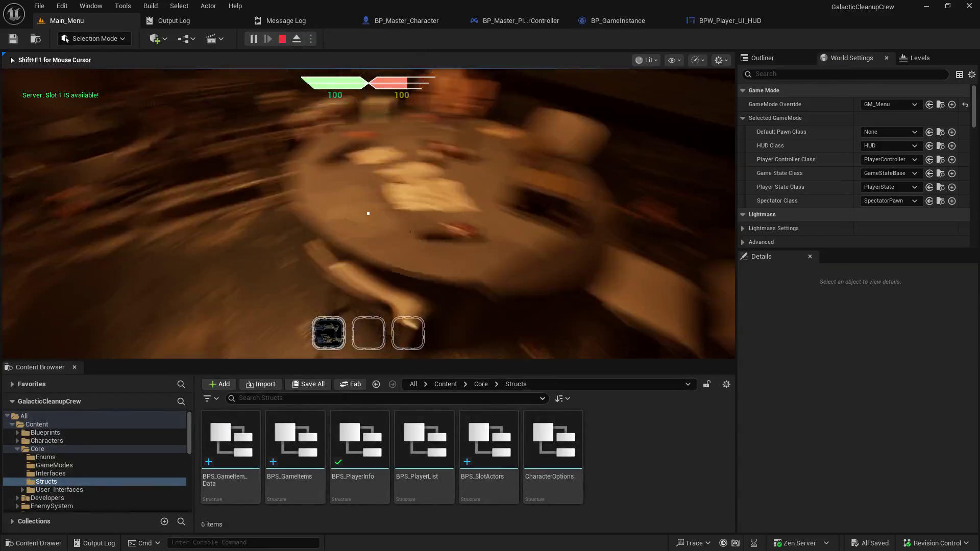
pyautogui.press('e')
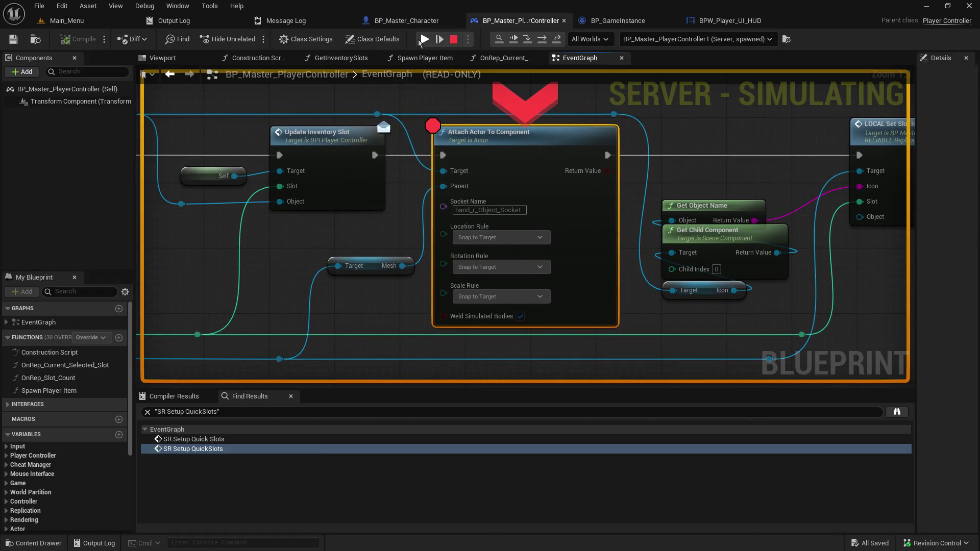
# - Step and resume through breakpoints, then open the debug object list
pyautogui.click(420, 40)
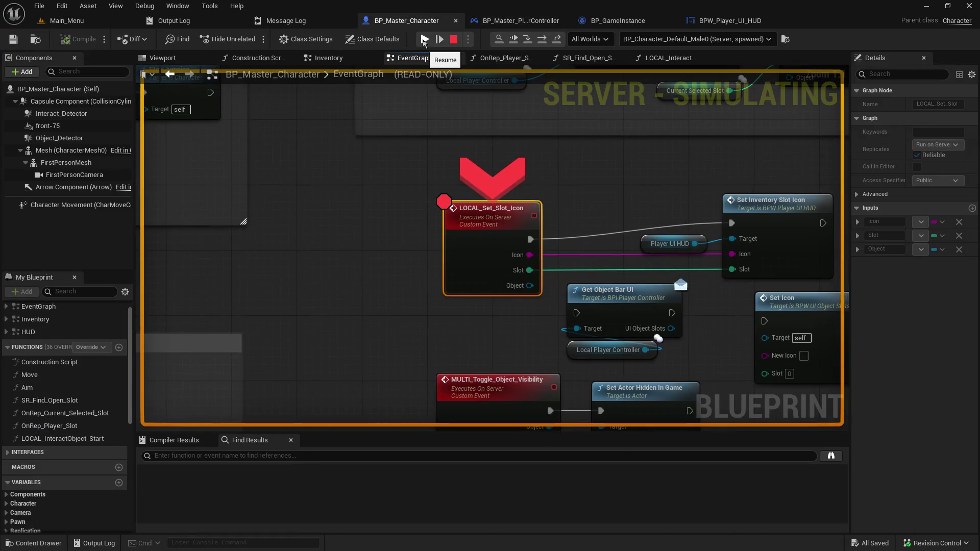
pyautogui.click(528, 44)
pyautogui.click(527, 44)
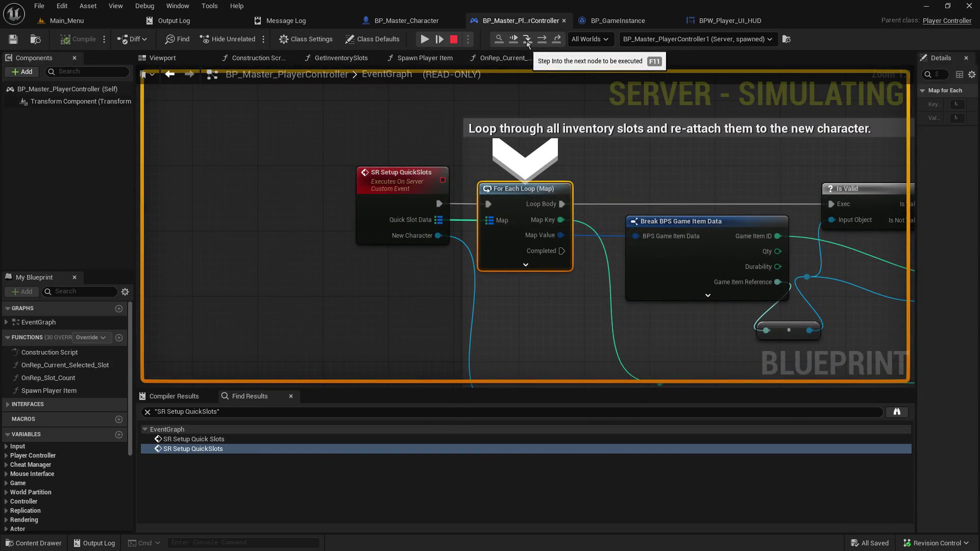
pyautogui.click(422, 41)
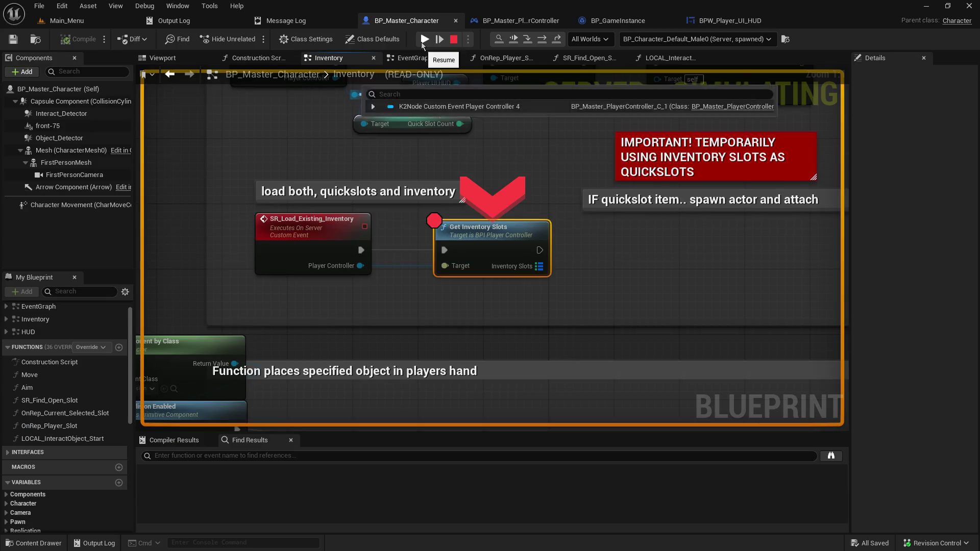
pyautogui.click(421, 41)
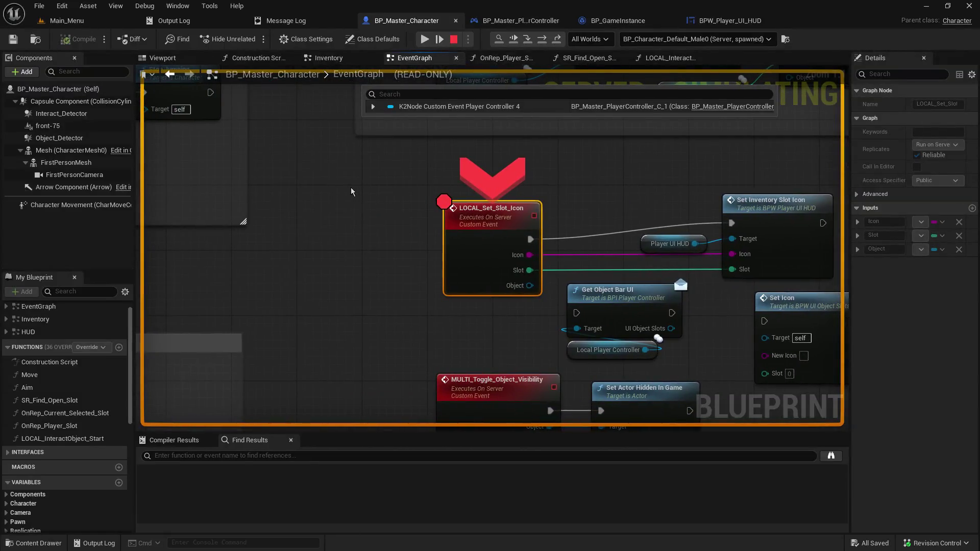
pyautogui.click(703, 38)
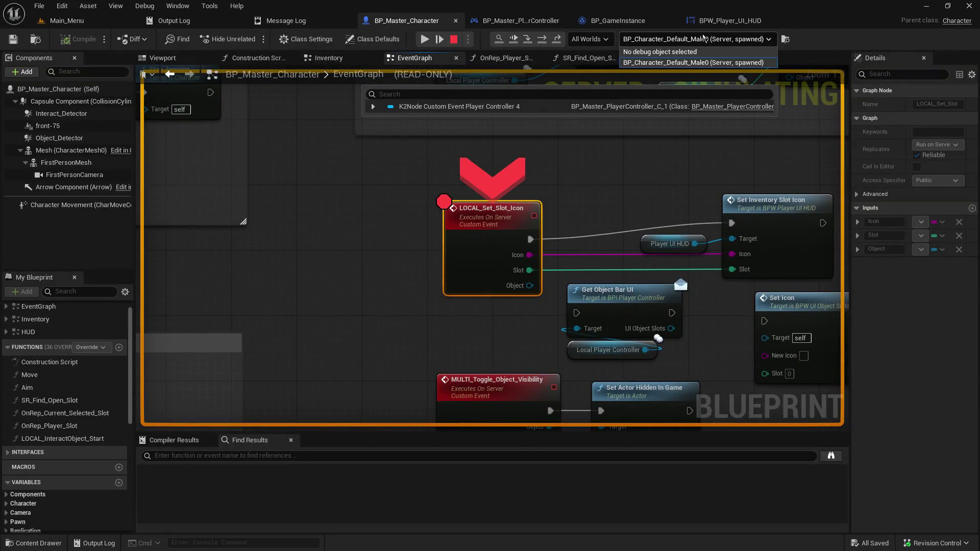
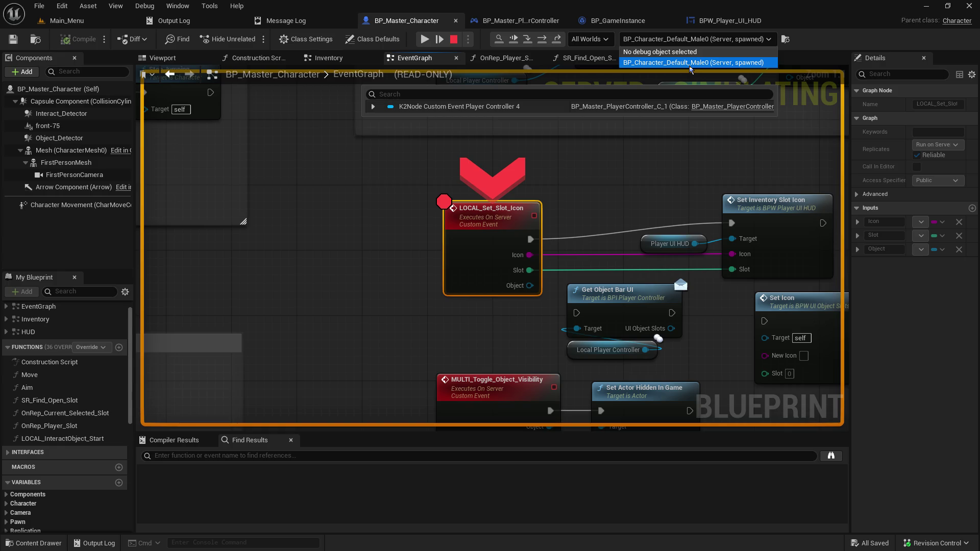
# - Stop the play session and return to BP_Master_Character's event graph
pyautogui.click(690, 63)
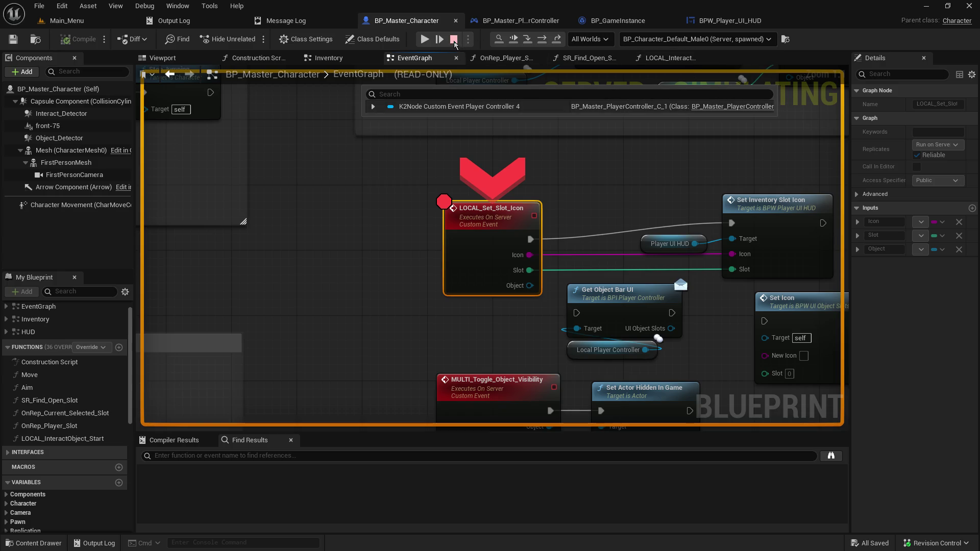
pyautogui.click(454, 41)
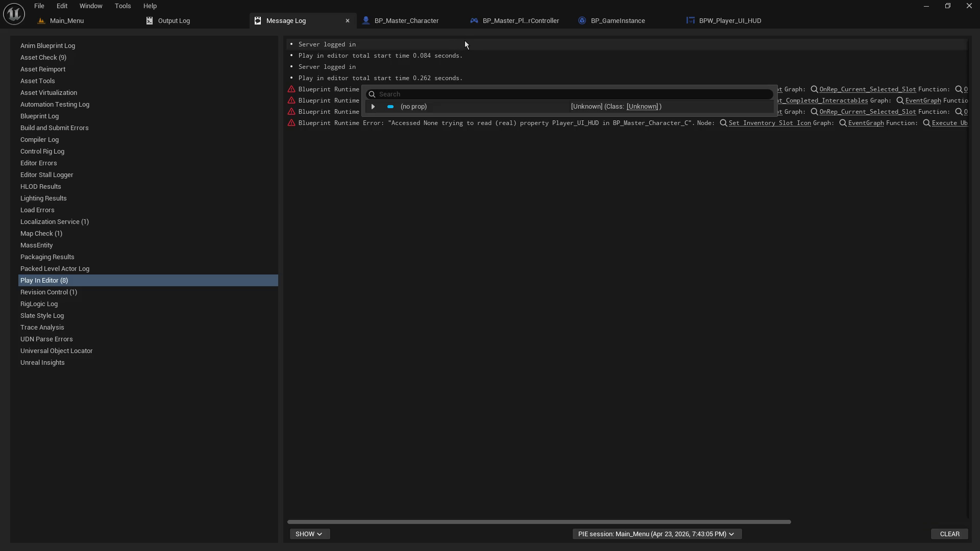
pyautogui.click(427, 21)
pyautogui.scroll(-5, 337, 188)
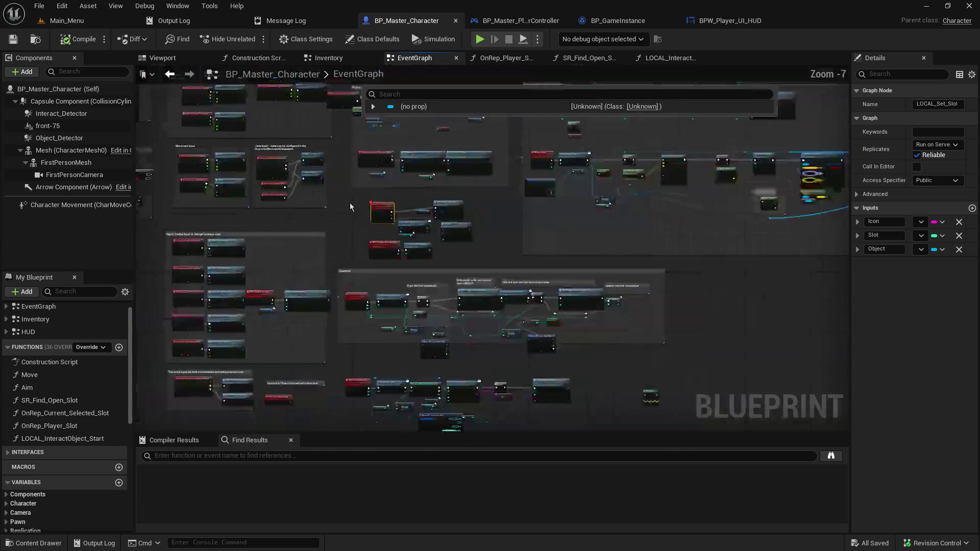
pyautogui.scroll(3, 517, 291)
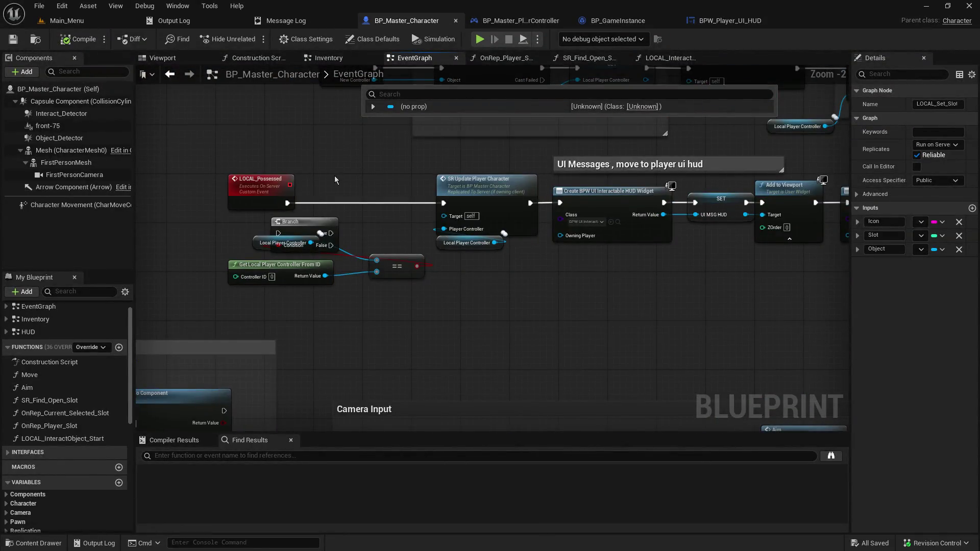
# - Set LOCAL_Possessed to replicate as Run on Server
pyautogui.click(313, 193)
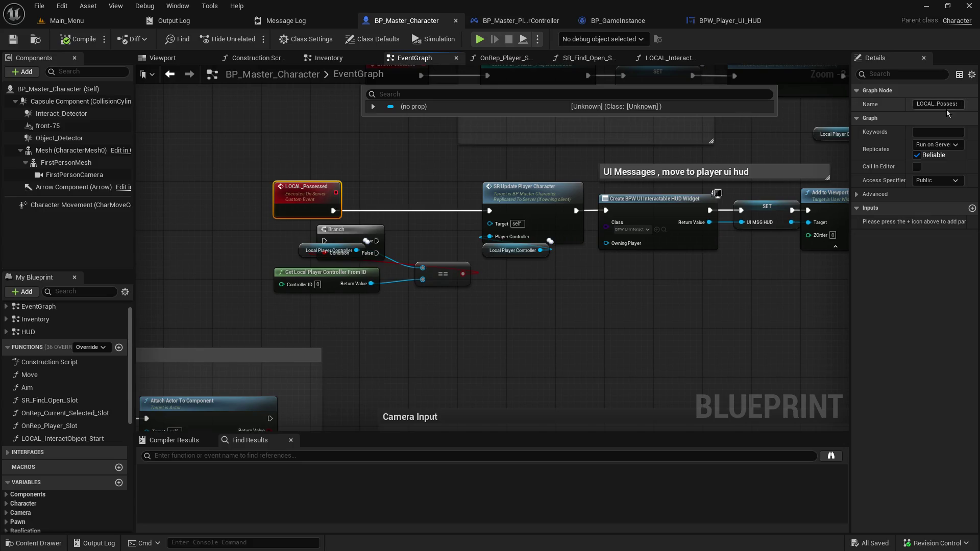
pyautogui.click(948, 146)
pyautogui.click(958, 199)
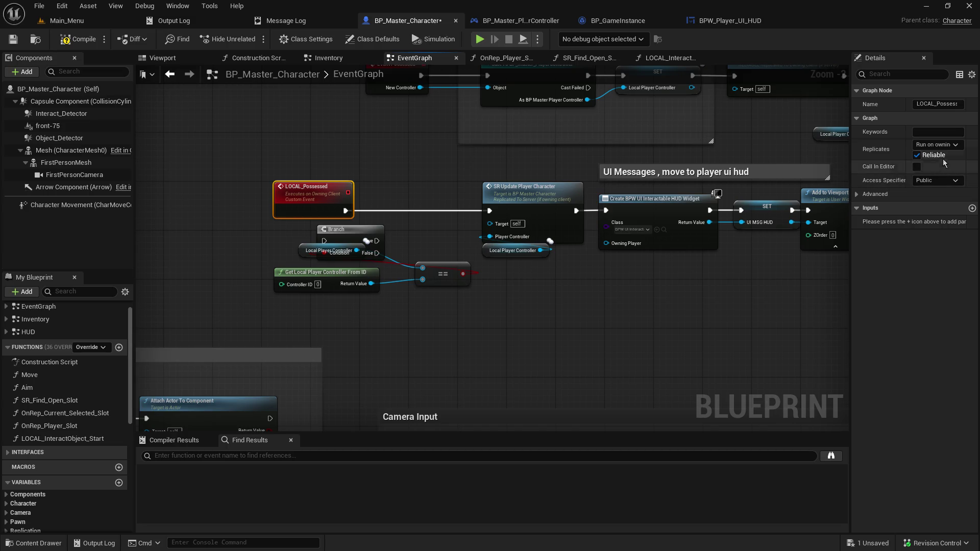
pyautogui.click(941, 145)
pyautogui.click(946, 183)
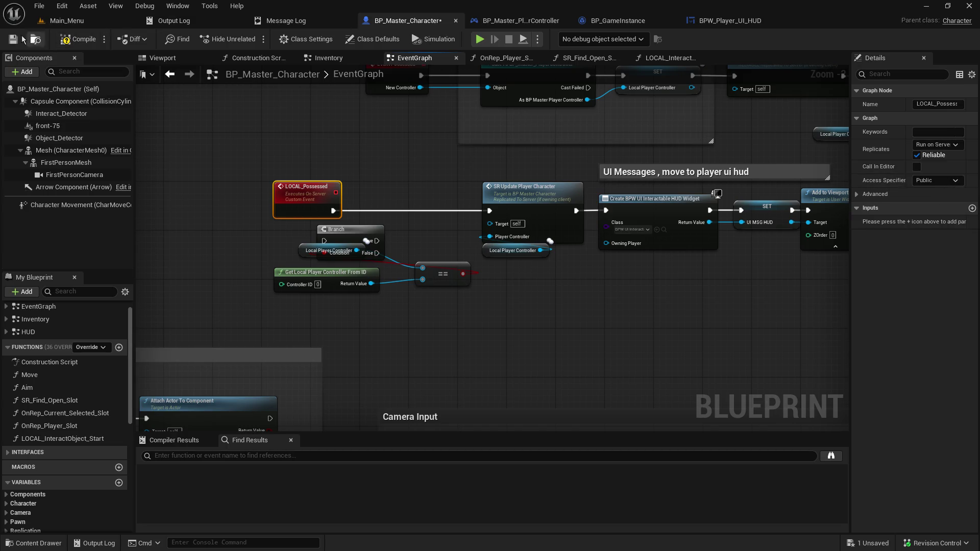
# - Compile and save BP_Master_Character, then start a play test from Main_Menu
pyautogui.click(79, 38)
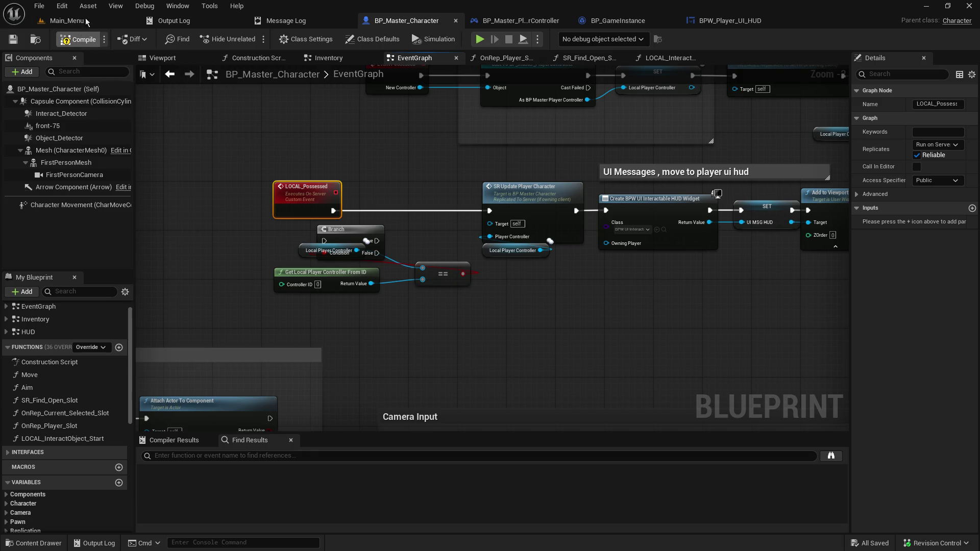
pyautogui.click(66, 21)
pyautogui.click(256, 40)
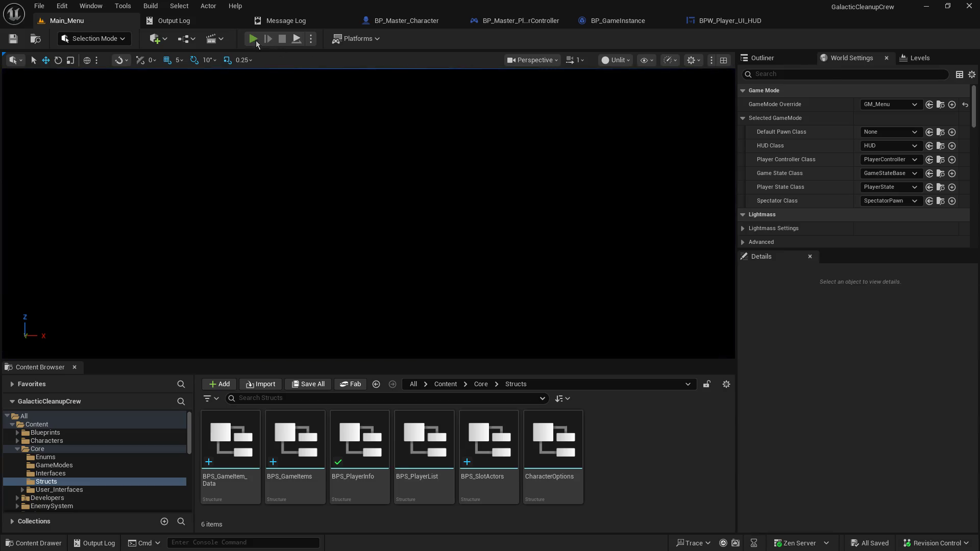
# - Host a game, join it as a local client, and resume past the breakpoints
pyautogui.click(86, 216)
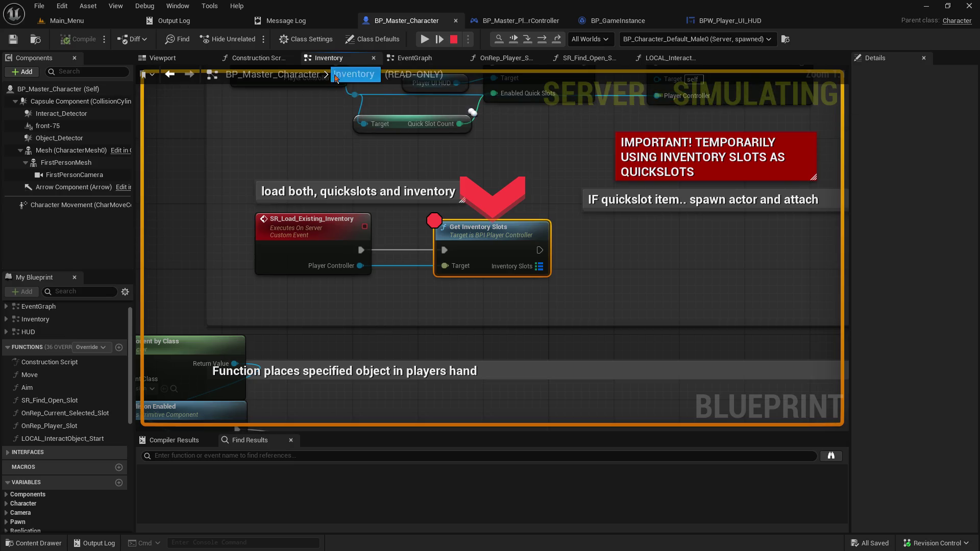
pyautogui.click(425, 40)
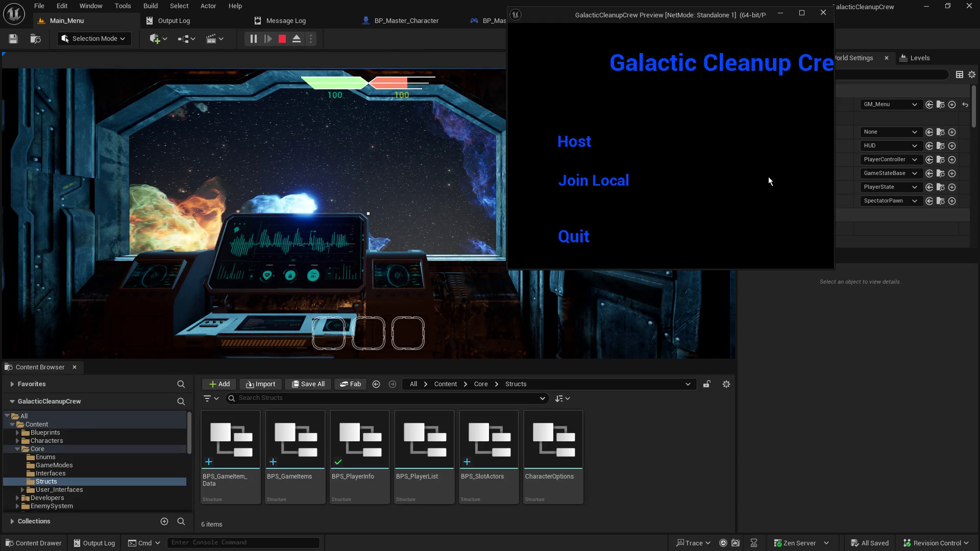
pyautogui.click(573, 180)
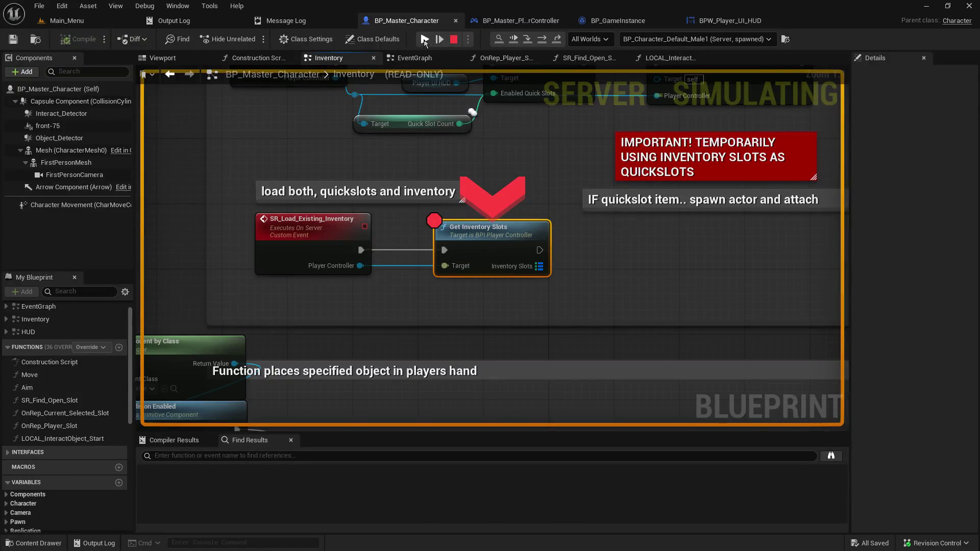
pyautogui.click(425, 39)
# - Interact in game with E, resume past the slot-icon breakpoint, and reposition the client window
pyautogui.click(293, 180)
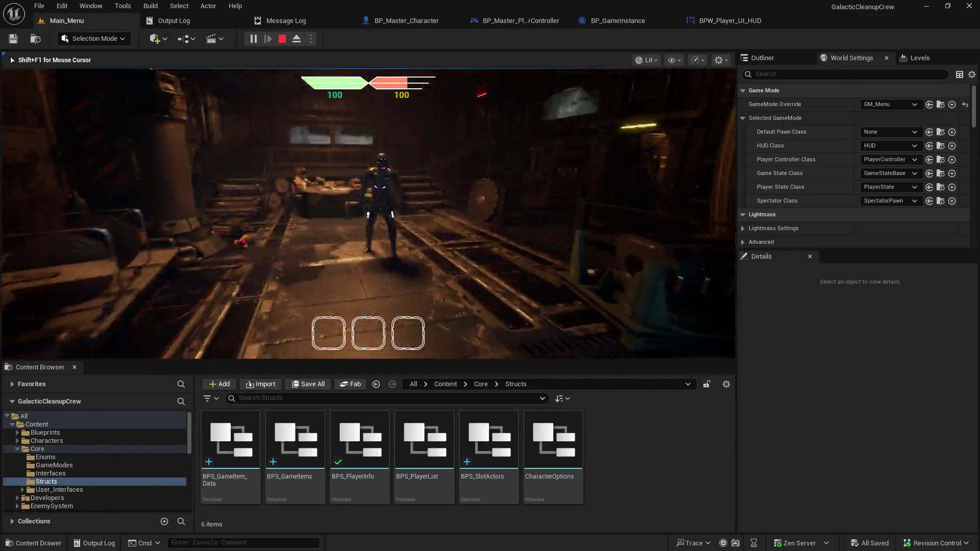
pyautogui.press('e')
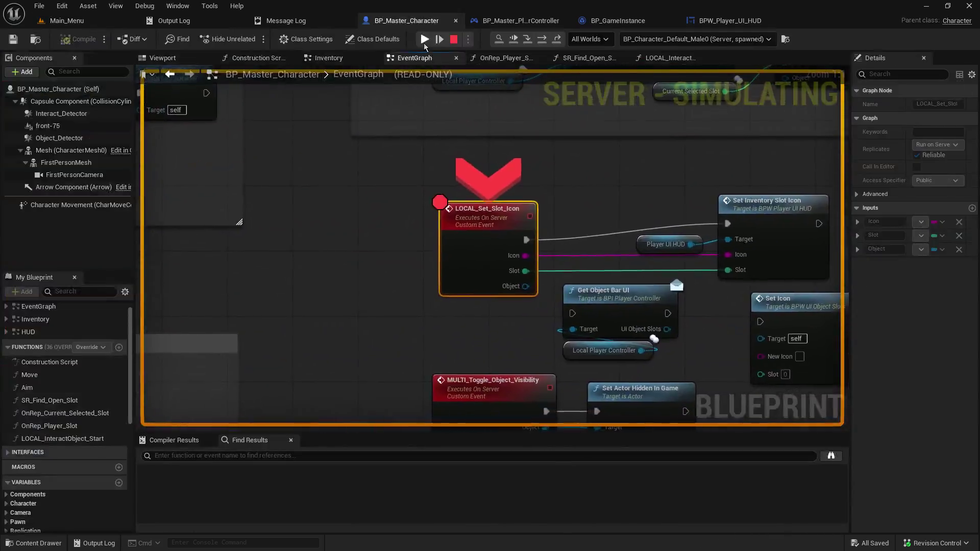
pyautogui.click(425, 39)
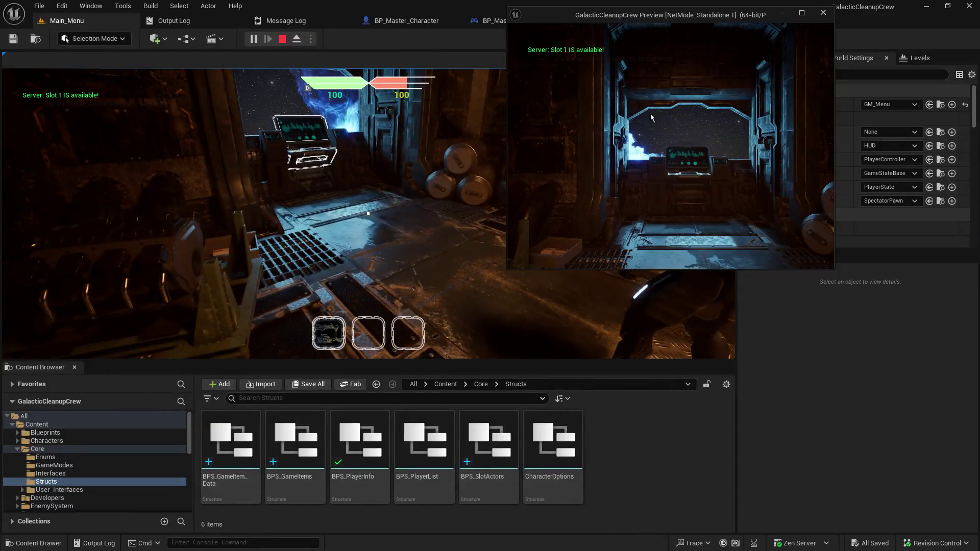
pyautogui.moveTo(662, 17)
pyautogui.mouseDown()
pyautogui.moveTo(638, 37)
pyautogui.moveTo(596, 148)
pyautogui.moveTo(623, 134)
pyautogui.mouseUp()
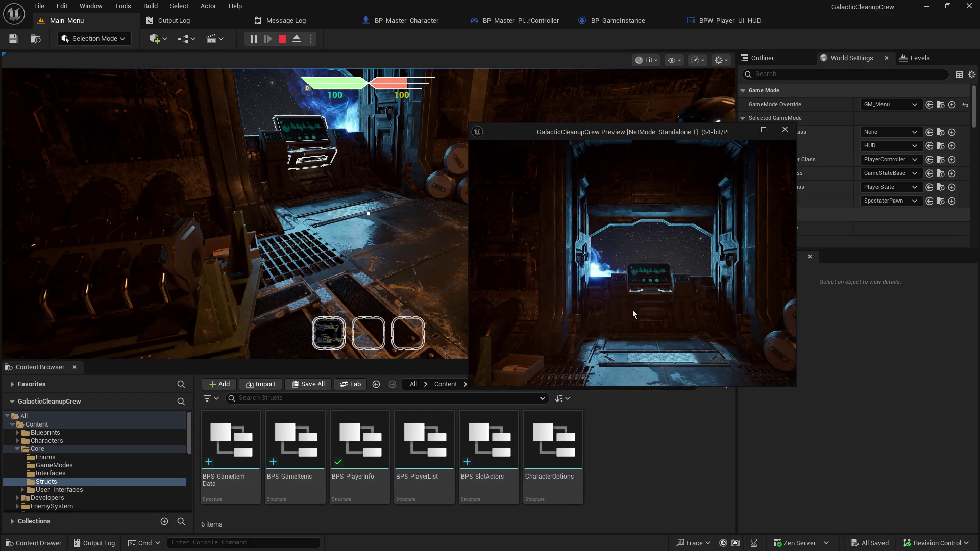
# - Stop the session and go back to BP_Master_Character's event graph
pyautogui.click(281, 41)
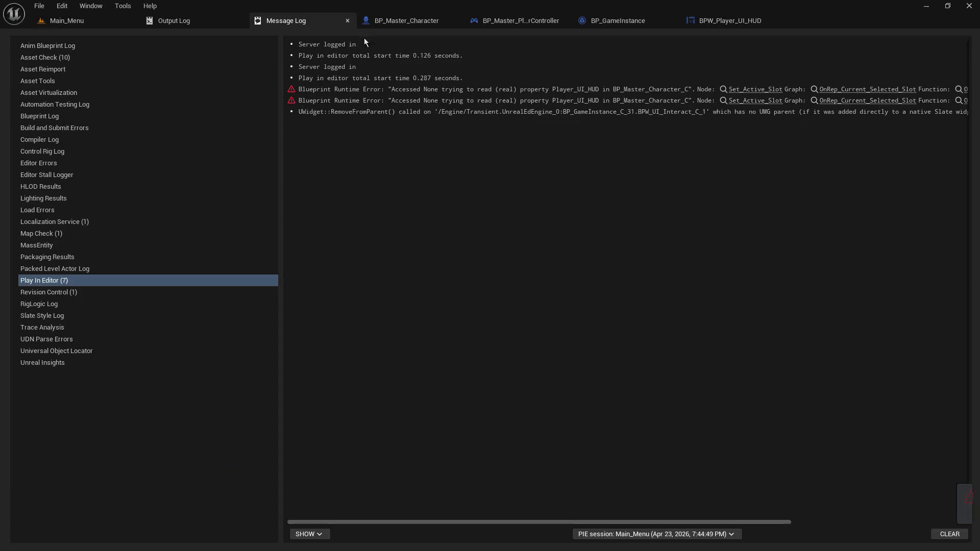
pyautogui.click(421, 23)
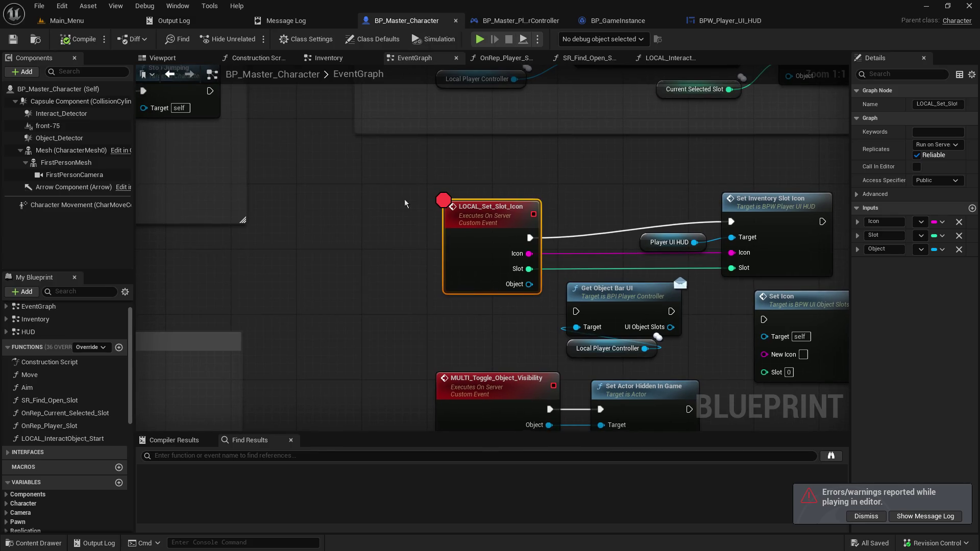
pyautogui.scroll(-6, 517, 239)
pyautogui.scroll(5, 517, 239)
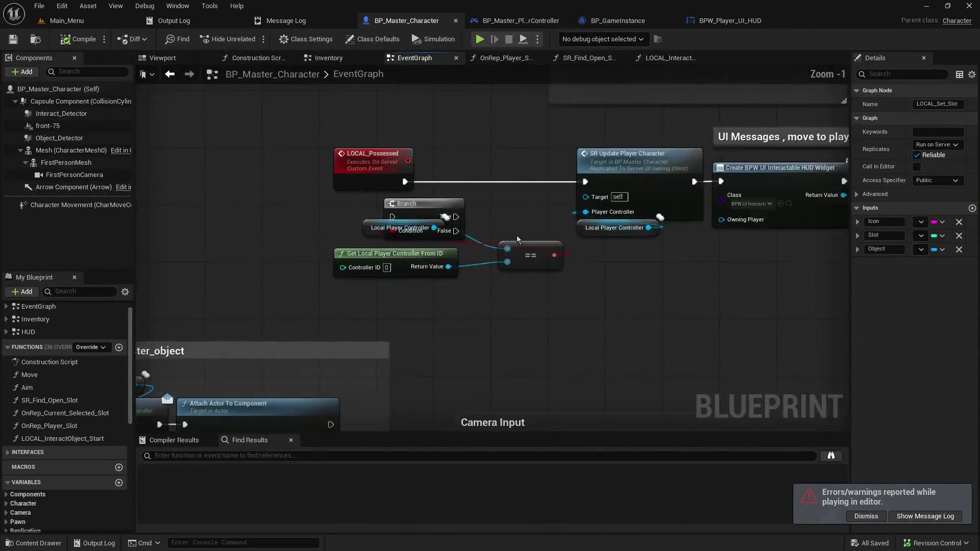
# - Set LOCAL_Possessed to Run on owning Client, then compile and save
pyautogui.click(381, 177)
pyautogui.click(937, 144)
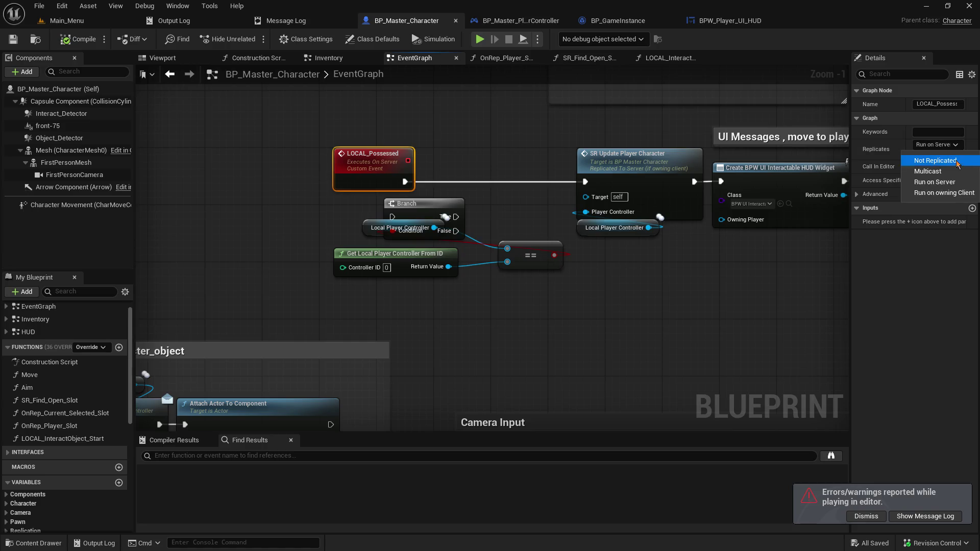
pyautogui.click(944, 193)
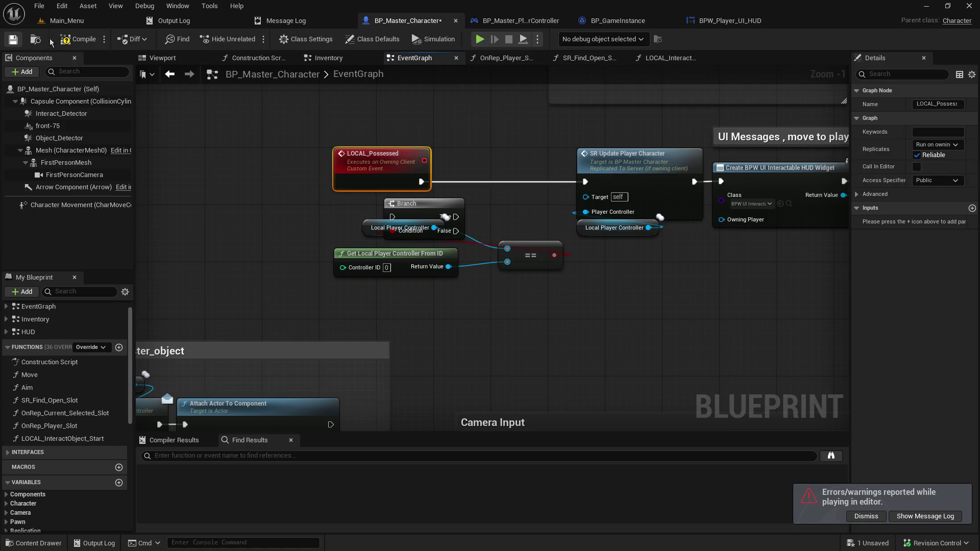
pyautogui.click(79, 39)
pyautogui.click(71, 21)
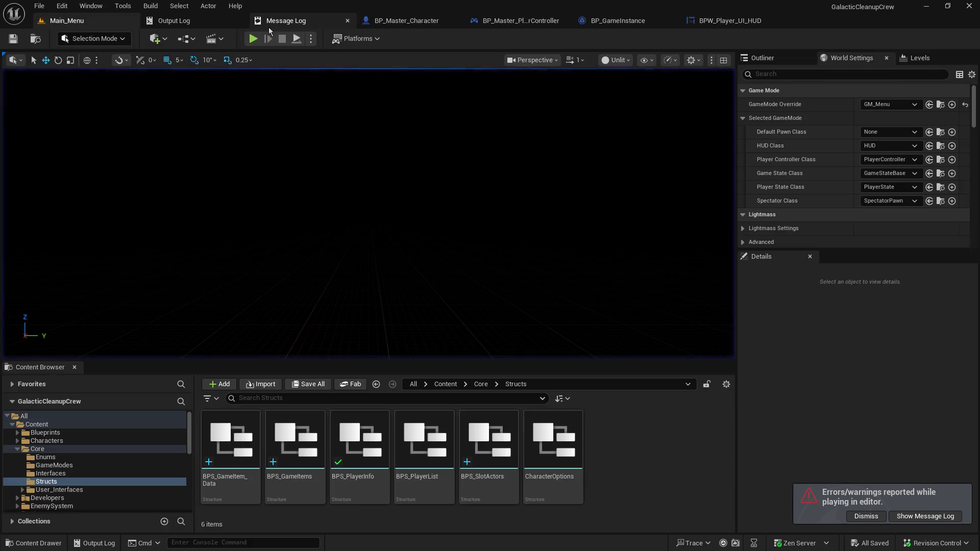
# - Play-test as host and joining client past Get Inventory Slots, then open the Inventory graph
pyautogui.click(255, 39)
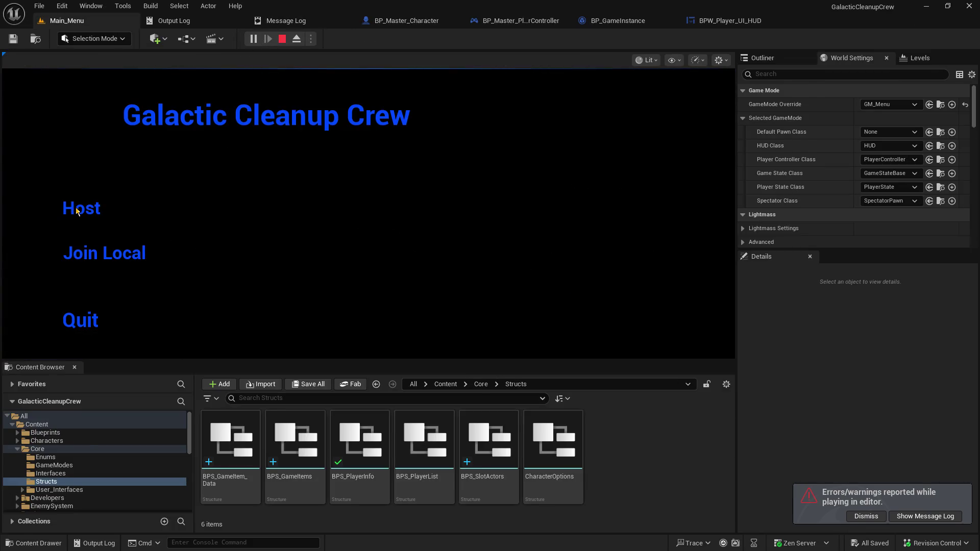
pyautogui.click(77, 210)
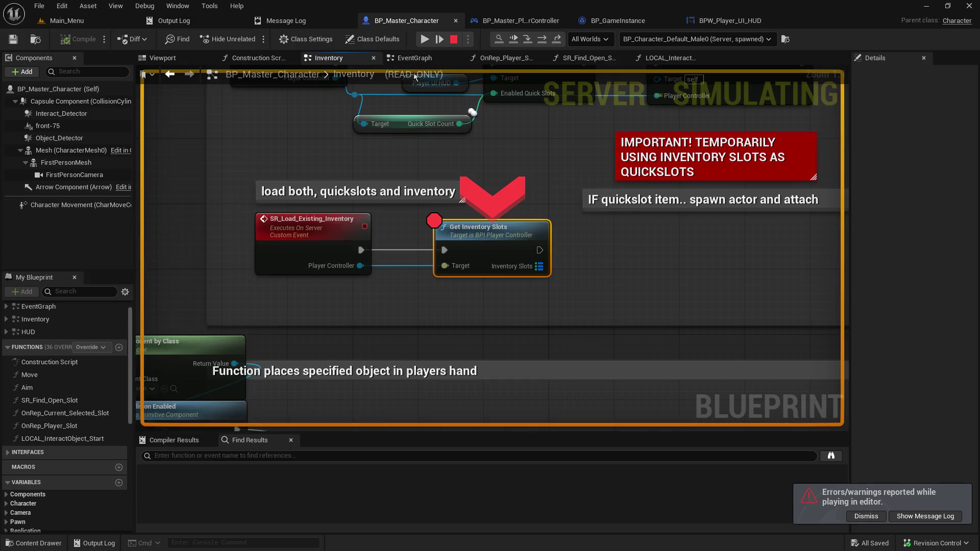
pyautogui.click(427, 42)
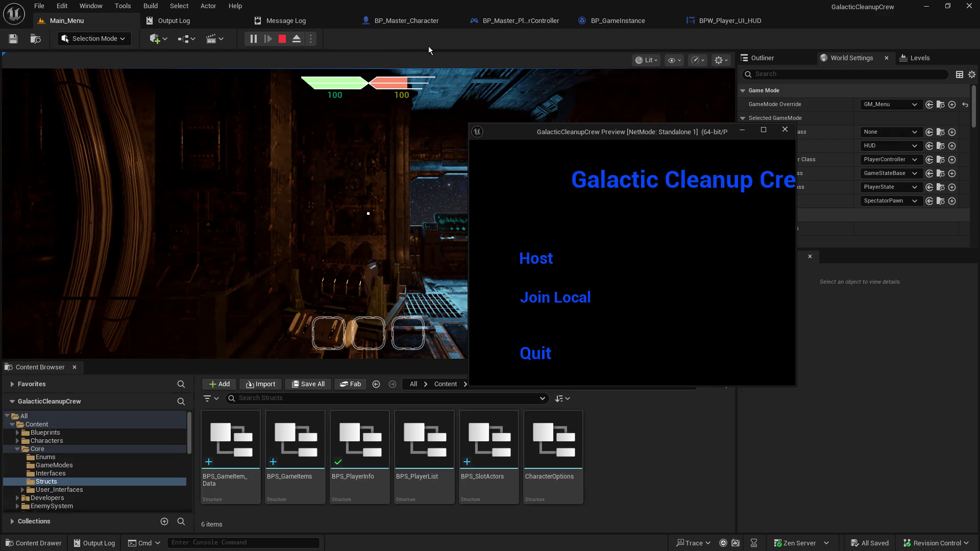
pyautogui.click(572, 302)
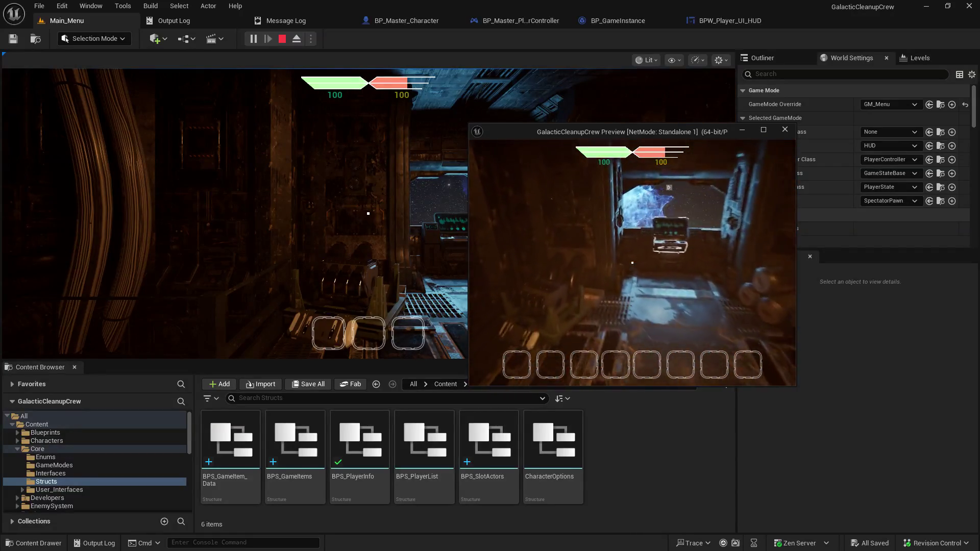
pyautogui.press('w')
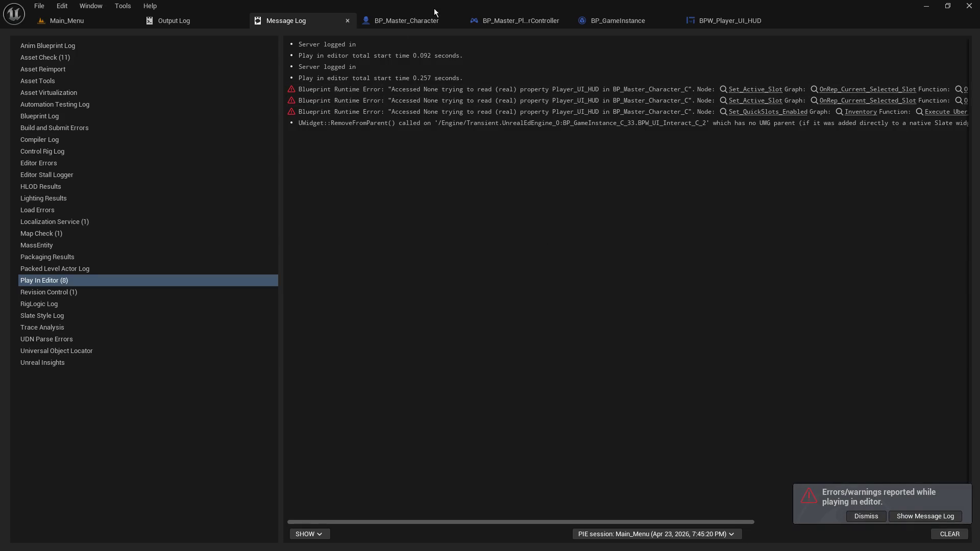
pyautogui.click(419, 20)
pyautogui.scroll(-7, 470, 294)
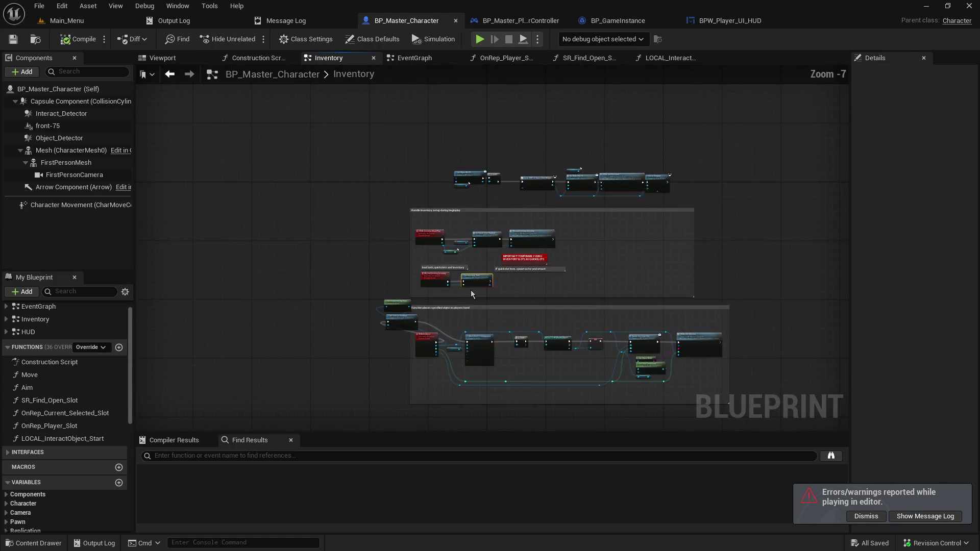
# - Set LOCAL_Set_Slot_Icon in the event graph to replicate as Run on owning Client
pyautogui.click(415, 58)
pyautogui.moveTo(451, 165); pyautogui.dragTo(496, 348)
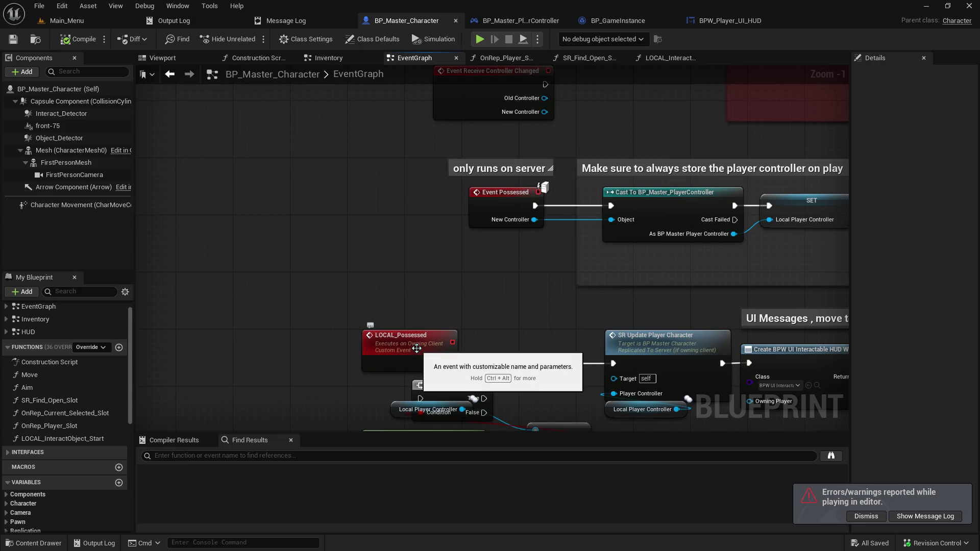
pyautogui.scroll(-6, 280, 154)
pyautogui.moveTo(280, 154); pyautogui.dragTo(290, 16)
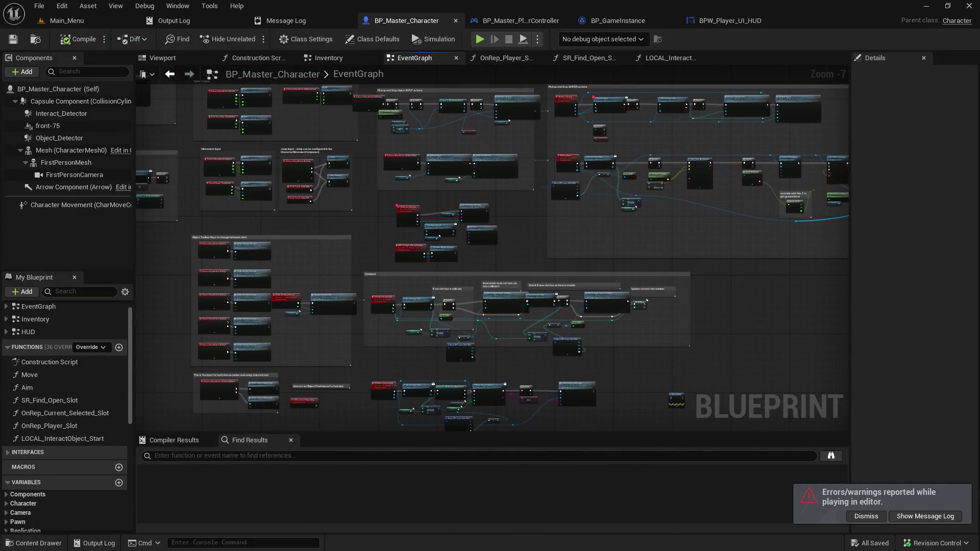
pyautogui.scroll(4, 400, 221)
pyautogui.click(415, 212)
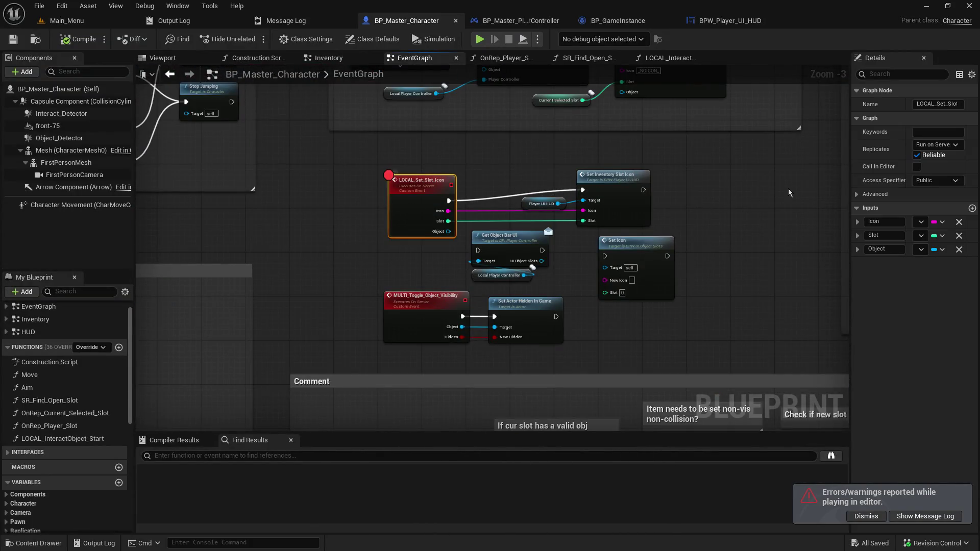
pyautogui.click(933, 145)
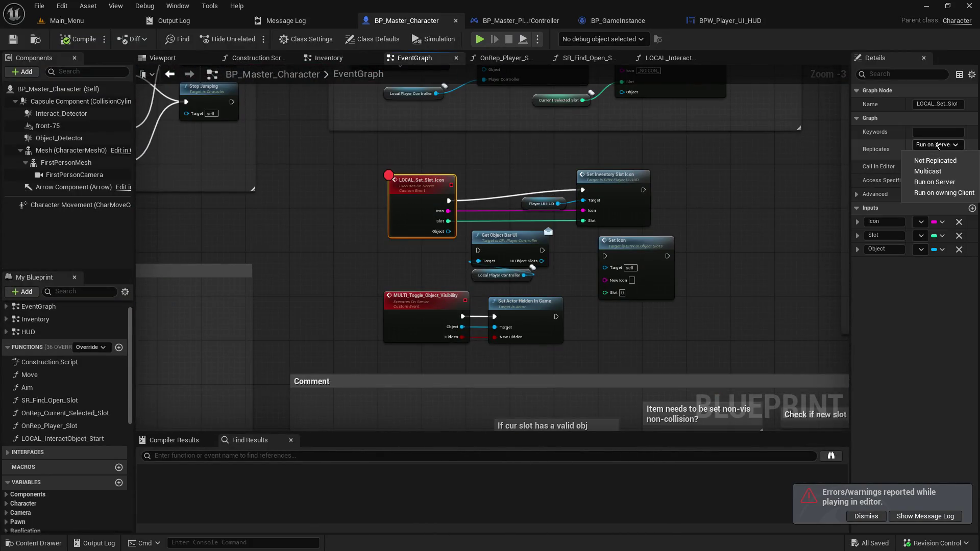
pyautogui.click(952, 195)
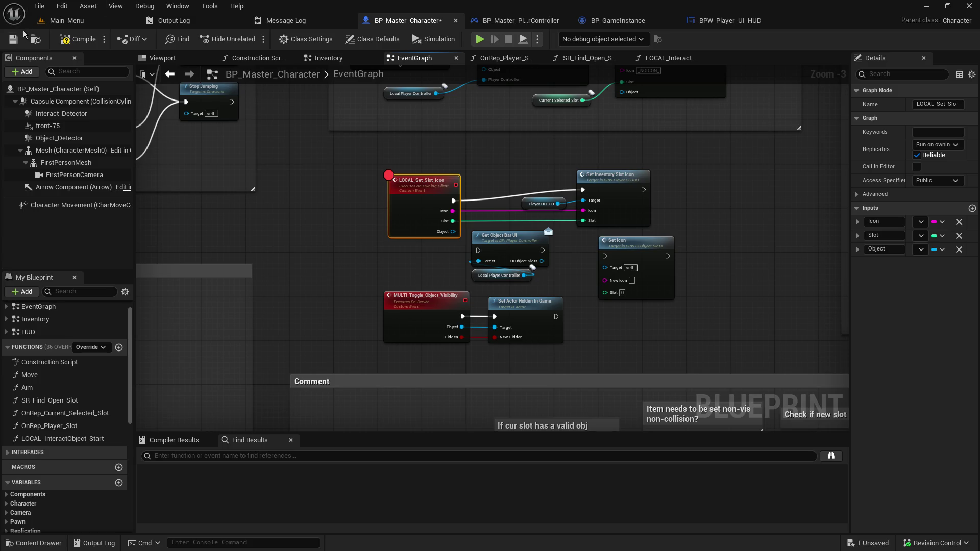
# - Save the character blueprint and open Set Inventory Slot Icon in BPW_Player_UI_HUD
pyautogui.click(13, 39)
pyautogui.click(641, 206)
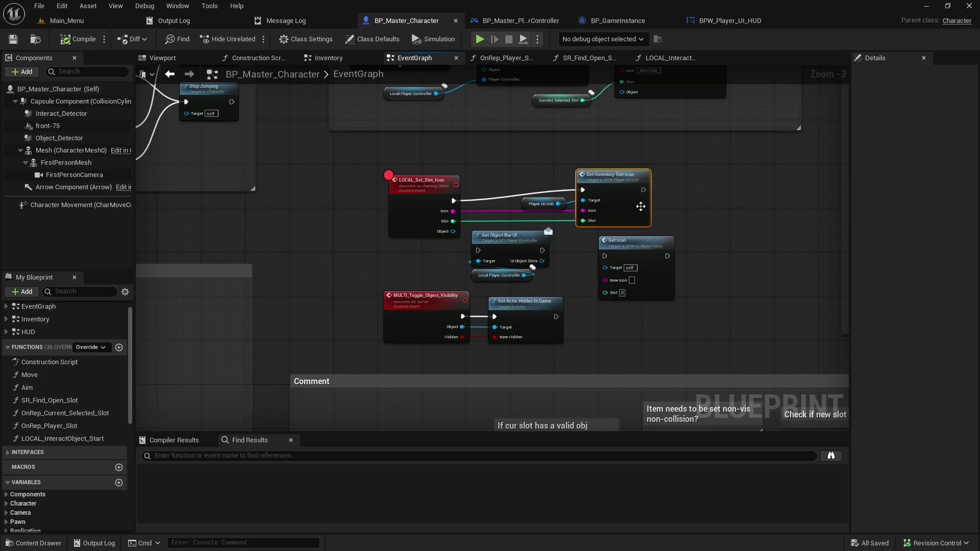
pyautogui.doubleClick(640, 206)
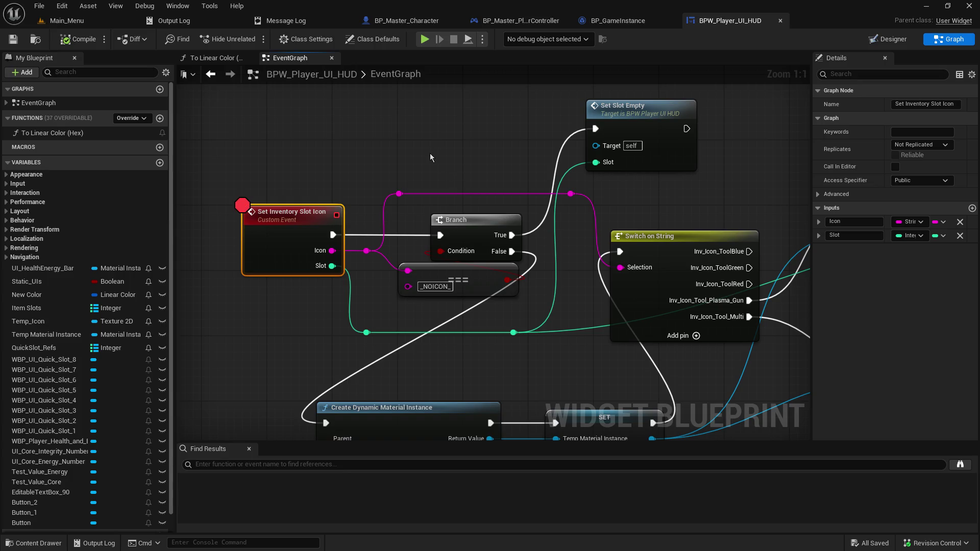
# - Leave the HUD's Set Inventory Slot Icon logic and pan BP_Master_Character to Event Possessed and LOCAL_Possessed
pyautogui.moveTo(430, 153)
pyautogui.mouseDown()
pyautogui.moveTo(392, 86)
pyautogui.moveTo(176, 88)
pyautogui.moveTo(485, 115)
pyautogui.mouseUp()
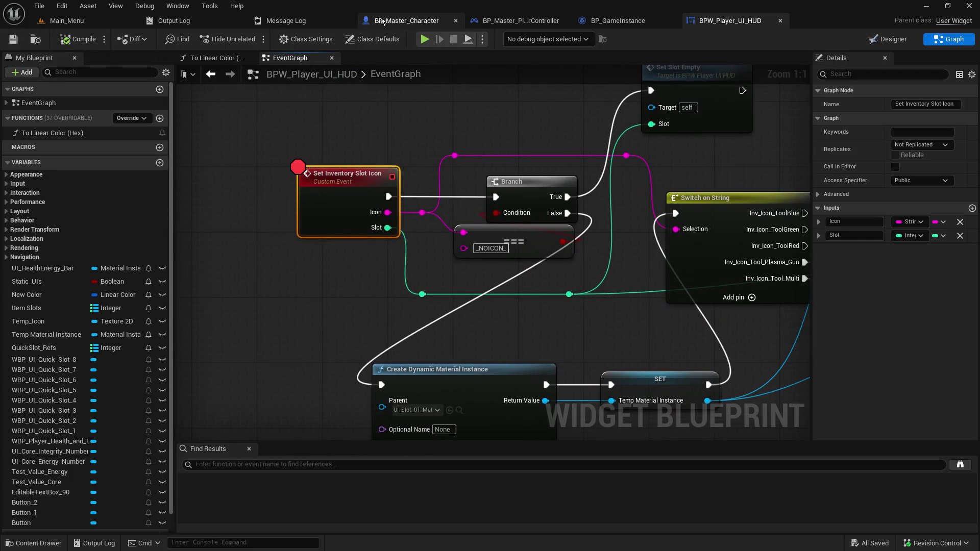
pyautogui.click(410, 23)
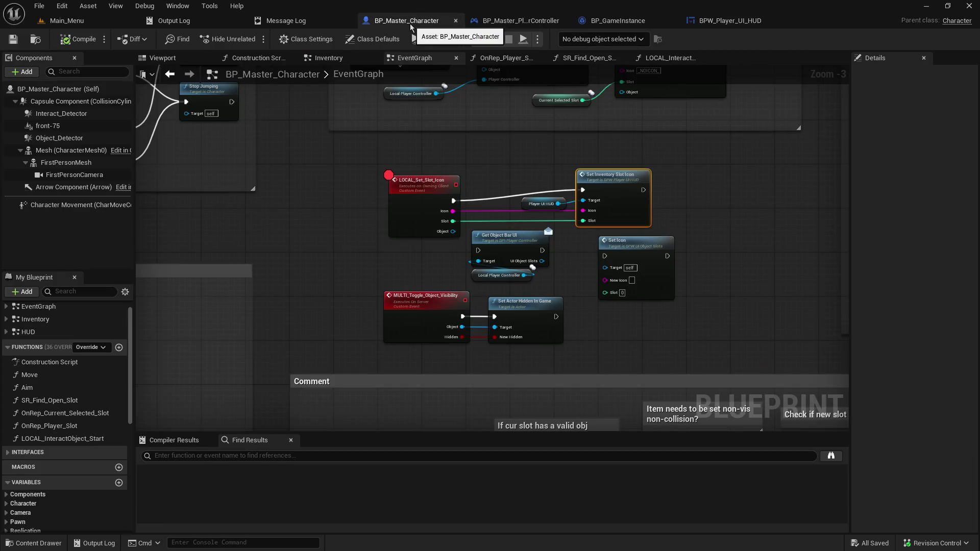
pyautogui.moveTo(354, 252)
pyautogui.mouseDown()
pyautogui.moveTo(449, 438)
pyautogui.moveTo(449, 550)
pyautogui.mouseUp()
pyautogui.moveTo(153, 26)
pyautogui.mouseDown()
pyautogui.moveTo(357, 41)
pyautogui.moveTo(322, 45)
pyautogui.moveTo(321, 241)
pyautogui.moveTo(142, 179)
pyautogui.mouseUp()
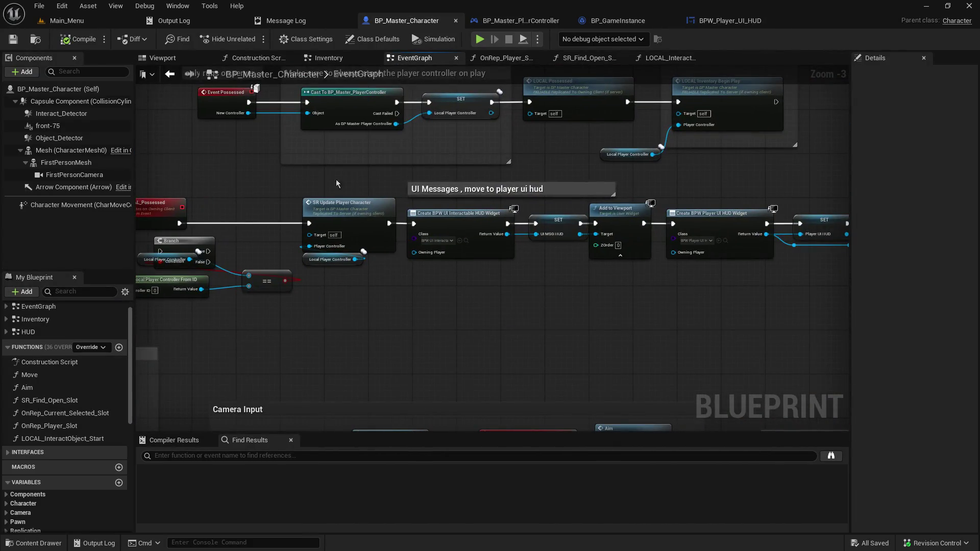
# - Open LOCAL_Inventory_BeginPlay in the Inventory graph and set it to Run on owning Client
pyautogui.moveTo(469, 198)
pyautogui.mouseDown()
pyautogui.moveTo(385, 300)
pyautogui.moveTo(289, 279)
pyautogui.mouseUp()
pyautogui.doubleClick(556, 181)
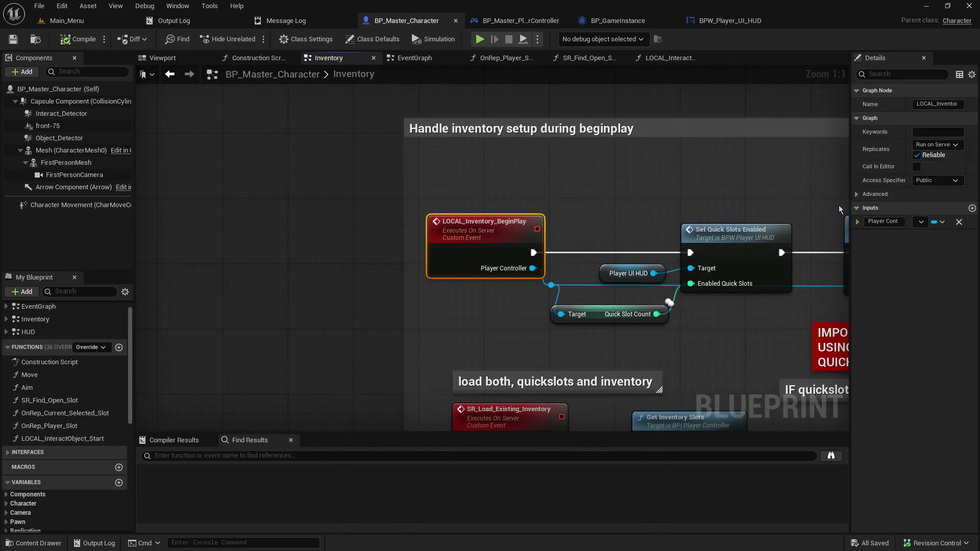
pyautogui.moveTo(728, 188); pyautogui.dragTo(602, 188)
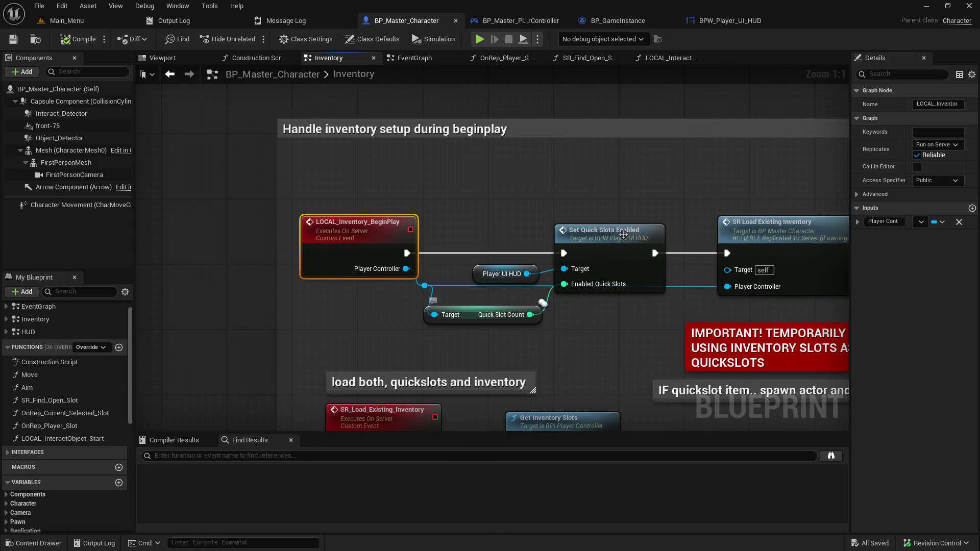
pyautogui.click(936, 144)
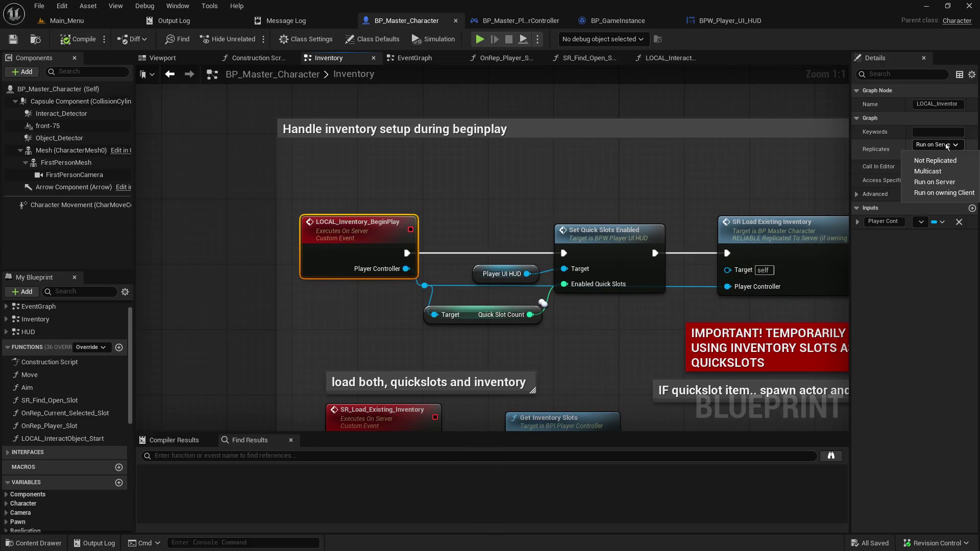
pyautogui.click(951, 194)
# - Inspect SR_Load_Existing_Inventory, compile the character blueprint, and switch to Main_Menu
pyautogui.moveTo(389, 409)
pyautogui.mouseDown()
pyautogui.moveTo(360, 385)
pyautogui.moveTo(301, 262)
pyautogui.mouseUp()
pyautogui.click(300, 281)
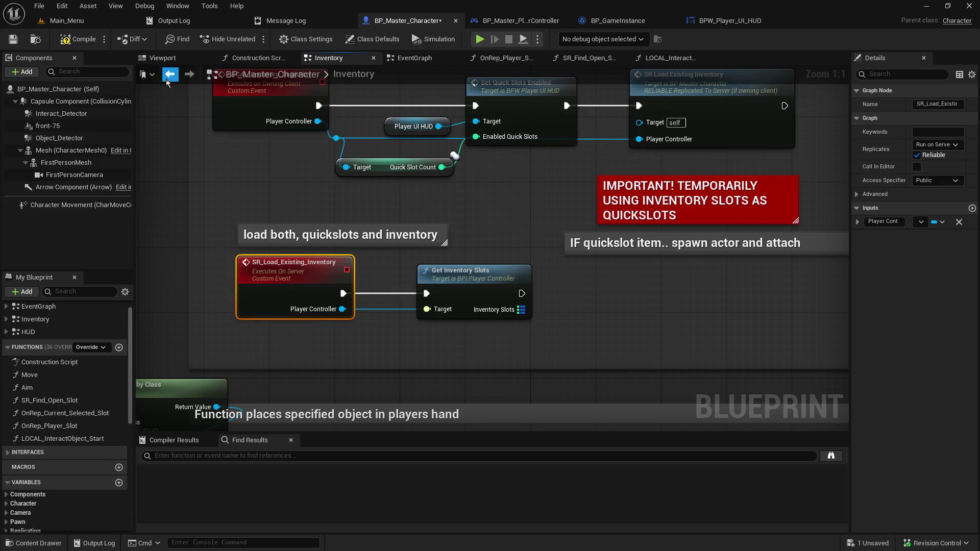
pyautogui.click(74, 41)
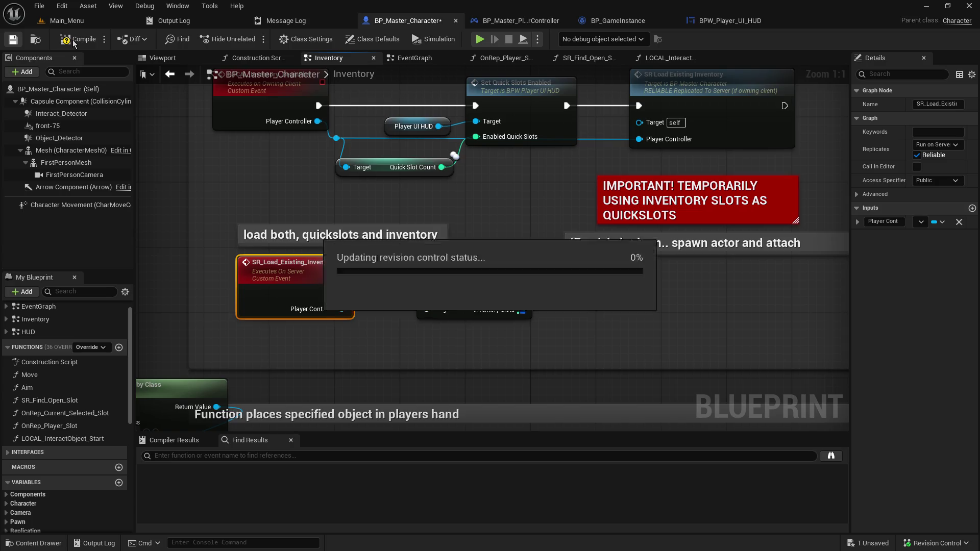
pyautogui.click(74, 27)
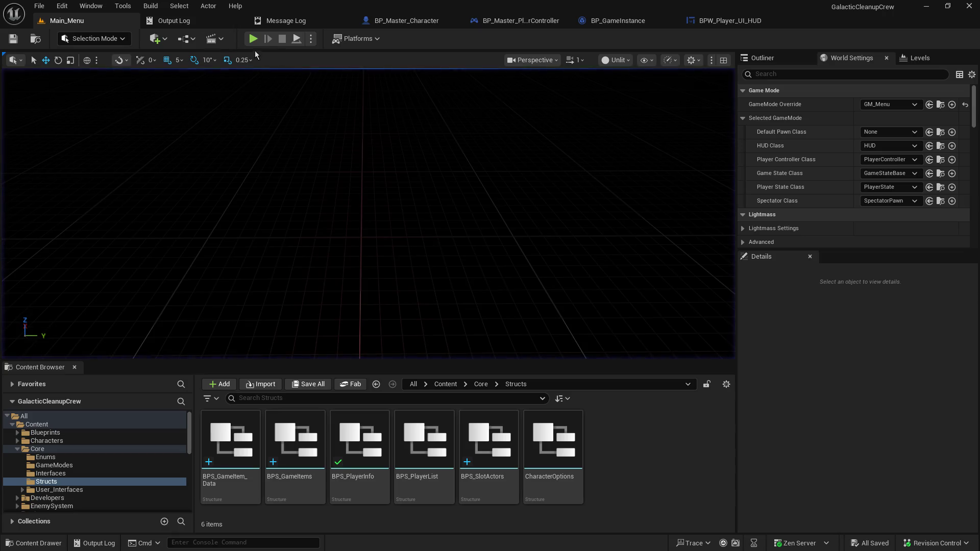
# - Start a play session, host a game, and join it from the second window
pyautogui.click(252, 39)
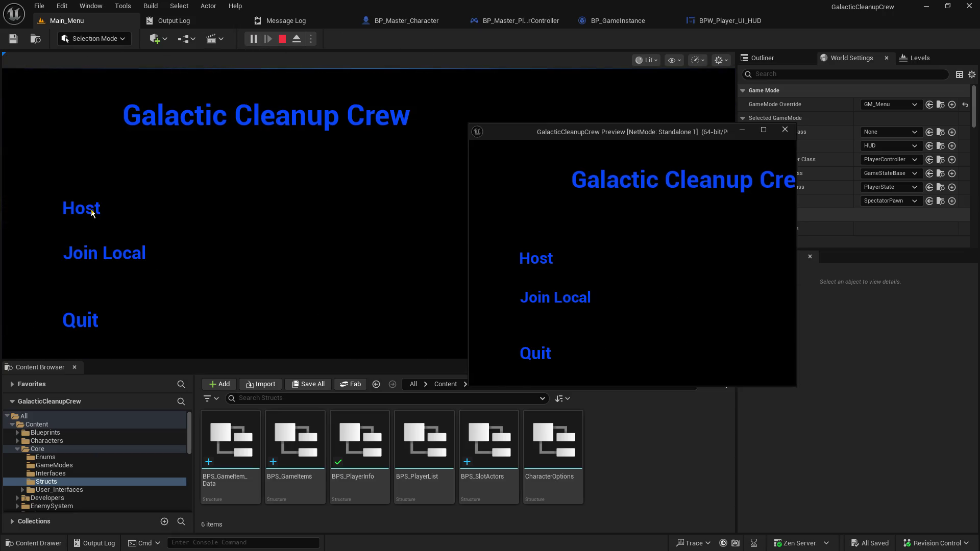
pyautogui.click(92, 213)
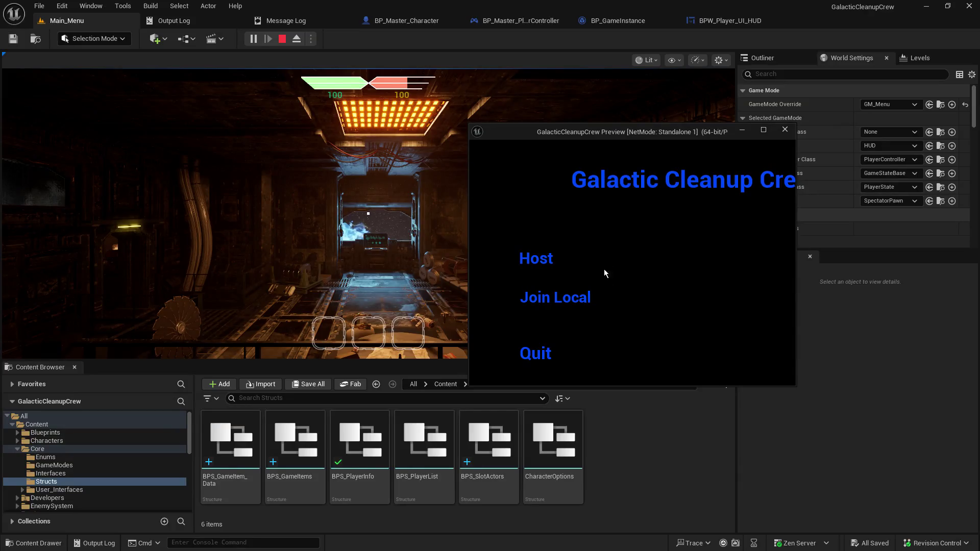
pyautogui.click(567, 298)
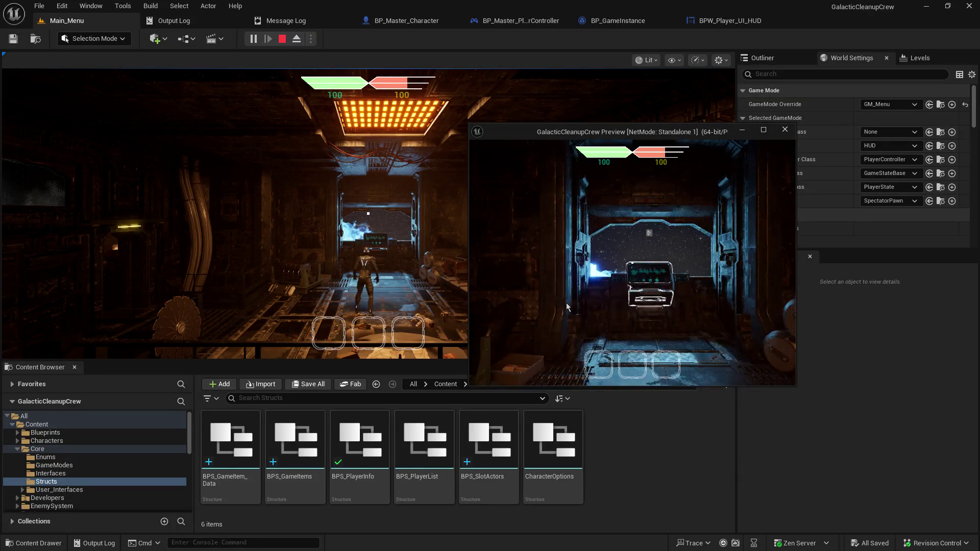
pyautogui.click(449, 327)
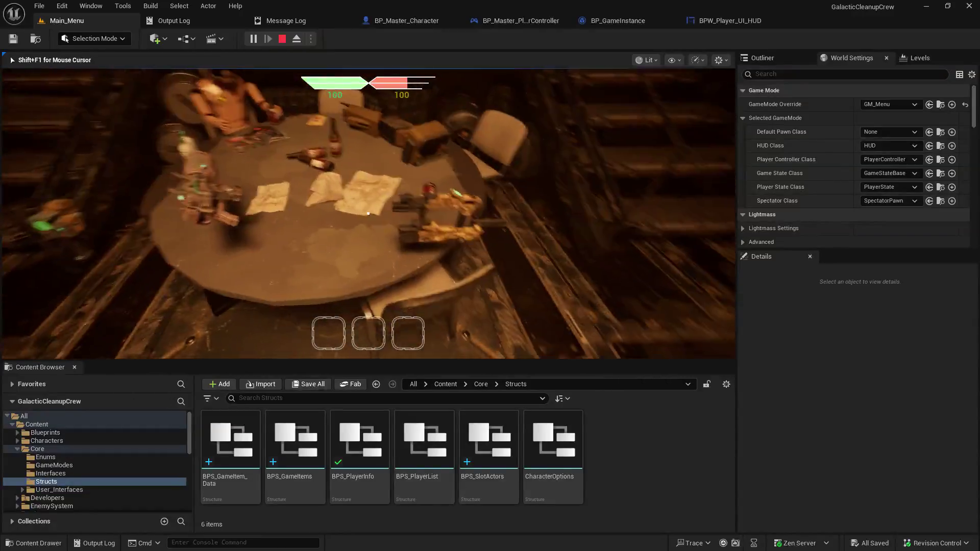
# - Interact in game with E and resume past breakpoints until paused in the PlayerController
pyautogui.press('e')
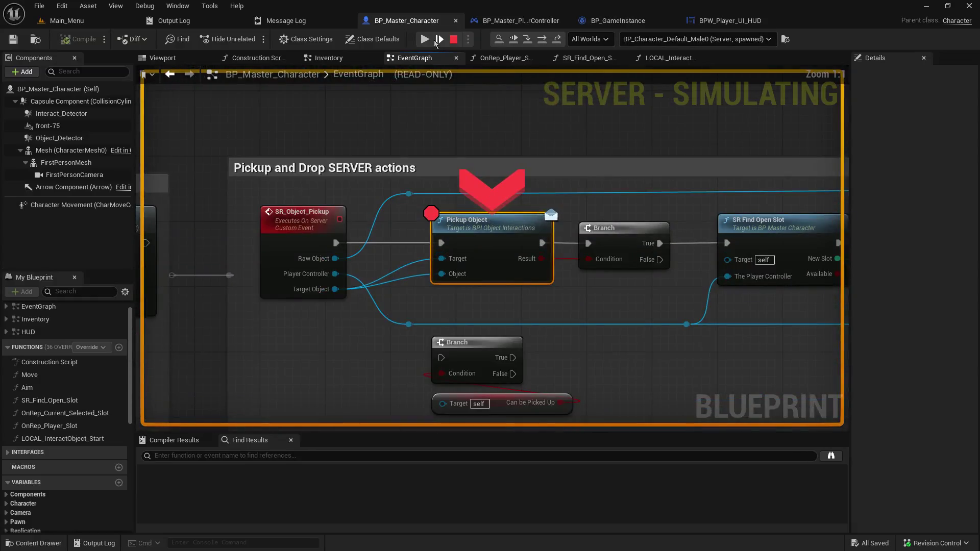
pyautogui.click(425, 38)
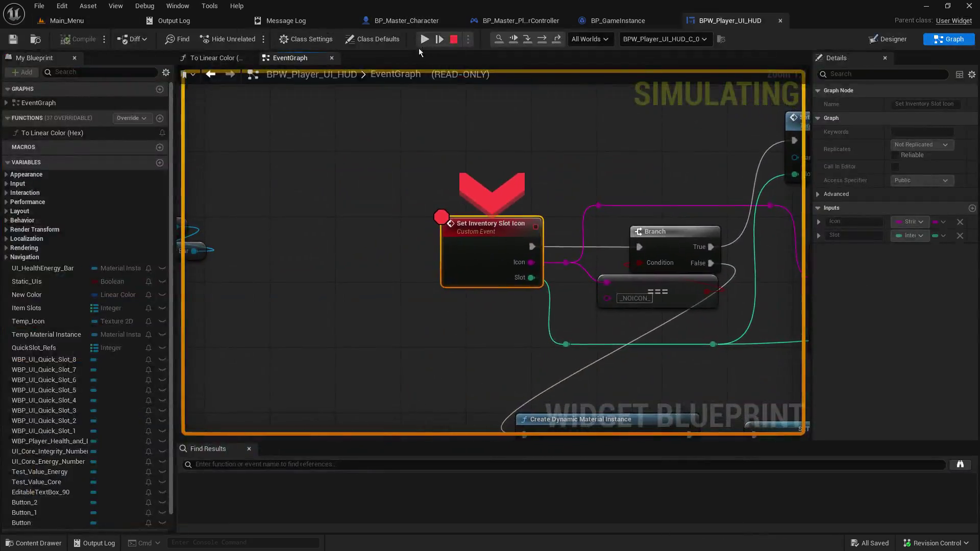
pyautogui.click(423, 39)
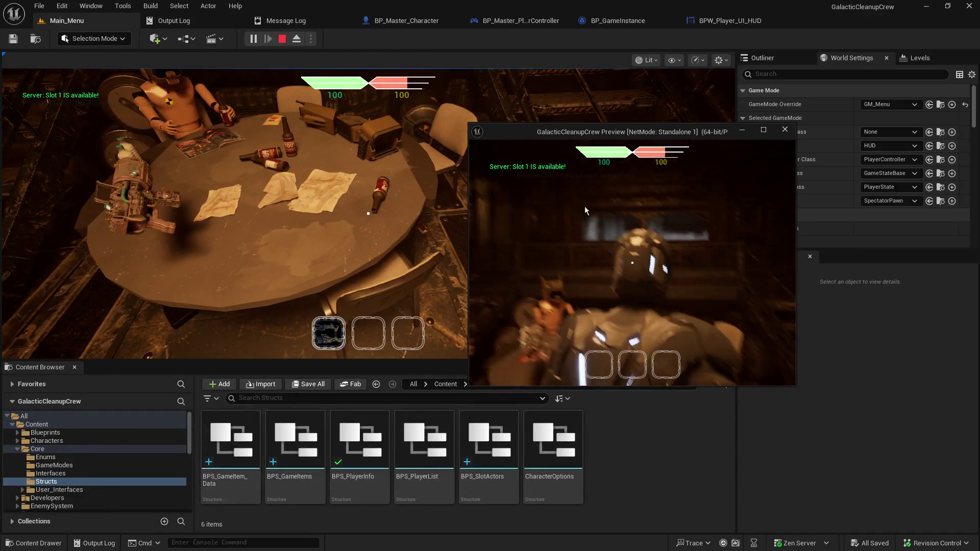
pyautogui.hotkey('alt', 'Tab')
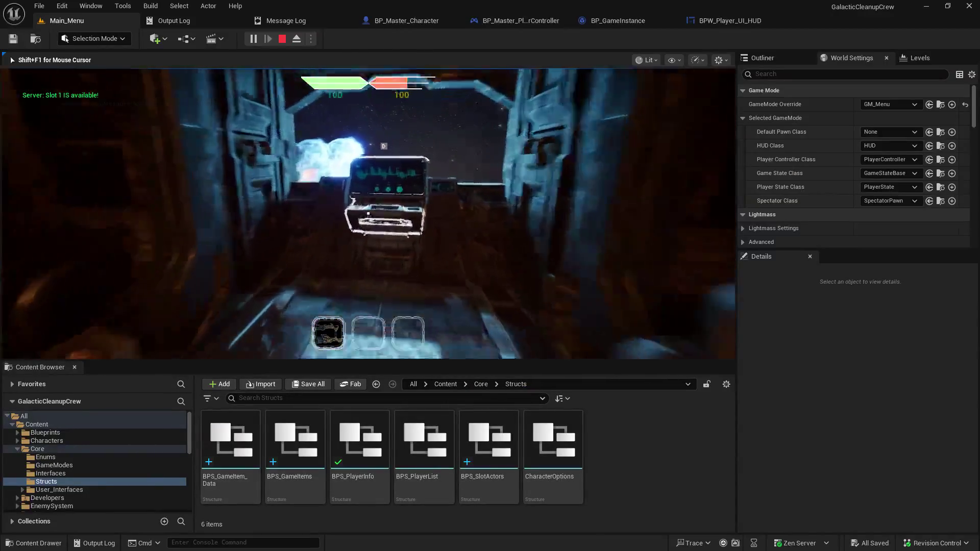
pyautogui.press('e')
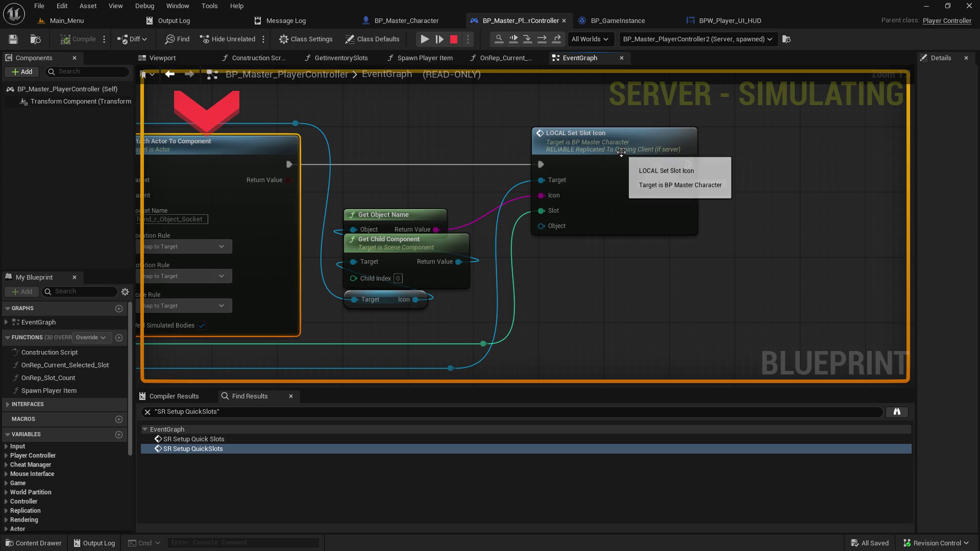
# - Step Into through LOCAL_Set_Slot_Icon to the character's Set Inventory Slot Icon call
pyautogui.click(525, 44)
pyautogui.click(525, 45)
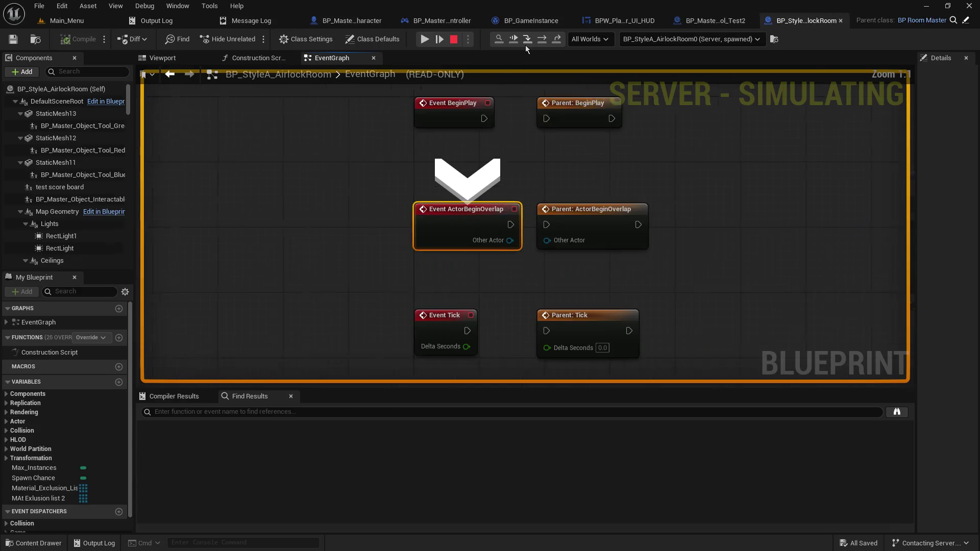
pyautogui.click(525, 45)
pyautogui.click(525, 45)
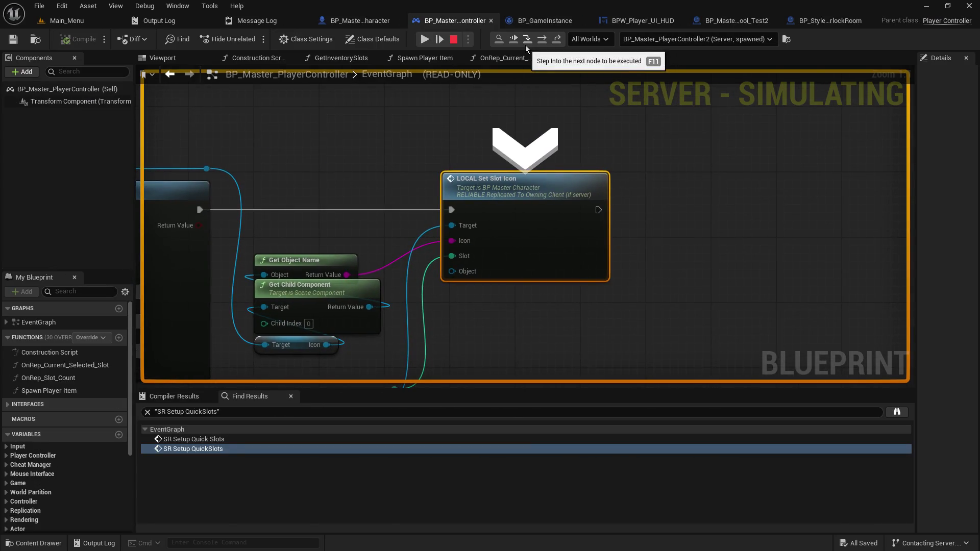
pyautogui.click(525, 44)
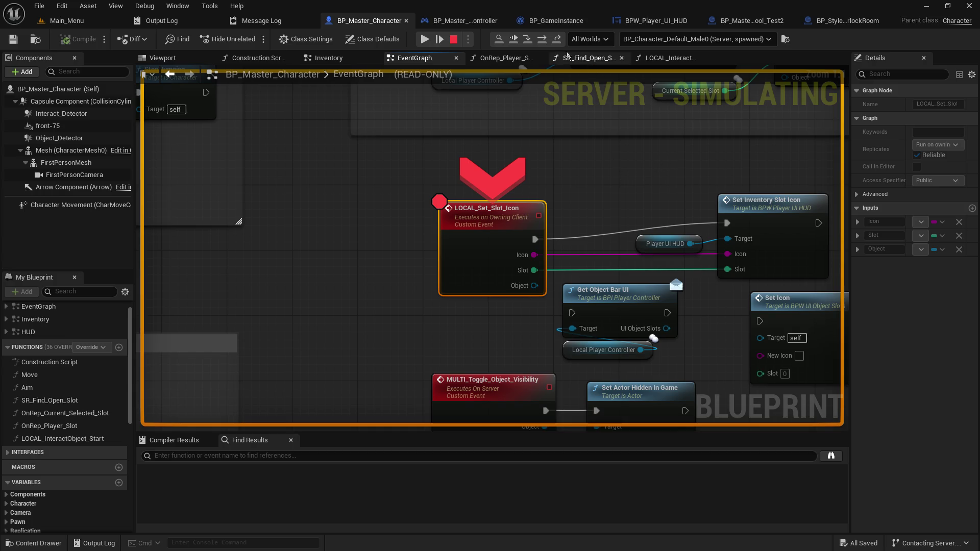
pyautogui.click(528, 39)
pyautogui.moveTo(411, 255)
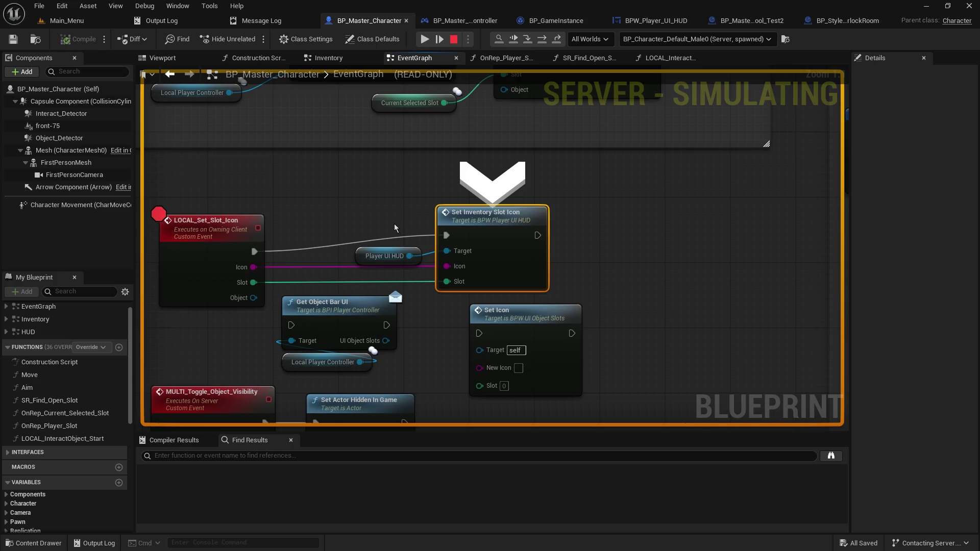
pyautogui.scroll(-8, 465, 192)
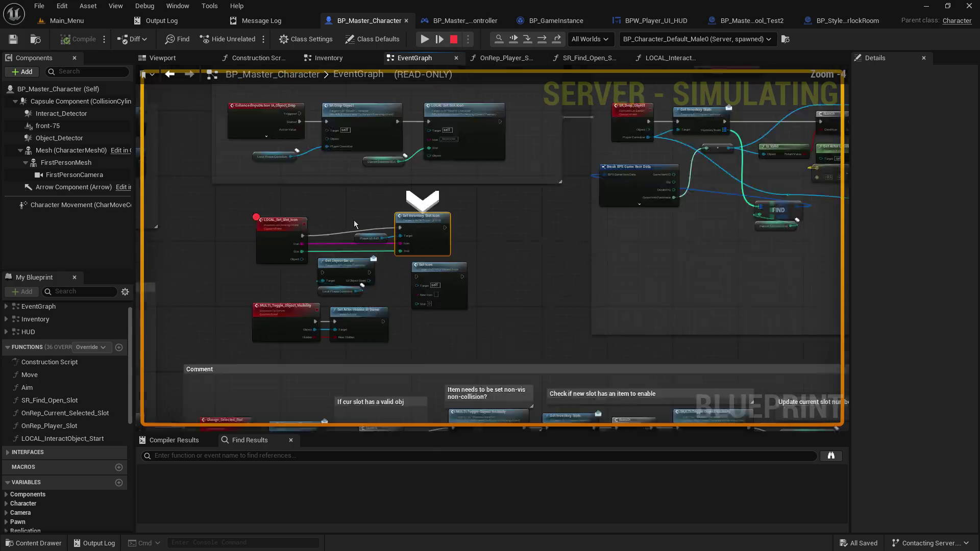
pyautogui.scroll(8, 661, 385)
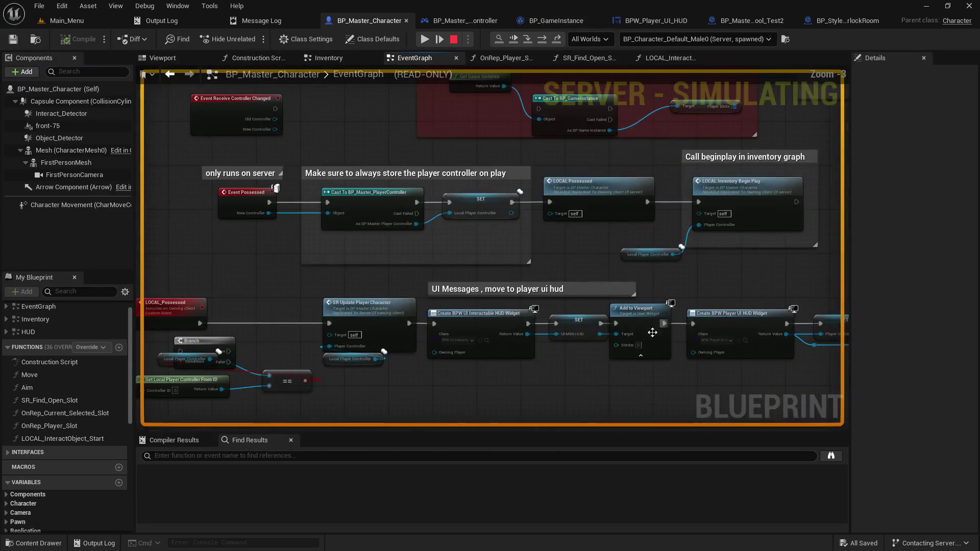
pyautogui.scroll(2, 574, 368)
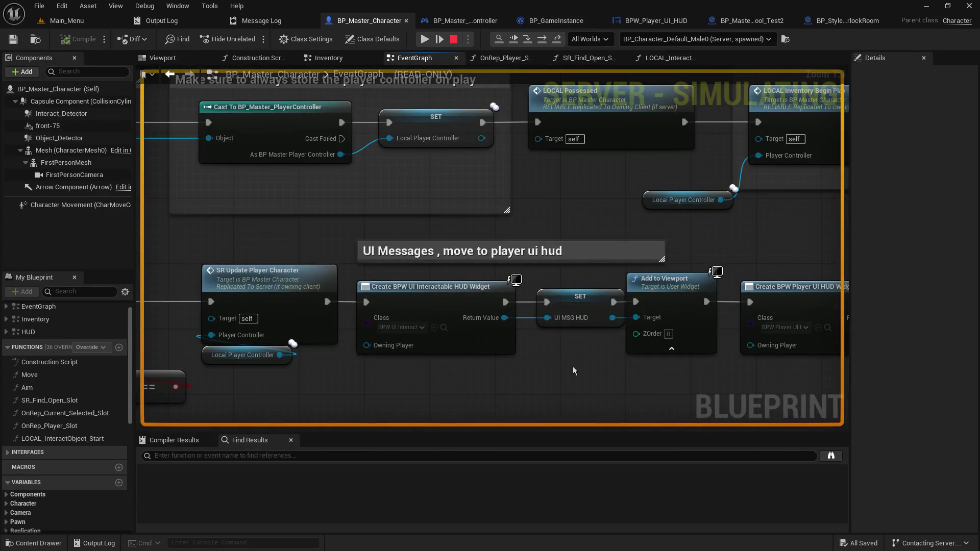
pyautogui.moveTo(574, 366); pyautogui.dragTo(213, 297)
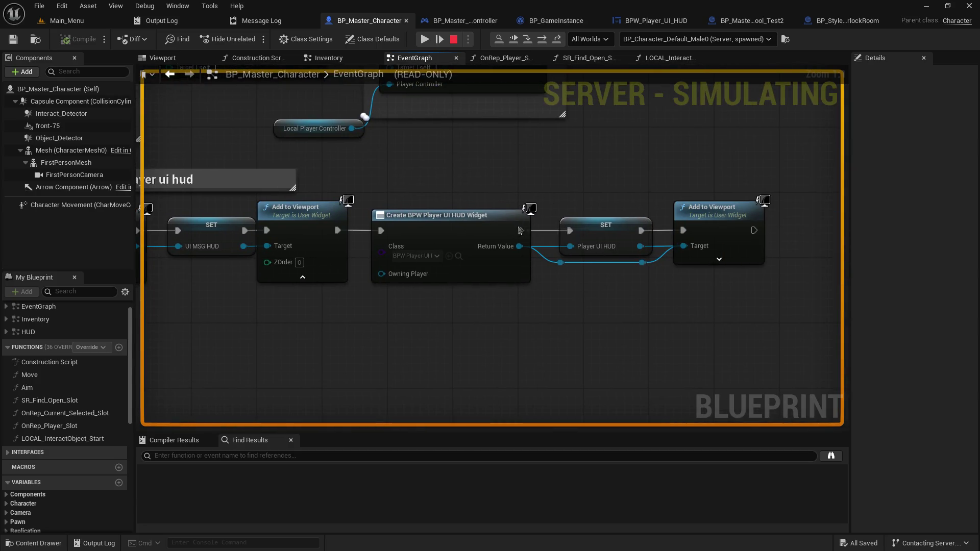
# - Add an F9 breakpoint on the SET Player UI HUD node and step to the next node
pyautogui.click(588, 236)
pyautogui.press('F9')
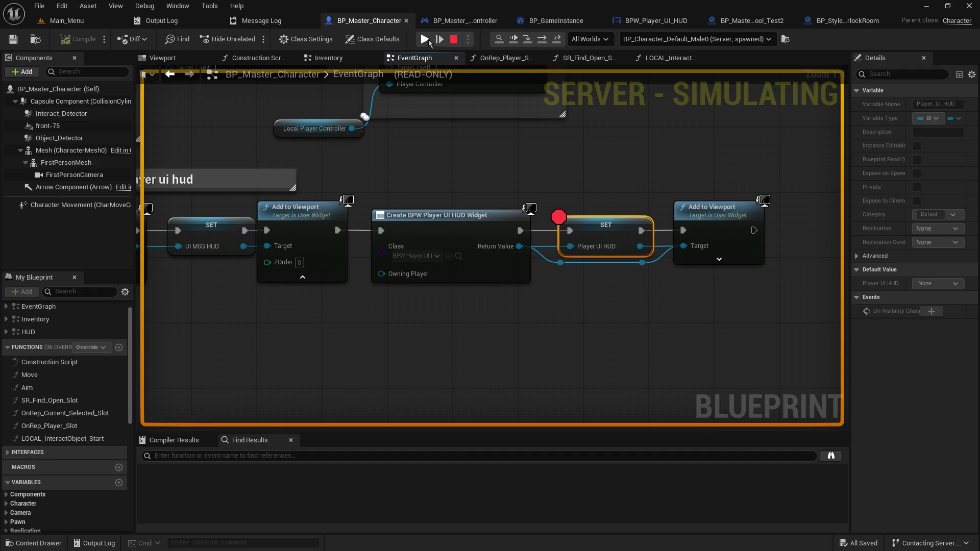
pyautogui.click(528, 40)
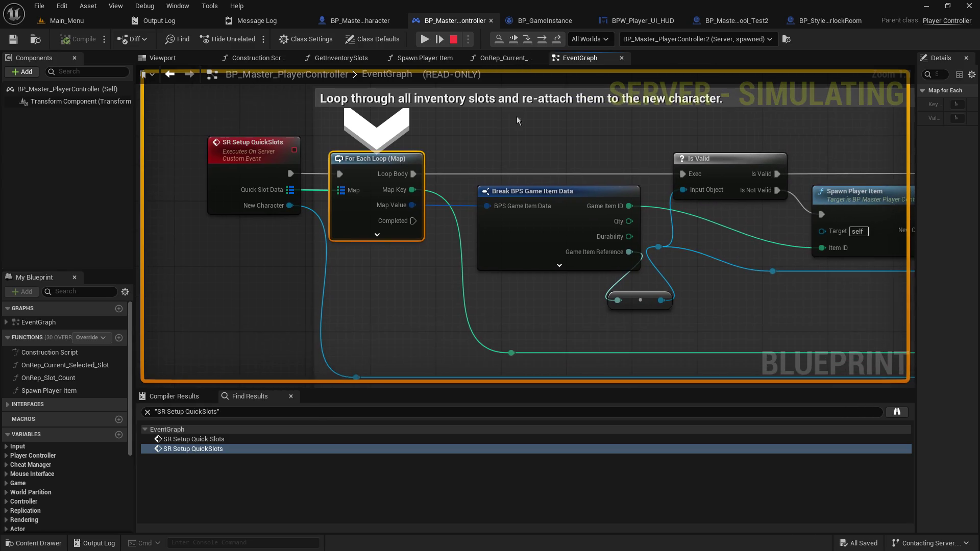
# - Review the Event Possessed through Player UI HUD creation nodes, then resume the simulation
pyautogui.click(337, 20)
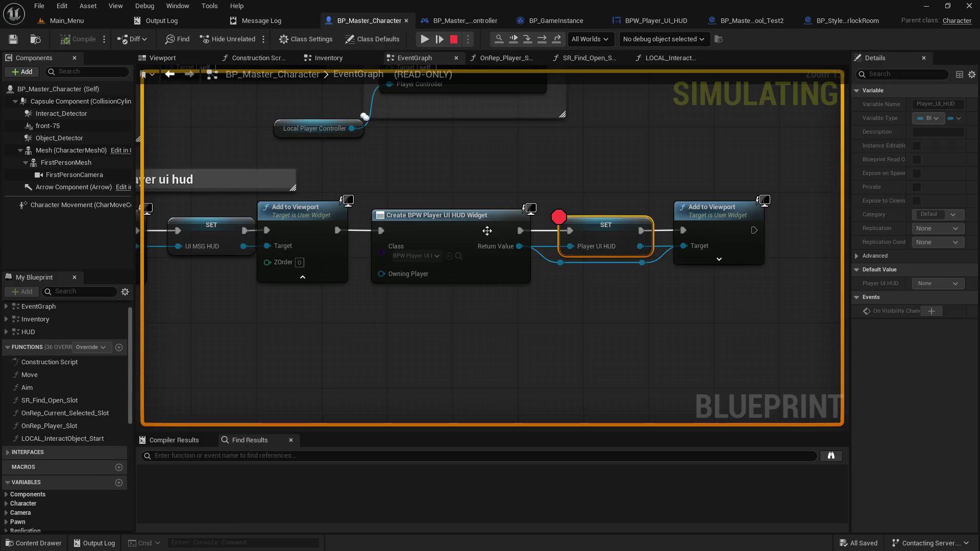
pyautogui.scroll(-4, 502, 289)
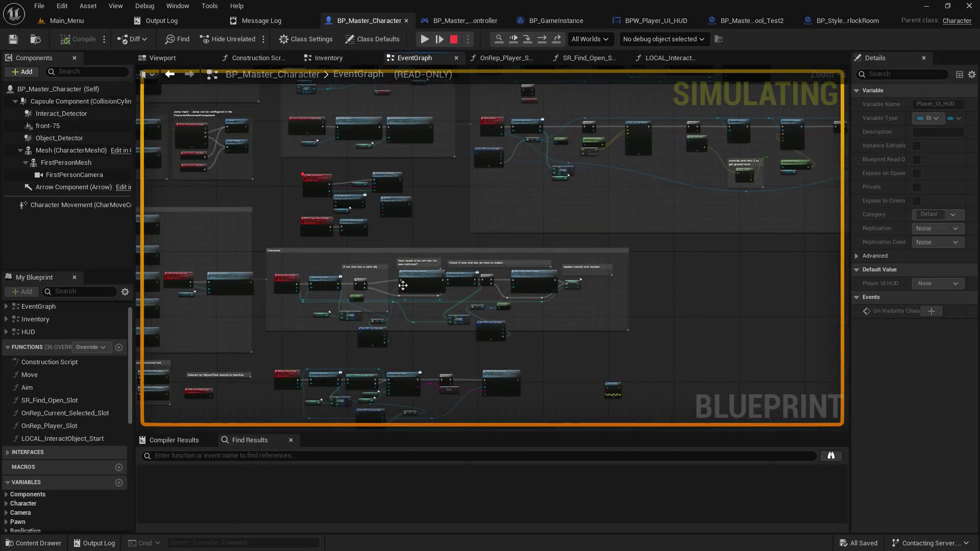
pyautogui.scroll(6, 365, 213)
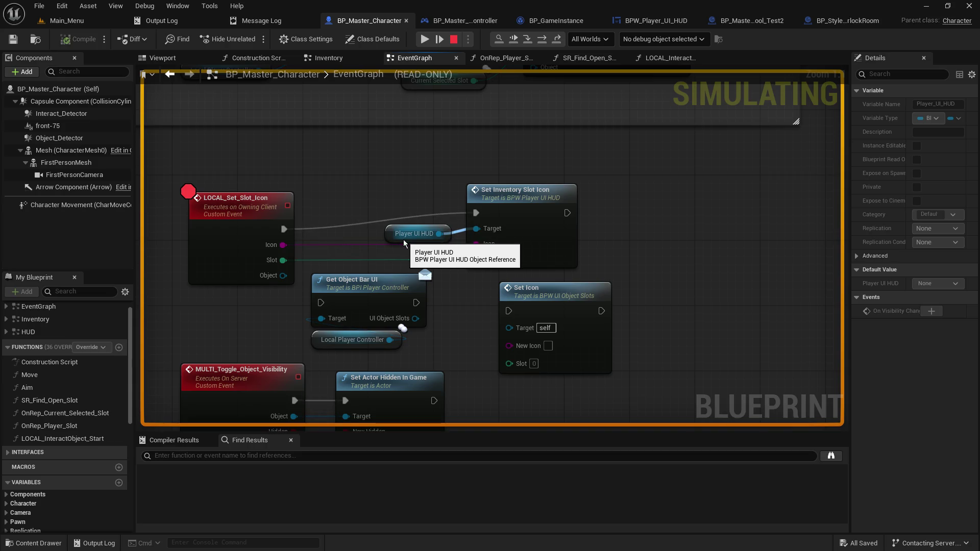
pyautogui.moveTo(337, 152)
pyautogui.mouseDown()
pyautogui.moveTo(806, 497)
pyautogui.moveTo(845, 357)
pyautogui.moveTo(817, 459)
pyautogui.moveTo(785, 474)
pyautogui.moveTo(715, 408)
pyautogui.moveTo(816, 485)
pyautogui.mouseUp()
pyautogui.moveTo(609, 129)
pyautogui.mouseDown()
pyautogui.moveTo(552, 210)
pyautogui.moveTo(541, 208)
pyautogui.moveTo(359, 402)
pyautogui.mouseUp()
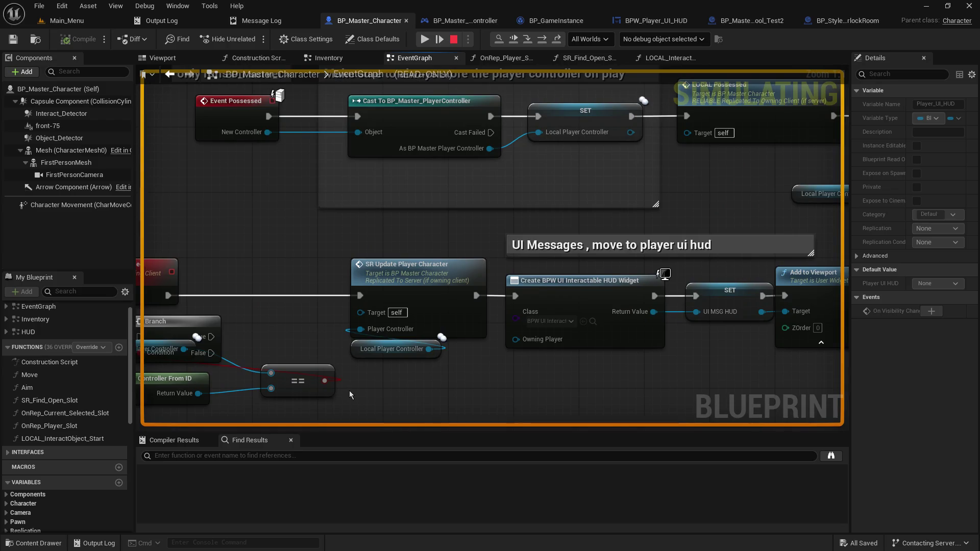
pyautogui.moveTo(351, 391)
pyautogui.mouseDown()
pyautogui.moveTo(586, 392)
pyautogui.moveTo(234, 353)
pyautogui.mouseUp()
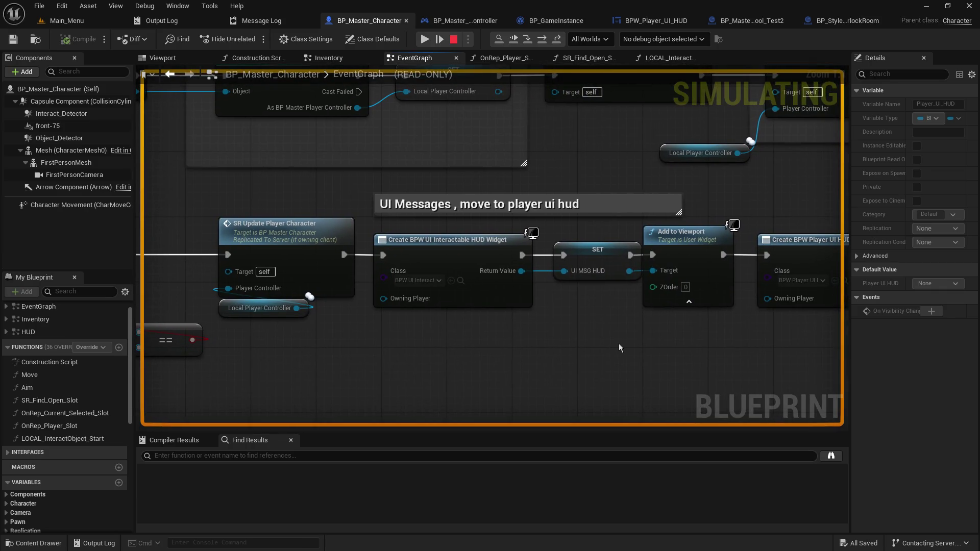
pyautogui.moveTo(618, 344); pyautogui.dragTo(290, 325)
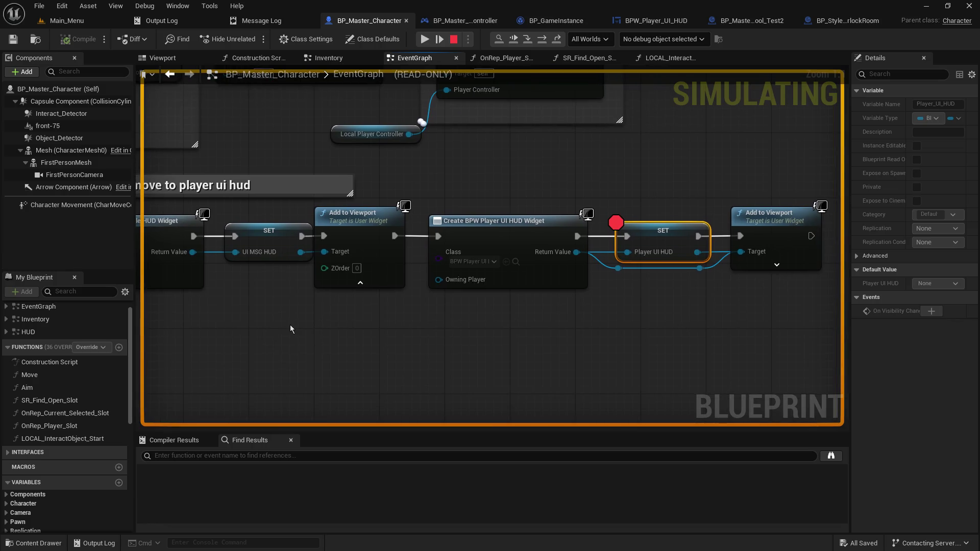
pyautogui.click(448, 41)
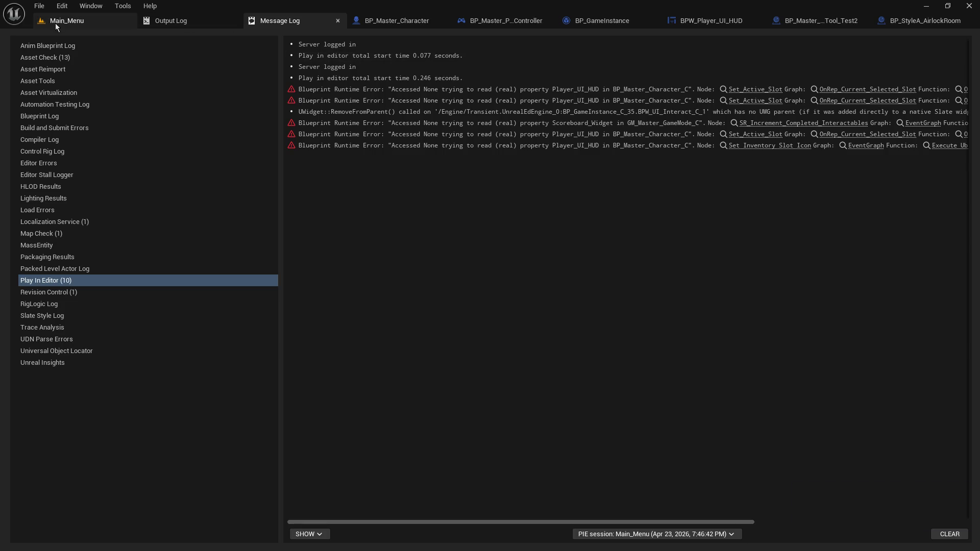
# - Play from Main_Menu, host a game, and continue past the first breakpoint
pyautogui.click(55, 23)
pyautogui.click(253, 44)
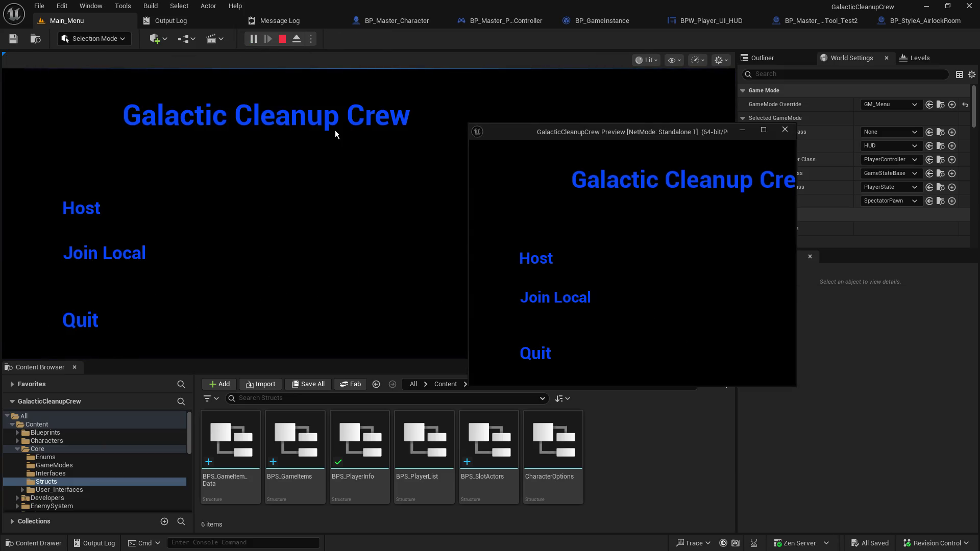
pyautogui.click(109, 210)
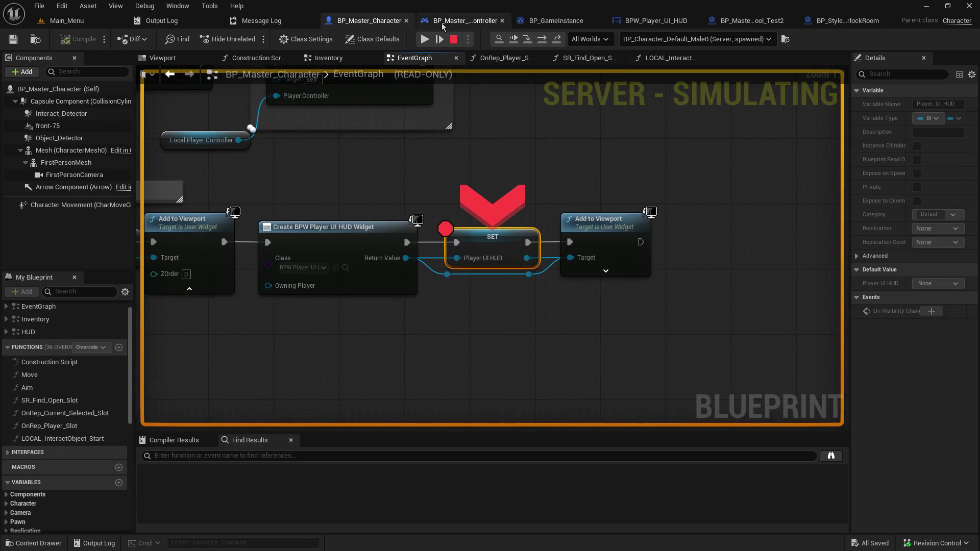
pyautogui.click(424, 39)
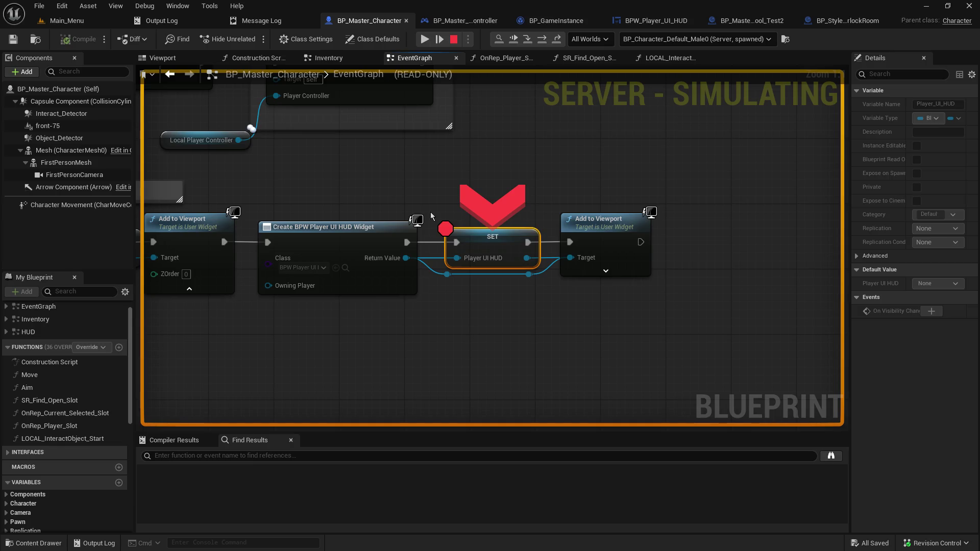
# - Read the Player UI HUD debug values on the UI MSG HUD and SET nodes
pyautogui.moveTo(408, 259)
pyautogui.moveTo(406, 193); pyautogui.dragTo(622, 198)
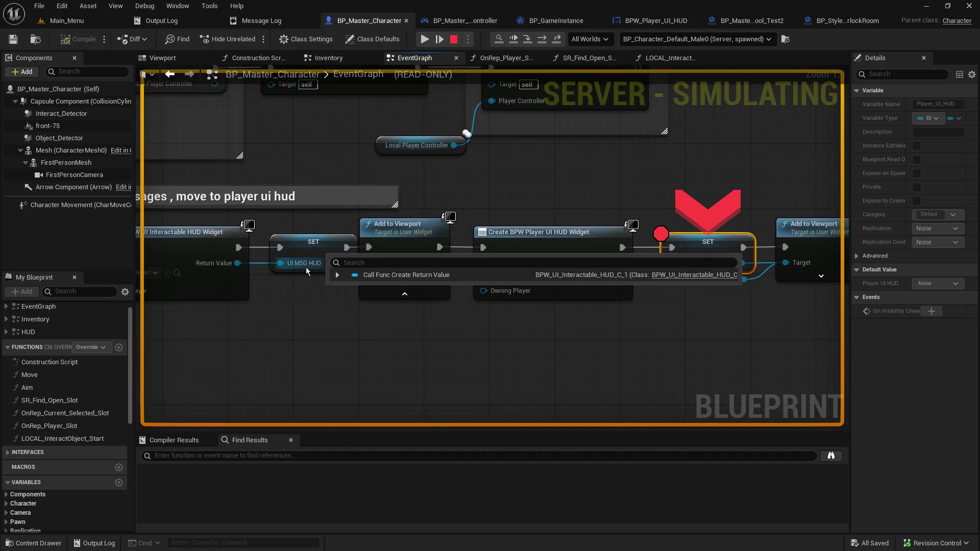
pyautogui.moveTo(342, 263)
pyautogui.moveTo(742, 262); pyautogui.dragTo(551, 268)
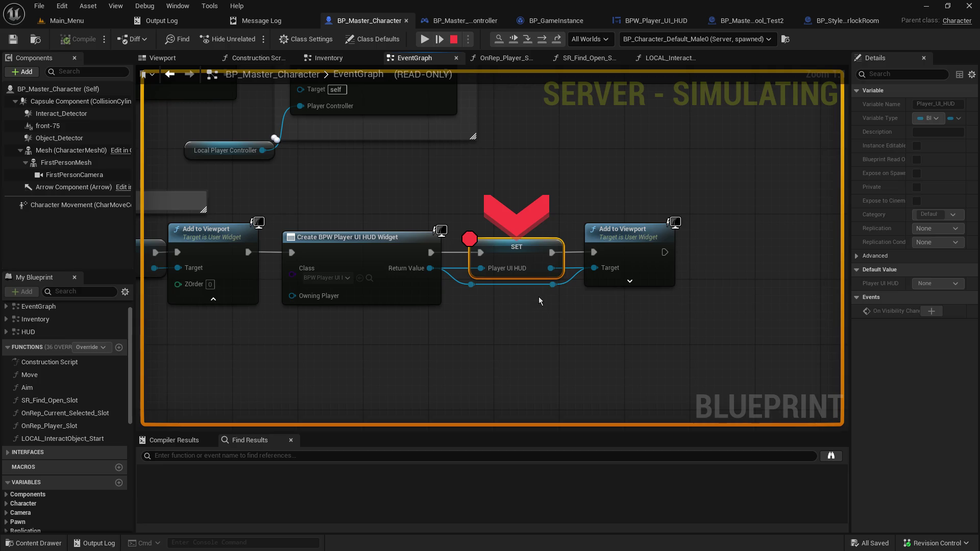
# - Step to Add to Viewport, check Player UI HUD's child widgets, then step into Event Construct
pyautogui.click(528, 40)
pyautogui.moveTo(413, 262)
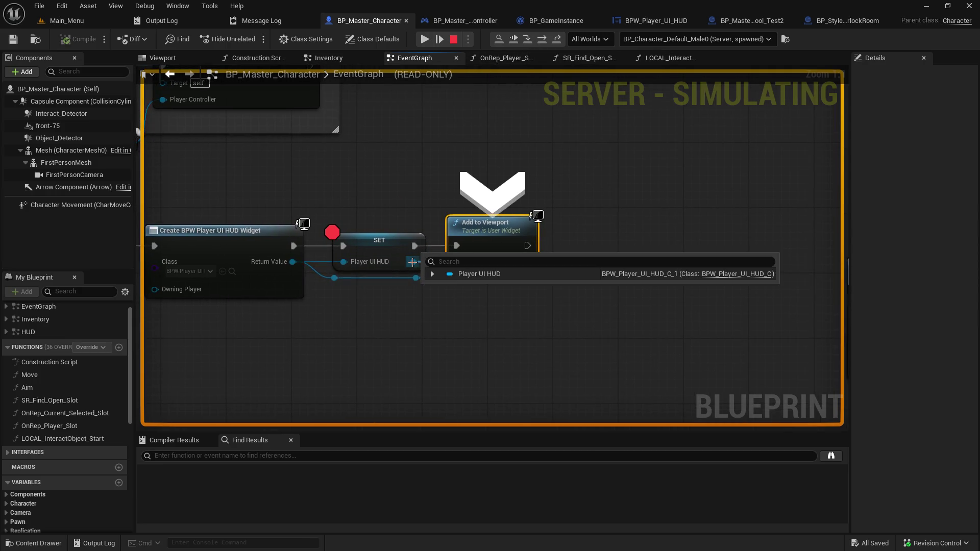
pyautogui.click(434, 275)
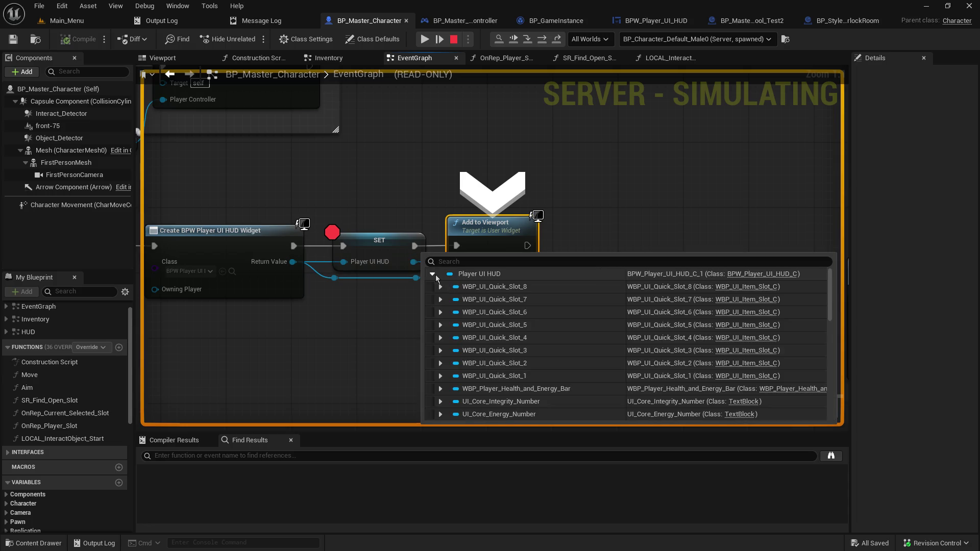
pyautogui.click(432, 274)
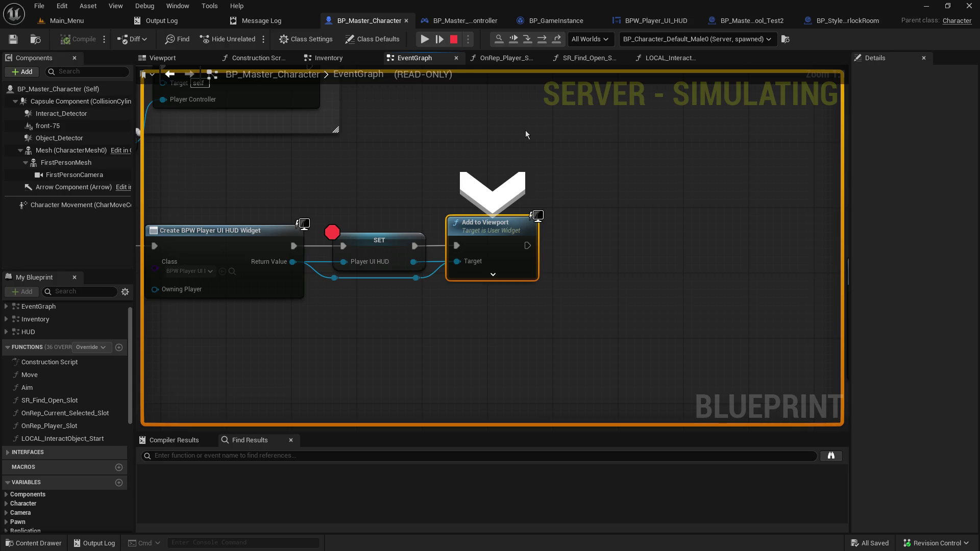
pyautogui.click(530, 40)
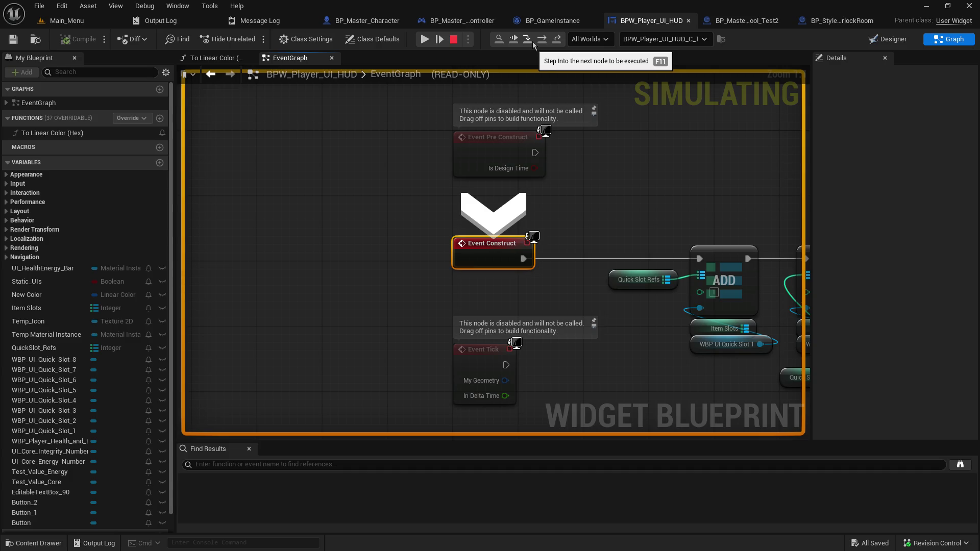
# - Resume the running game and step execution on to Set Inventory Slot Icon
pyautogui.click(425, 44)
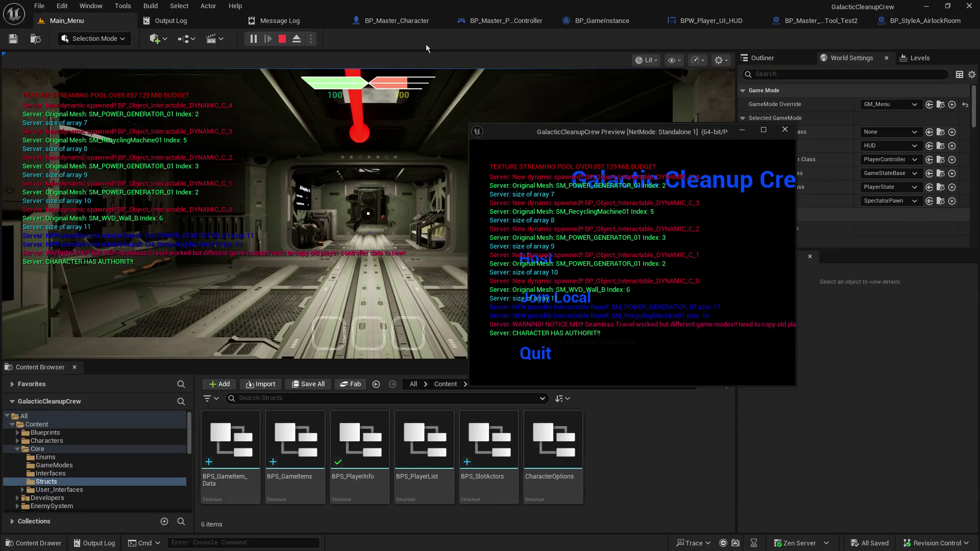
pyautogui.click(423, 125)
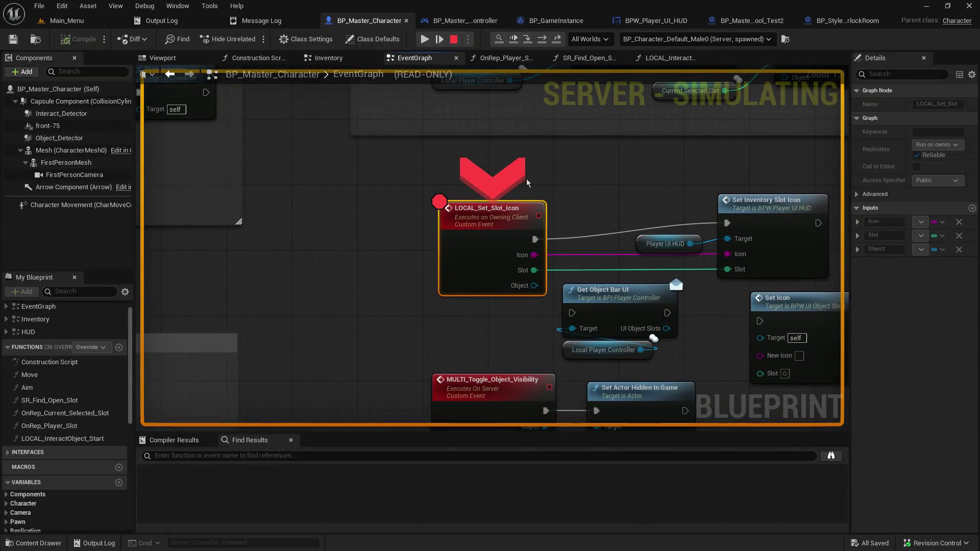
pyautogui.moveTo(531, 285)
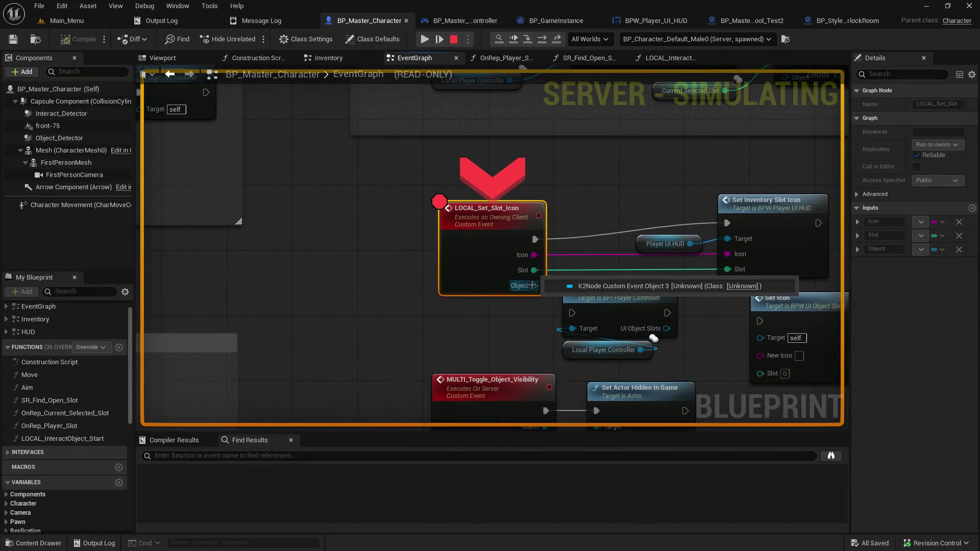
pyautogui.click(528, 39)
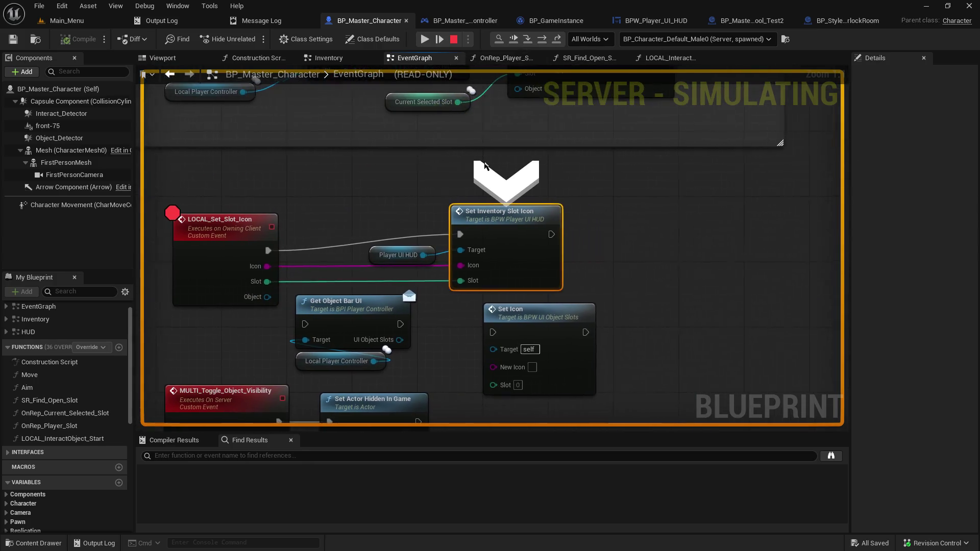
pyautogui.moveTo(410, 256)
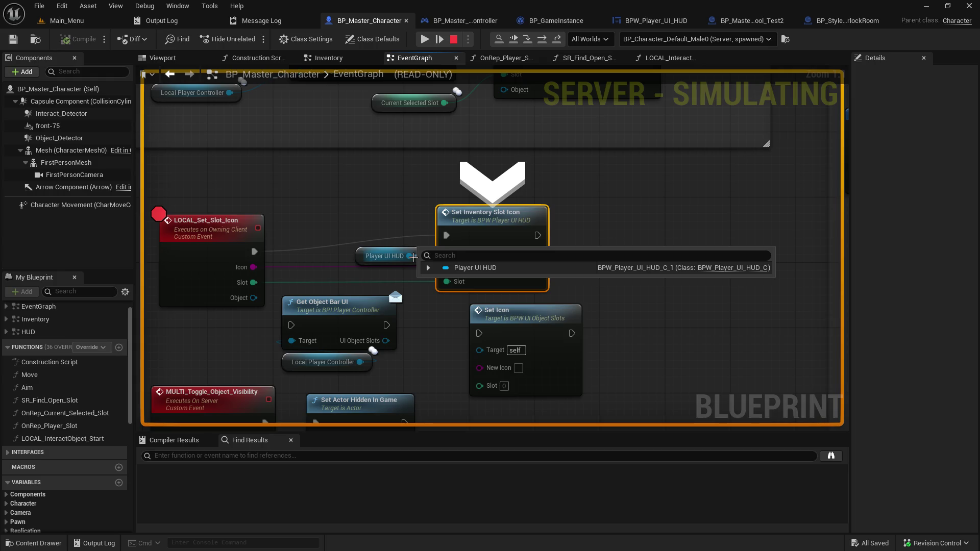
# - Resume from the breakpoint and walk the player forward down the corridor
pyautogui.click(420, 39)
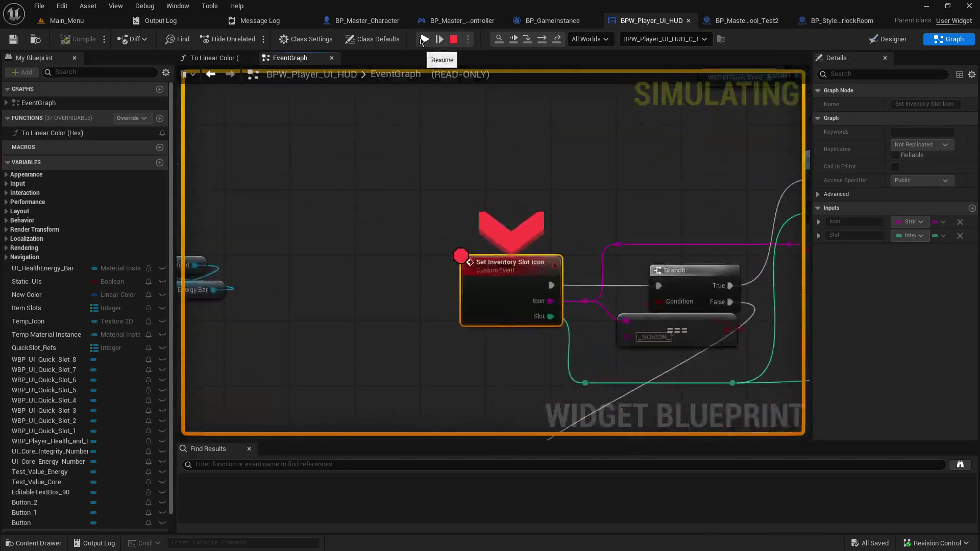
pyautogui.click(419, 38)
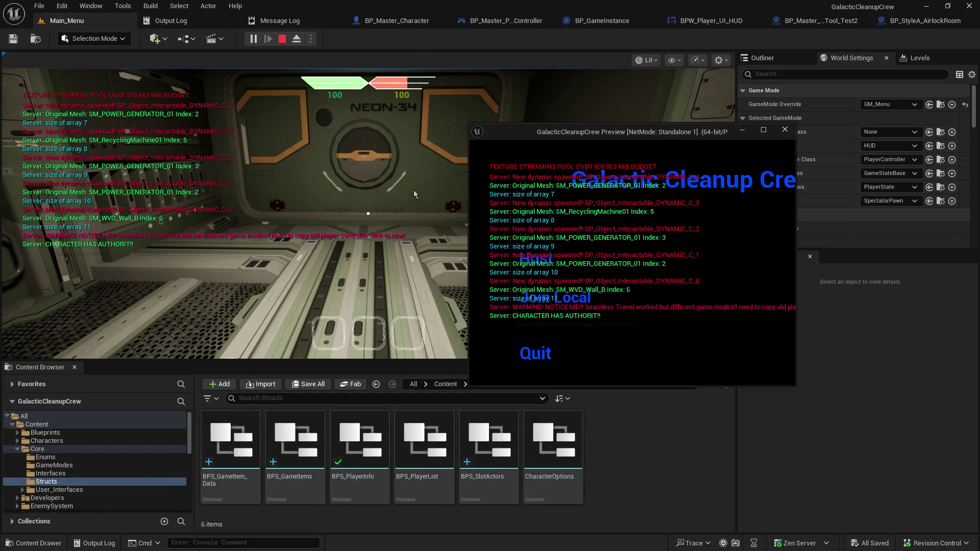
pyautogui.click(413, 189)
pyautogui.press('w')
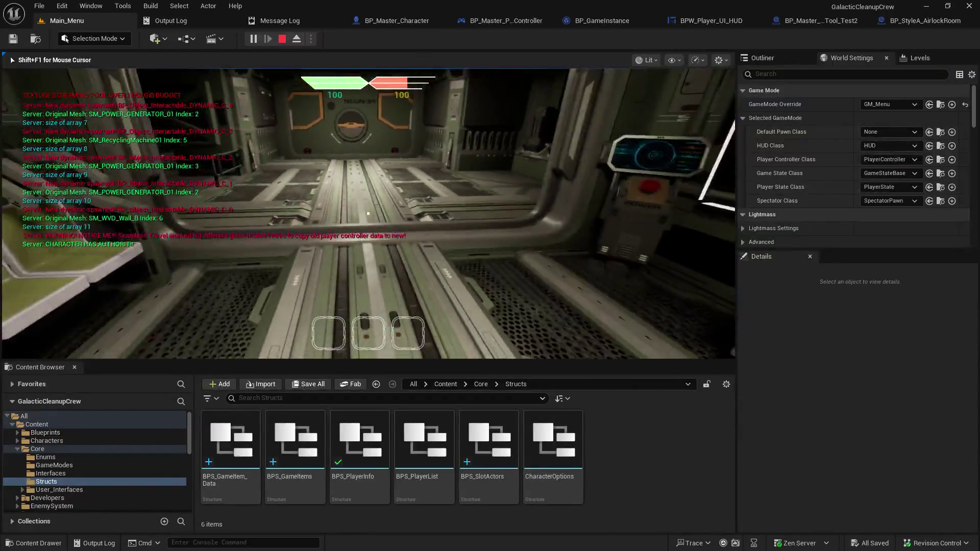
pyautogui.moveTo(368, 213)
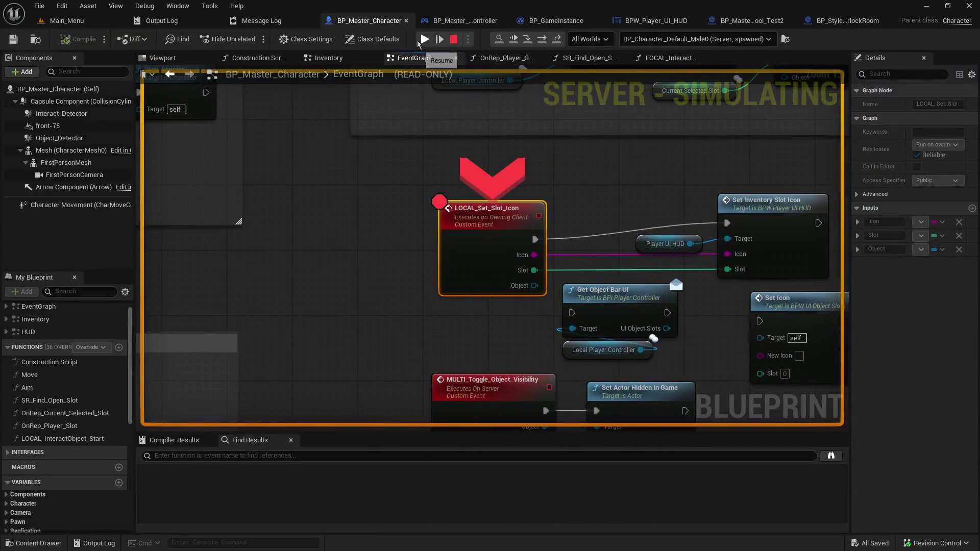
# - Continue past the HUD widget breakpoints, then stop the play session from the console
pyautogui.click(419, 41)
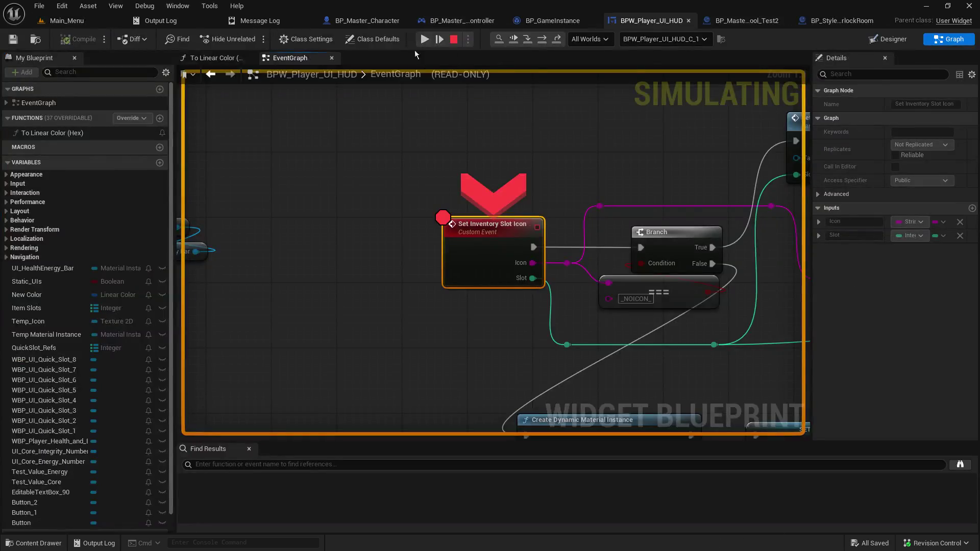
pyautogui.click(423, 40)
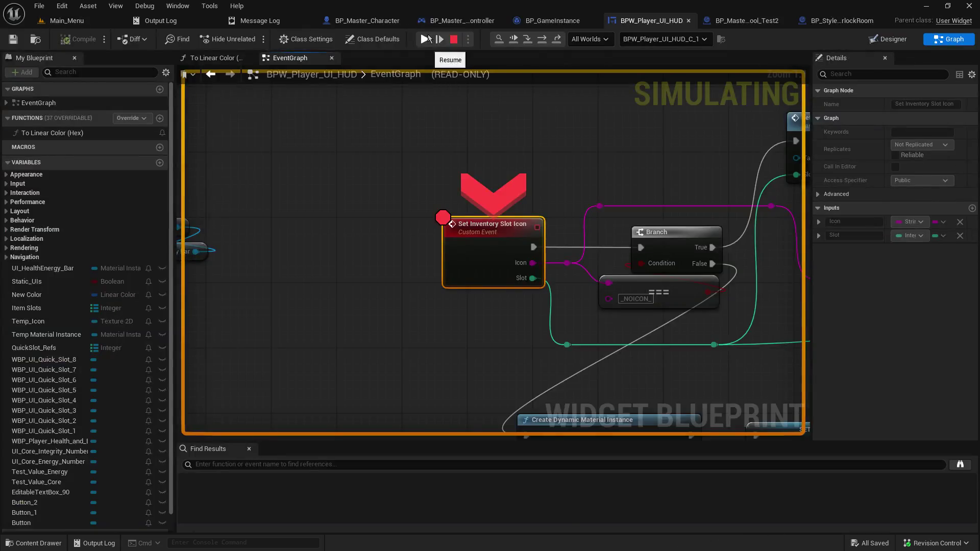
pyautogui.click(427, 39)
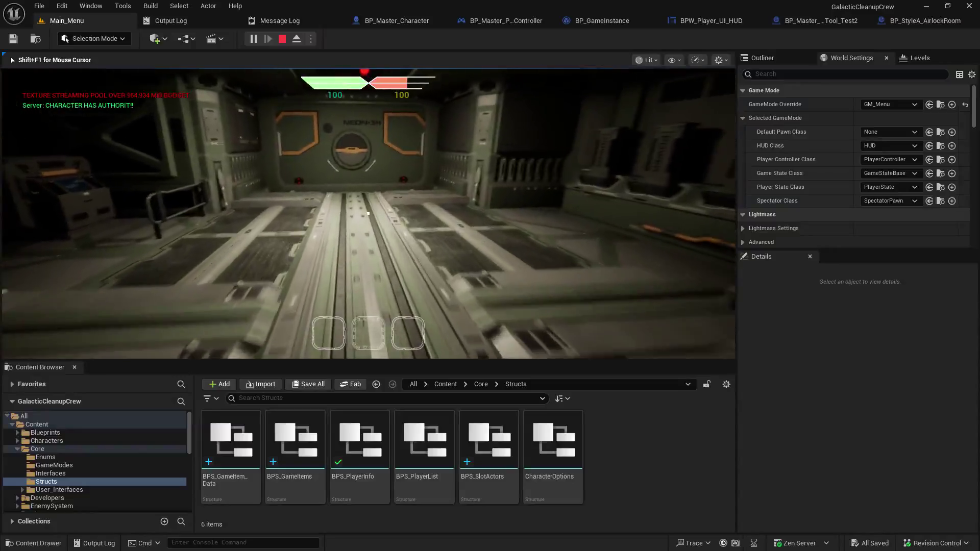
pyautogui.press('`')
pyautogui.press('Escape')
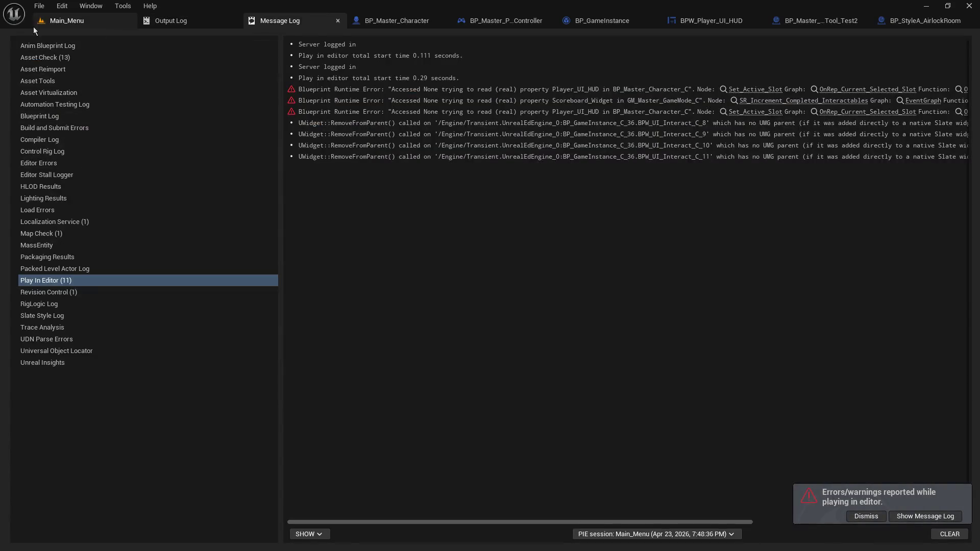
# - Start Play In Editor from the main level, host a game, and resume past the first breakpoint
pyautogui.click(59, 21)
pyautogui.click(253, 42)
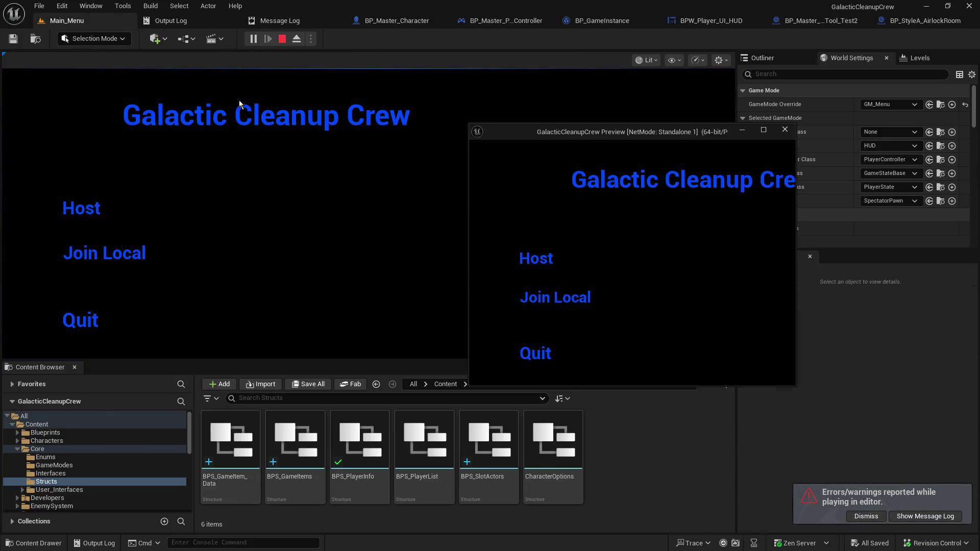
pyautogui.click(108, 208)
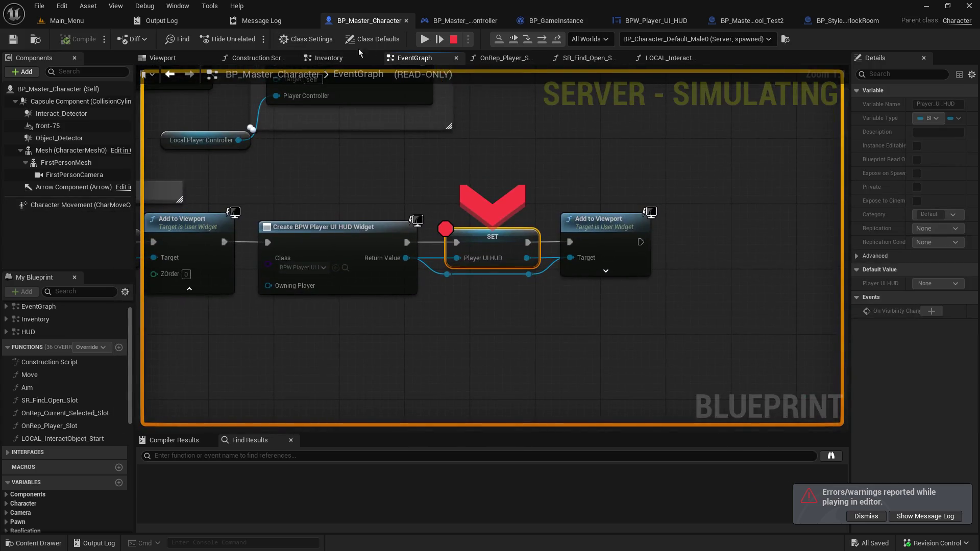
pyautogui.click(423, 39)
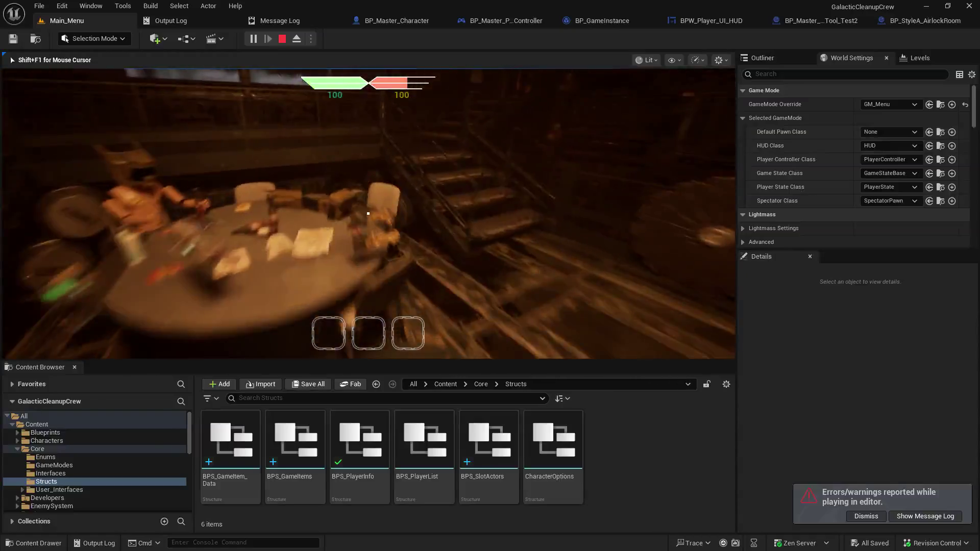
# - Pick up an item, resume past the Pickup Object and HUD breakpoints, then use the terminal to load the map
pyautogui.press('e')
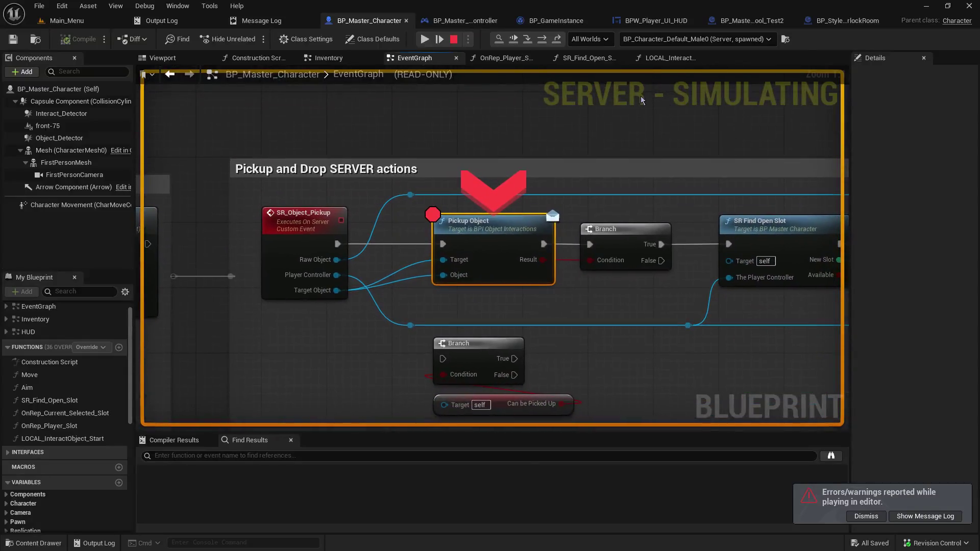
pyautogui.click(424, 40)
pyautogui.click(424, 39)
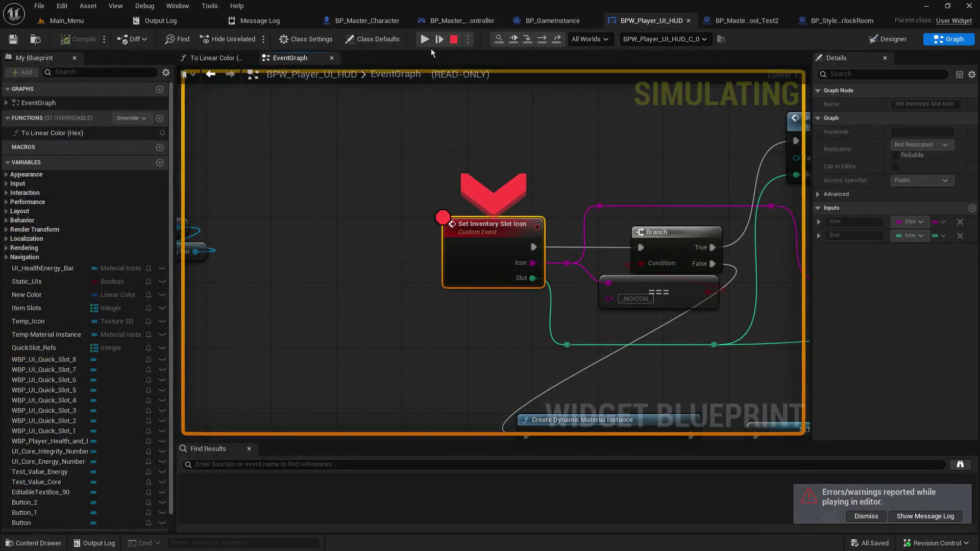
pyautogui.click(425, 39)
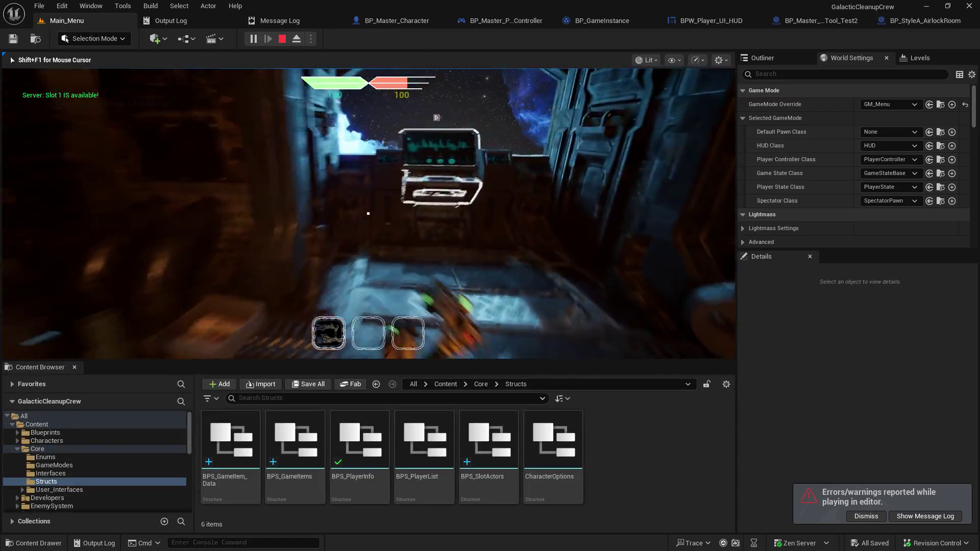
pyautogui.press('e')
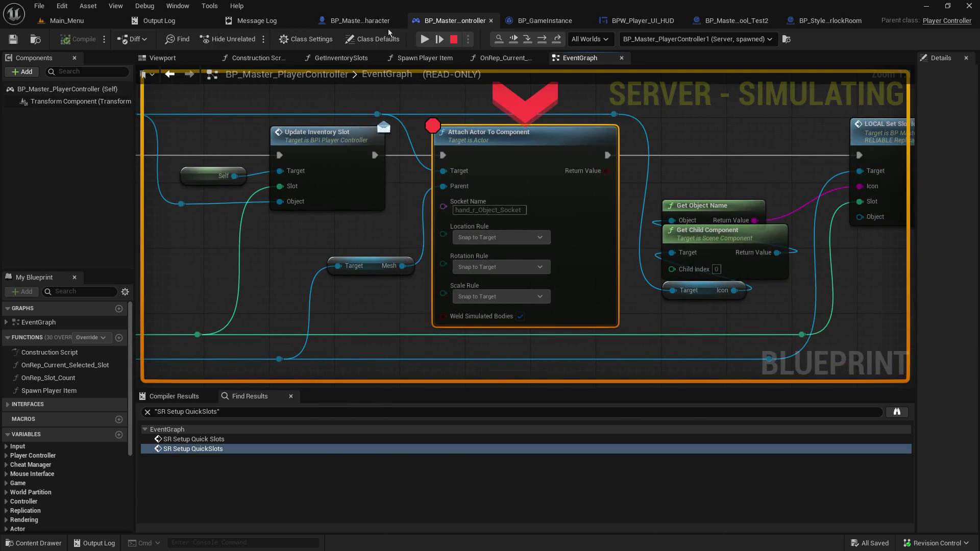
# - Step into LOCAL_Set_Slot_Icon and on to Set Inventory Slot Icon, checking the Slot and Player UI HUD values
pyautogui.click(541, 40)
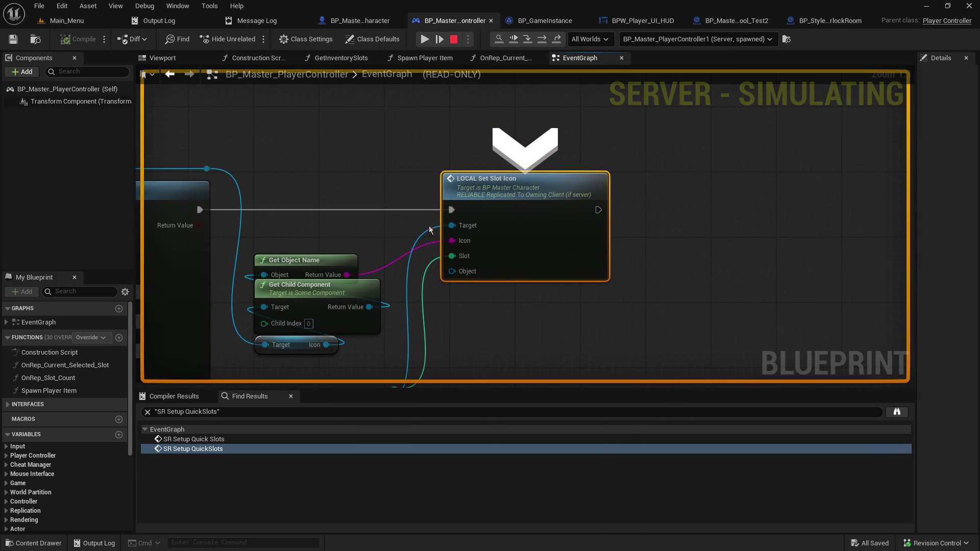
pyautogui.moveTo(452, 256)
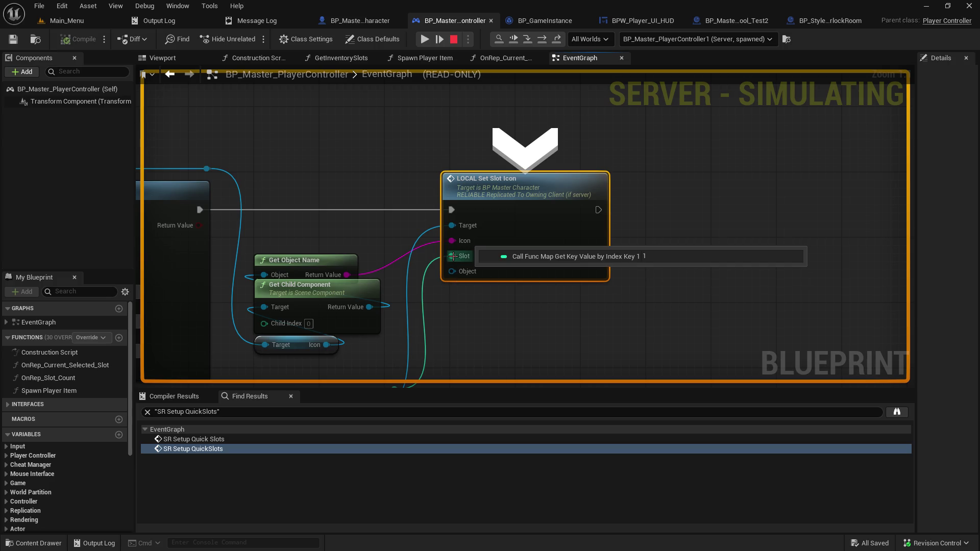
pyautogui.click(528, 41)
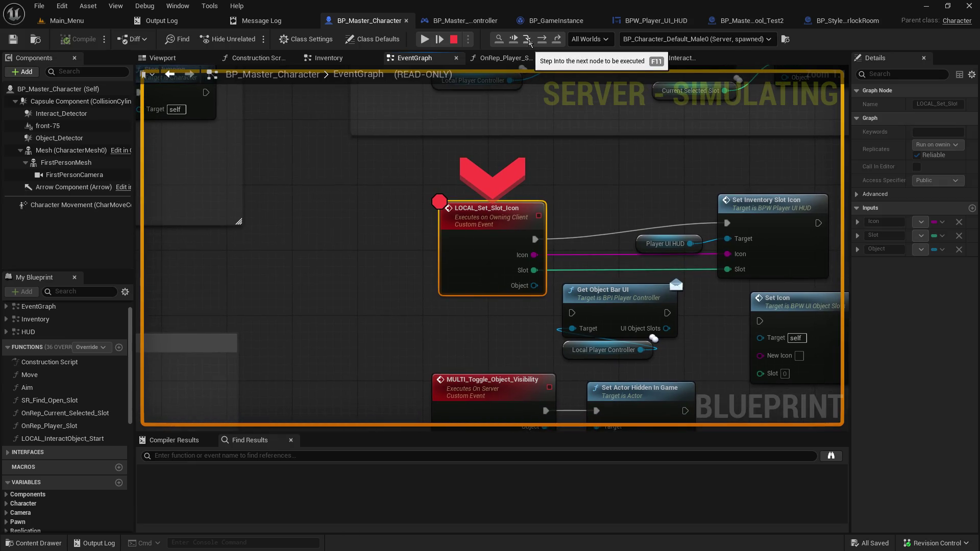
pyautogui.click(528, 41)
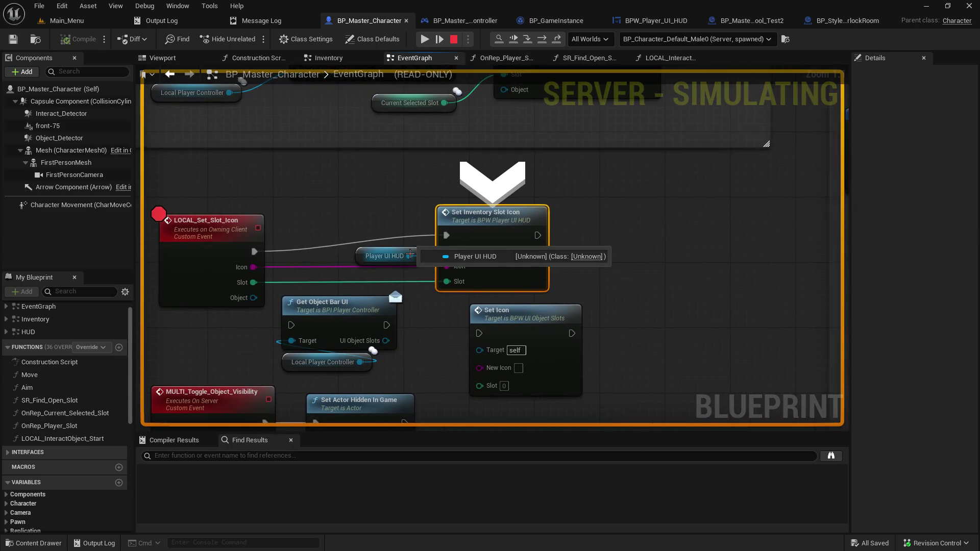
pyautogui.moveTo(405, 263)
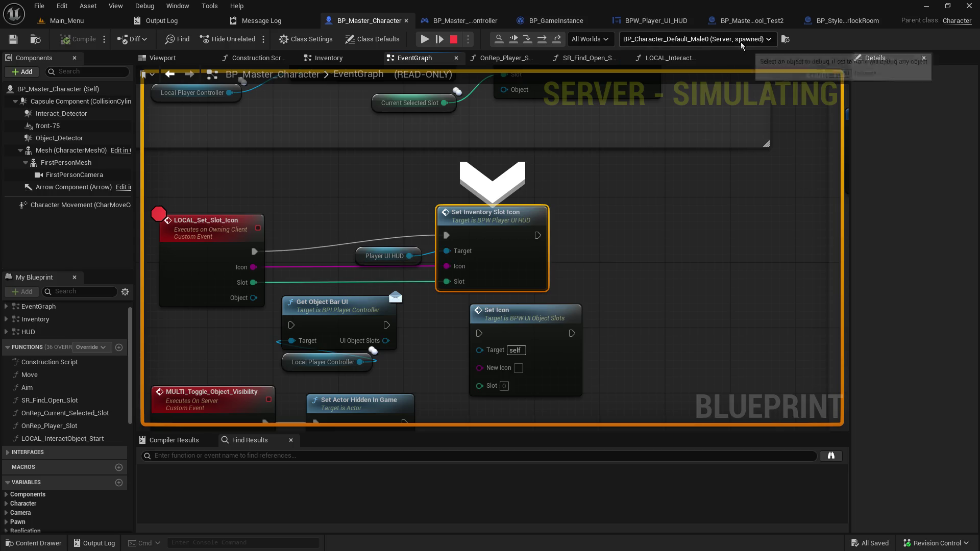
pyautogui.click(605, 44)
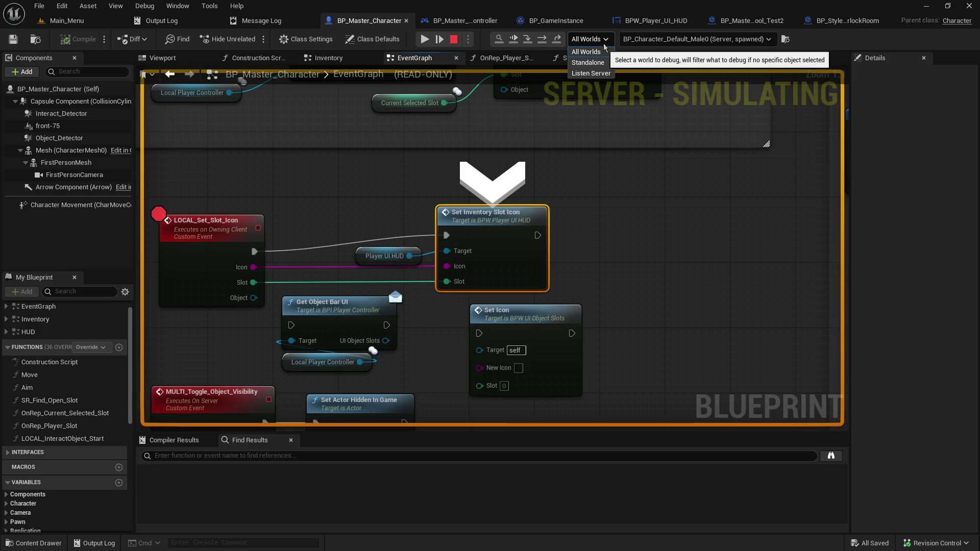
# - Try debugging the Standalone and Listen Server worlds and the spawned character, then return to all worlds
pyautogui.click(591, 62)
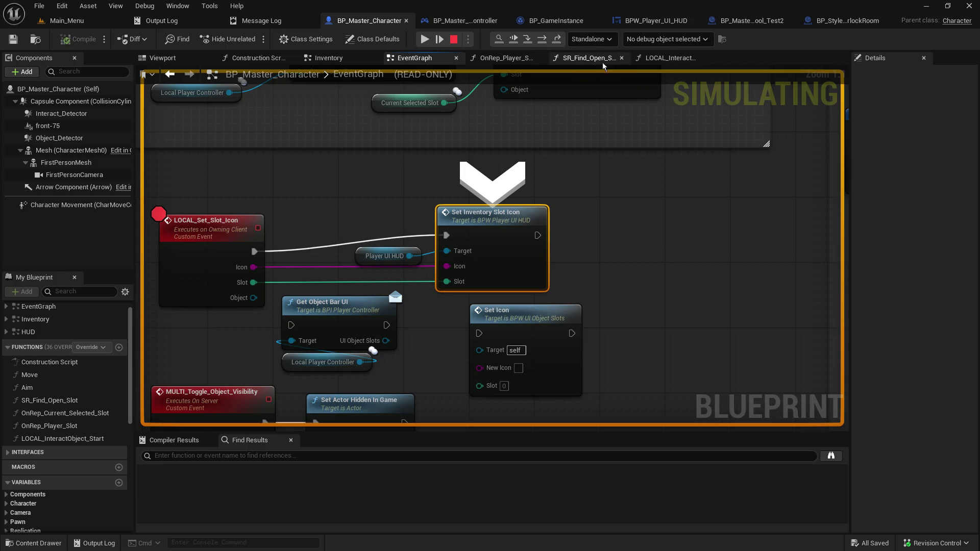
pyautogui.click(673, 39)
pyautogui.click(592, 39)
pyautogui.click(592, 39)
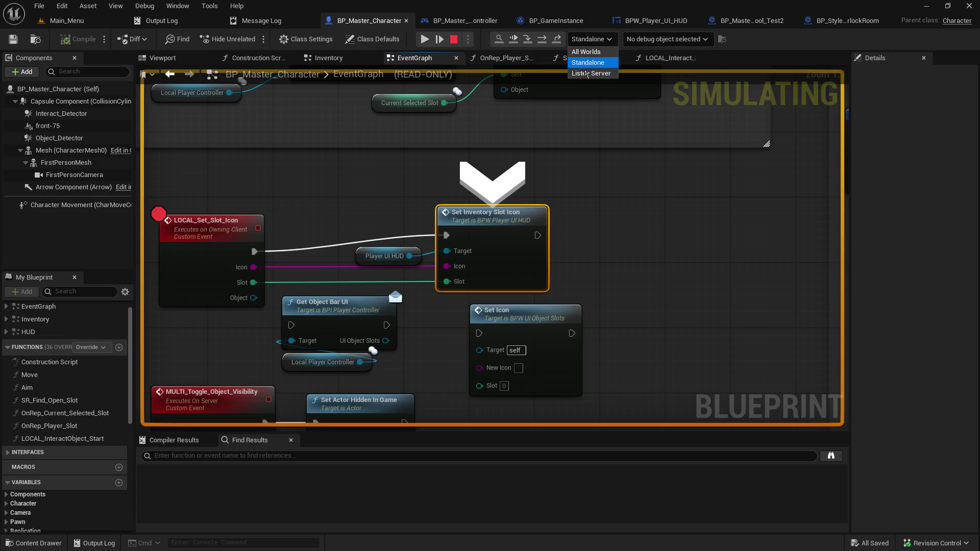
pyautogui.click(590, 74)
pyautogui.click(673, 39)
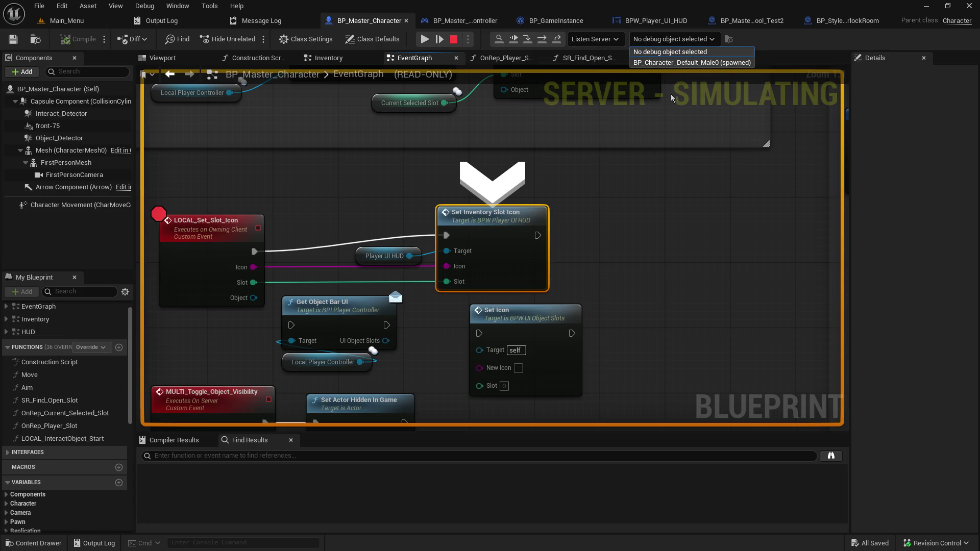
pyautogui.click(704, 62)
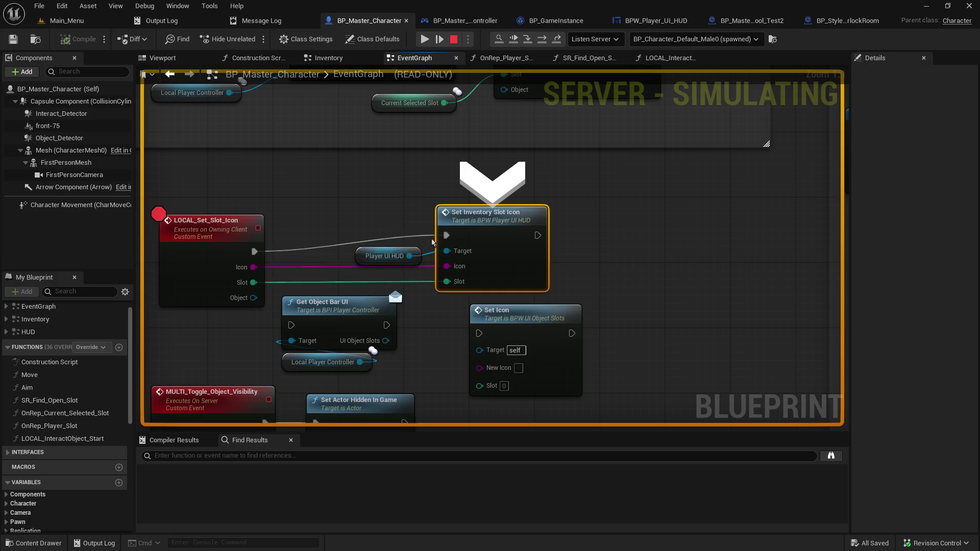
pyautogui.click(615, 39)
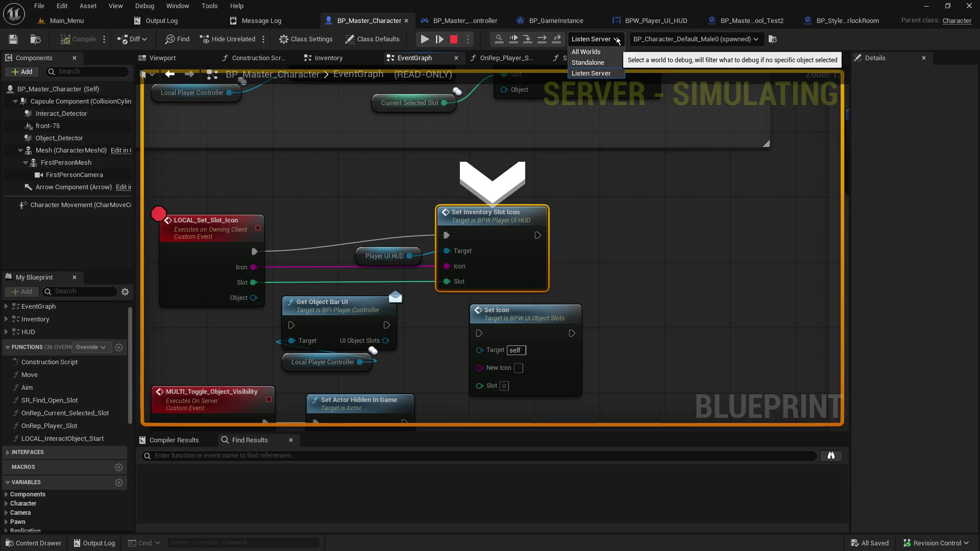
pyautogui.click(603, 52)
# - Check the BPW_Player_UI_HUD graph, then debug the server-spawned character instance
pyautogui.click(653, 20)
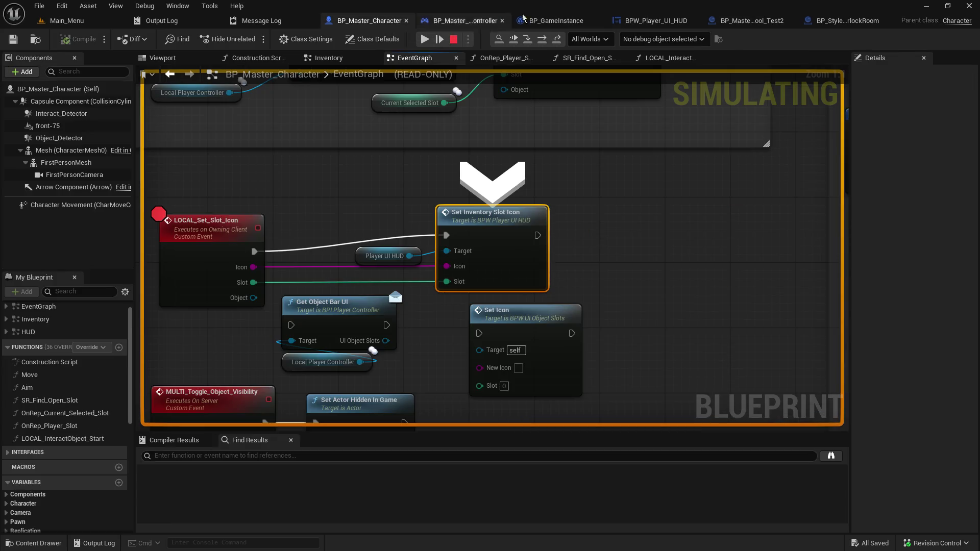
pyautogui.click(662, 39)
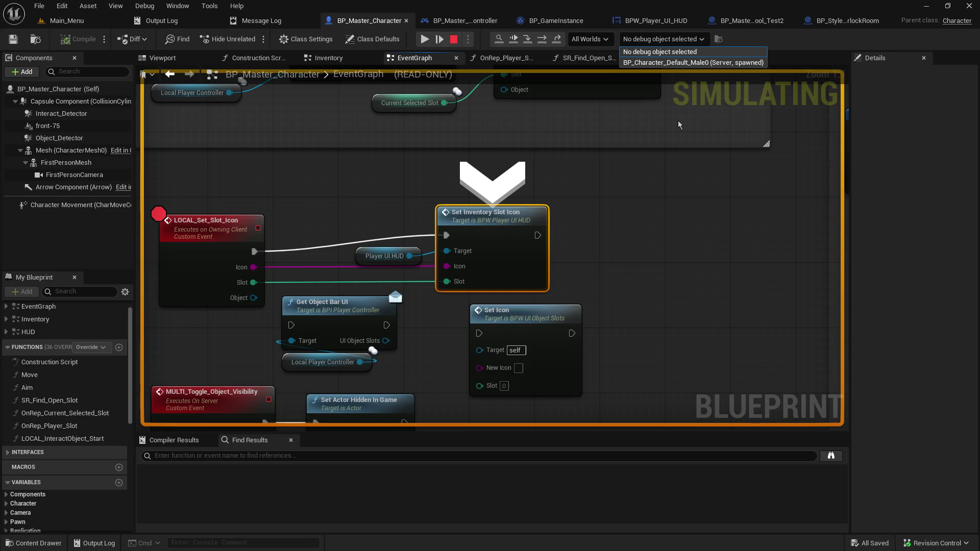
pyautogui.click(663, 63)
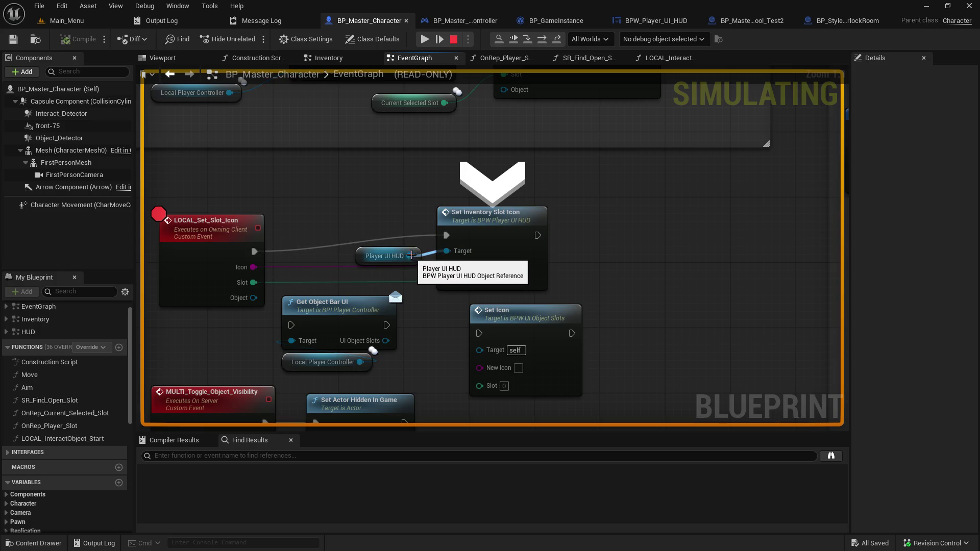
pyautogui.click(669, 39)
pyautogui.click(651, 62)
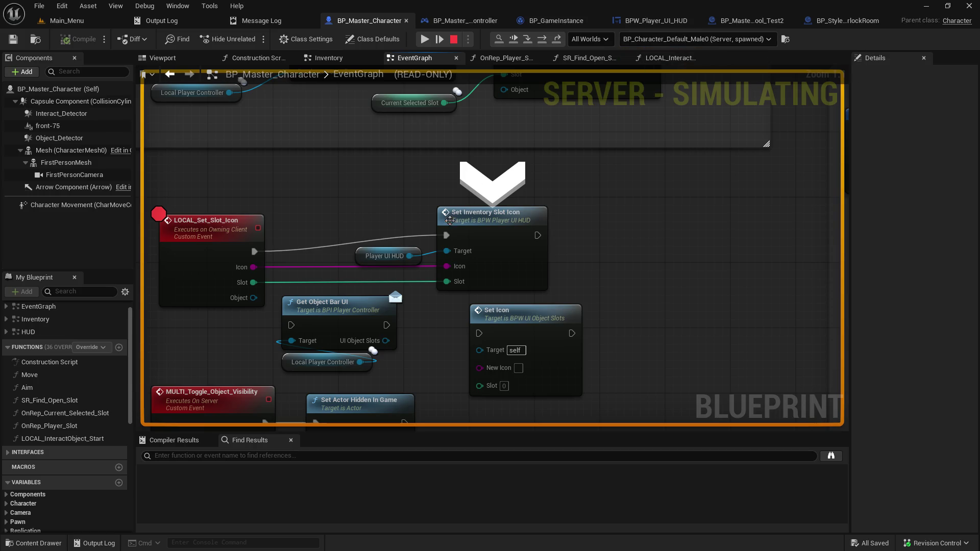
# - Pan and zoom the EventGraph to frame the LOCAL_Set_Slot_Icon event and slot icon nodes
pyautogui.moveTo(336, 204); pyautogui.dragTo(524, 196)
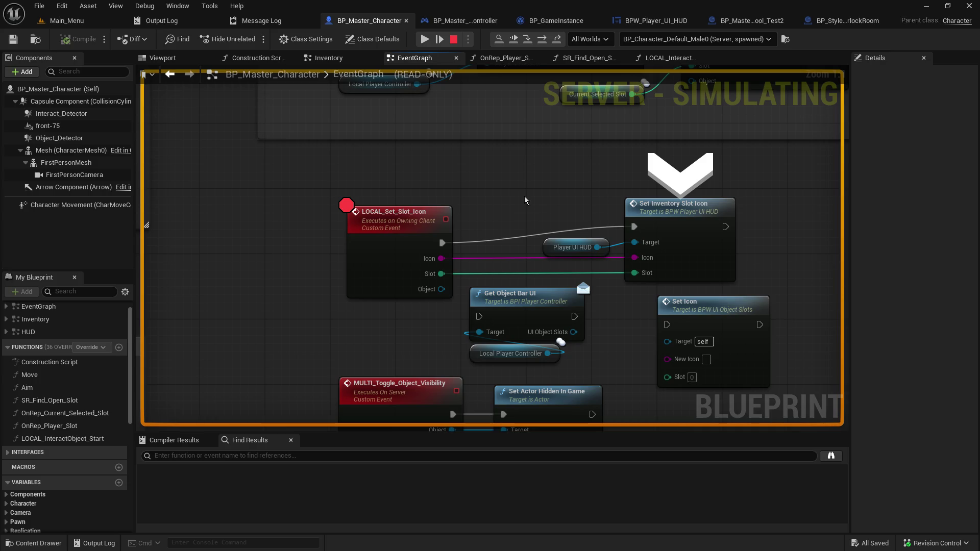
pyautogui.scroll(-6, 521, 217)
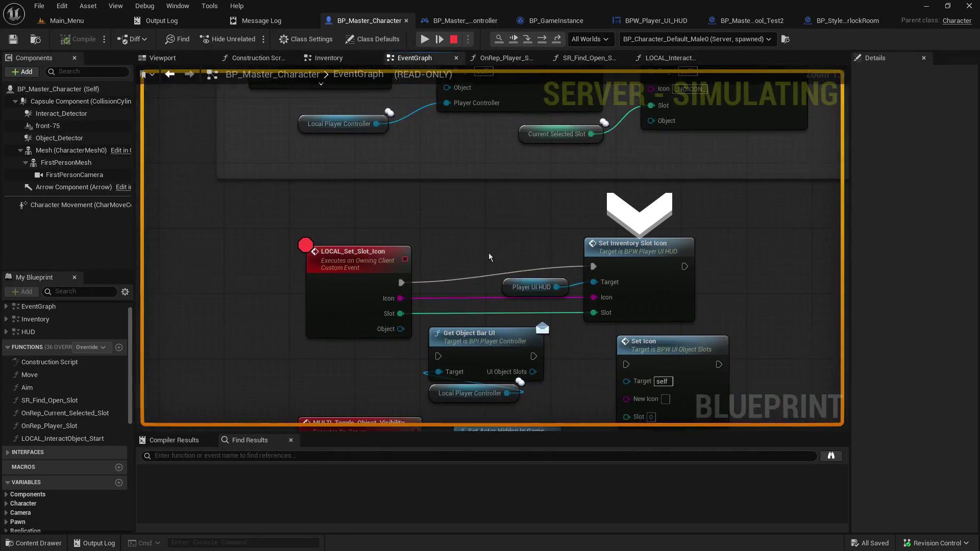
pyautogui.moveTo(485, 256)
pyautogui.mouseDown()
pyautogui.moveTo(505, 265)
pyautogui.moveTo(490, 225)
pyautogui.moveTo(795, 255)
pyautogui.moveTo(520, 312)
pyautogui.moveTo(438, 347)
pyautogui.mouseUp()
pyautogui.scroll(3, 437, 347)
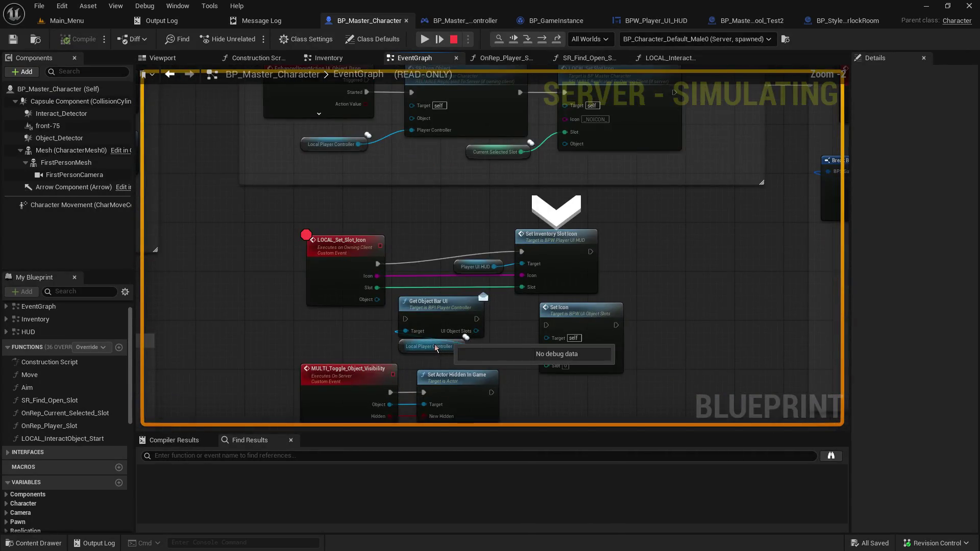
pyautogui.scroll(-4, 436, 348)
pyautogui.moveTo(437, 328); pyautogui.dragTo(492, 280)
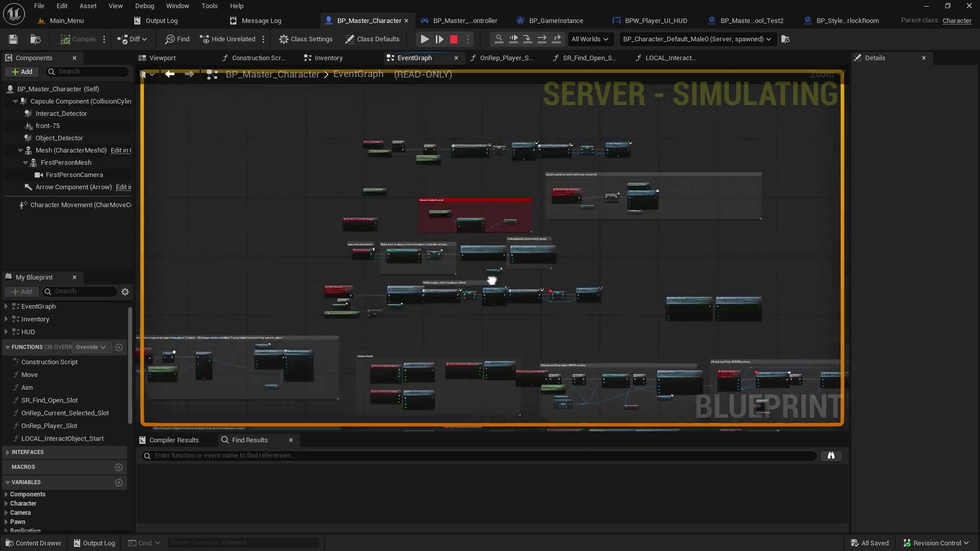
pyautogui.scroll(-3, 492, 281)
pyautogui.scroll(4, 656, 423)
pyautogui.scroll(3, 590, 277)
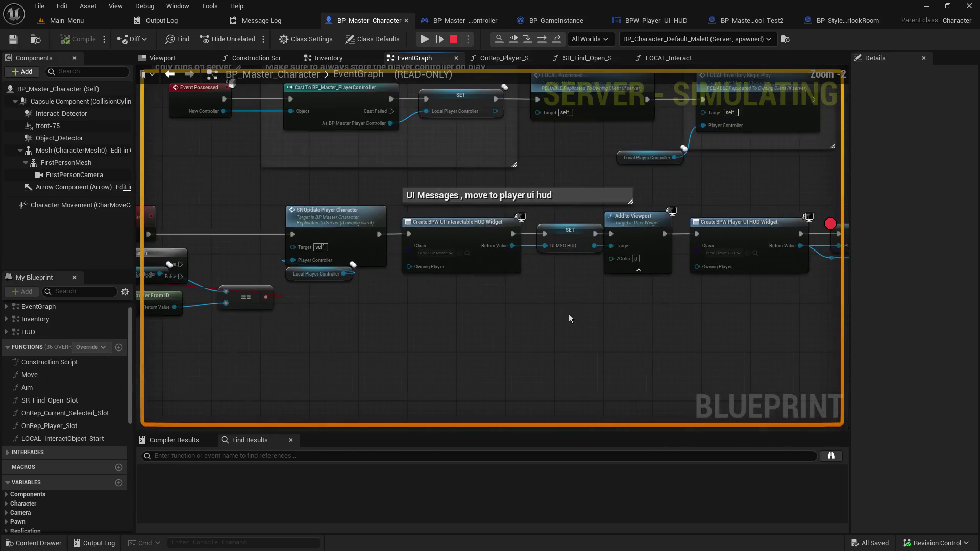
pyautogui.moveTo(598, 248)
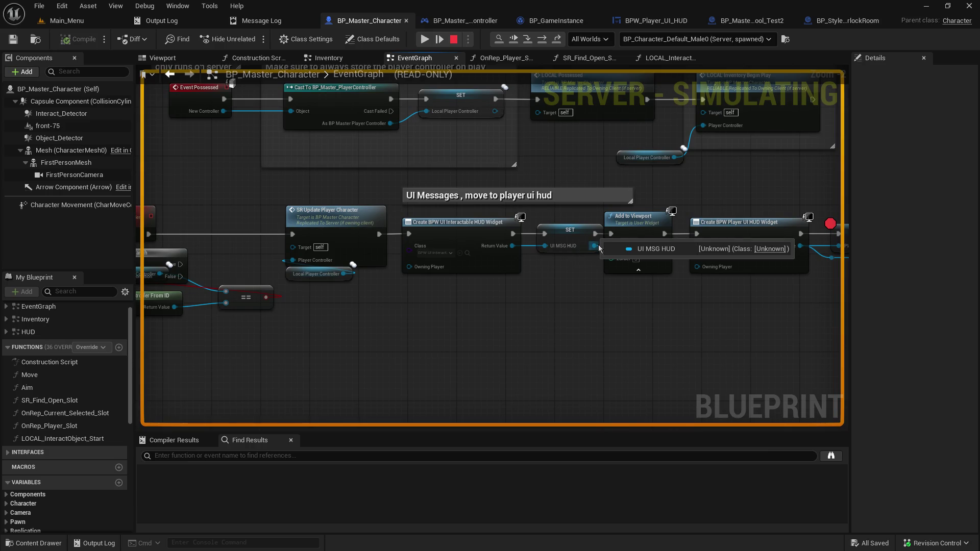
pyautogui.moveTo(614, 307); pyautogui.dragTo(285, 302)
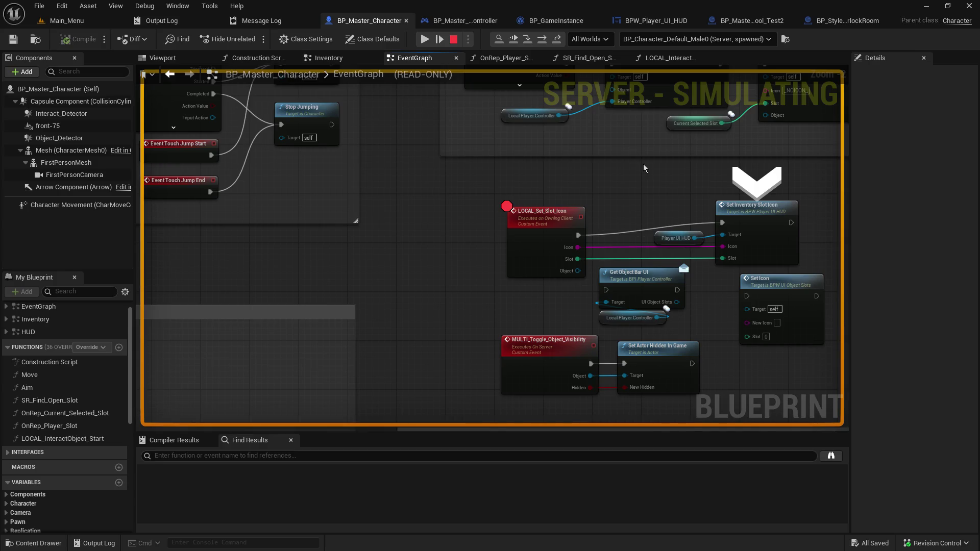
pyautogui.moveTo(643, 167); pyautogui.dragTo(641, 163)
pyautogui.moveTo(484, 134); pyautogui.dragTo(466, 151)
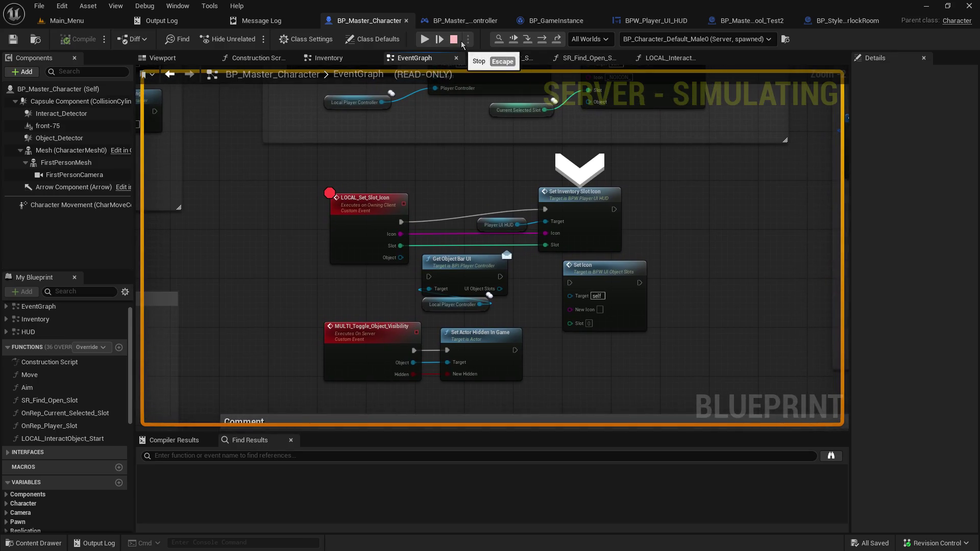
# - In BP_Master_PlayerController, pan from the For Each Loop and Spawn Player Item over to Possess
pyautogui.click(466, 21)
pyautogui.moveTo(738, 163); pyautogui.dragTo(750, 159)
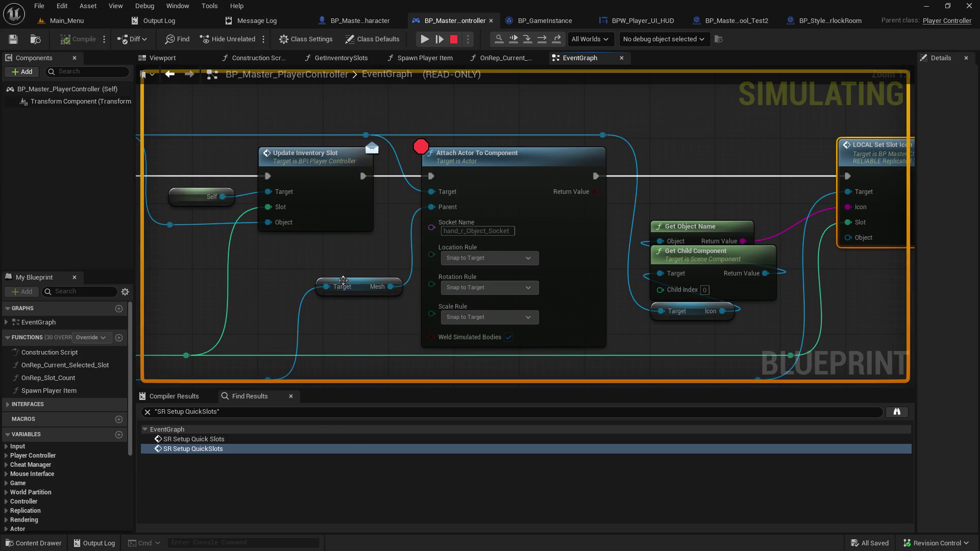
pyautogui.moveTo(285, 274)
pyautogui.mouseDown()
pyautogui.moveTo(408, 306)
pyautogui.moveTo(617, 314)
pyautogui.moveTo(744, 276)
pyautogui.mouseUp()
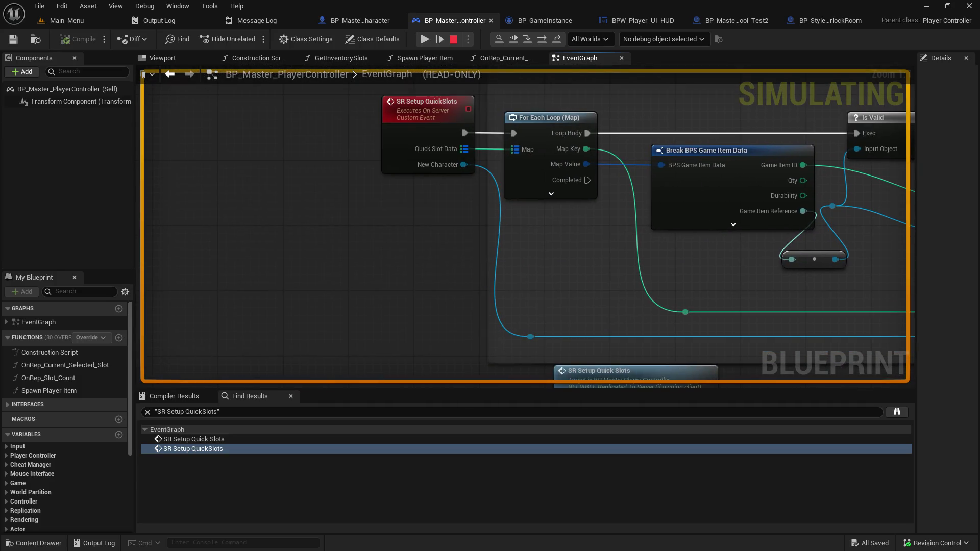
pyautogui.moveTo(663, 327)
pyautogui.mouseDown()
pyautogui.moveTo(459, 317)
pyautogui.moveTo(357, 204)
pyautogui.moveTo(483, 321)
pyautogui.moveTo(500, 299)
pyautogui.moveTo(788, 162)
pyautogui.moveTo(969, 302)
pyautogui.moveTo(970, 436)
pyautogui.mouseUp()
pyautogui.moveTo(867, 225)
pyautogui.mouseDown()
pyautogui.moveTo(313, 221)
pyautogui.moveTo(263, 211)
pyautogui.mouseUp()
pyautogui.scroll(-3, 263, 211)
pyautogui.moveTo(433, 360); pyautogui.dragTo(228, 360)
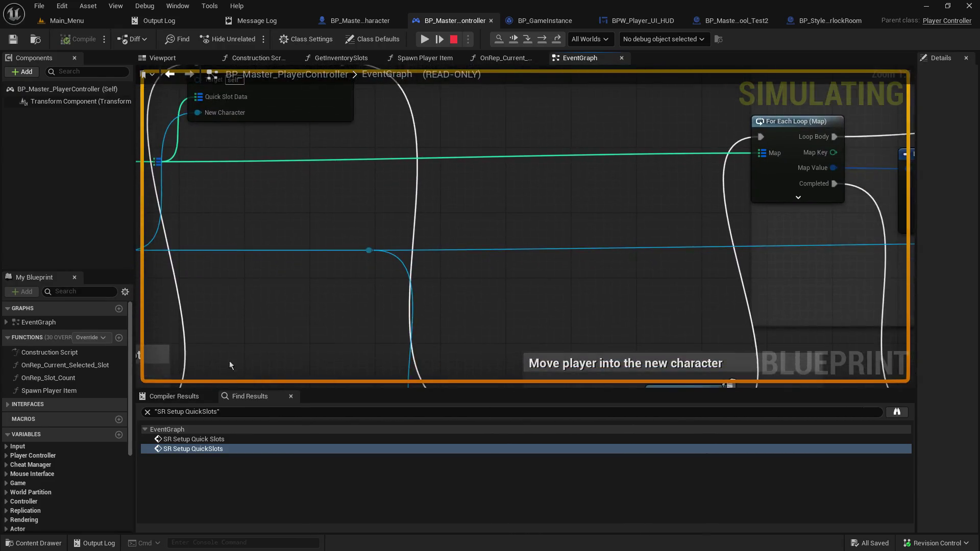
pyautogui.scroll(-2, 383, 366)
pyautogui.moveTo(383, 362)
pyautogui.mouseDown()
pyautogui.moveTo(377, 207)
pyautogui.moveTo(378, 228)
pyautogui.moveTo(409, 203)
pyautogui.mouseUp()
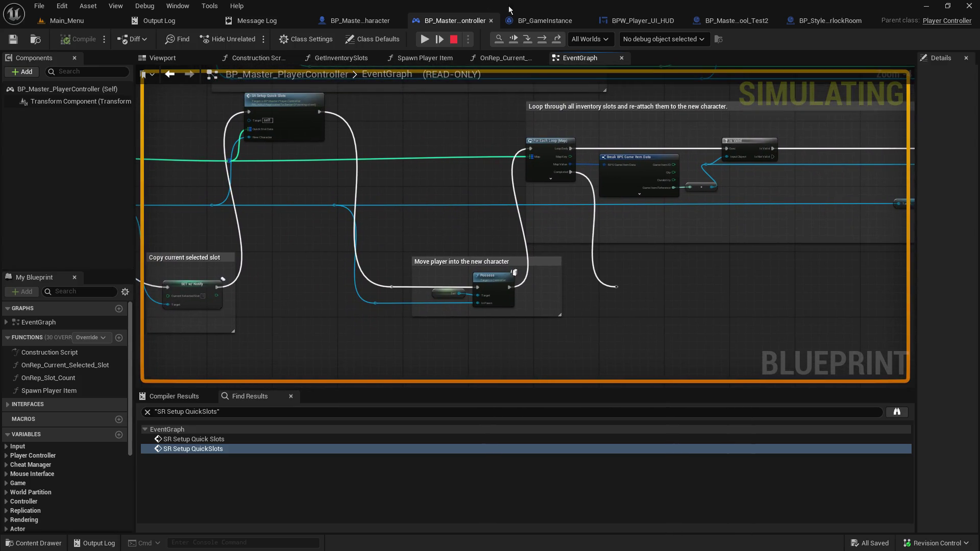
# - Stop the play session, return to the BP_Master_PlayerController graph, and select the Possess comment group
pyautogui.click(454, 40)
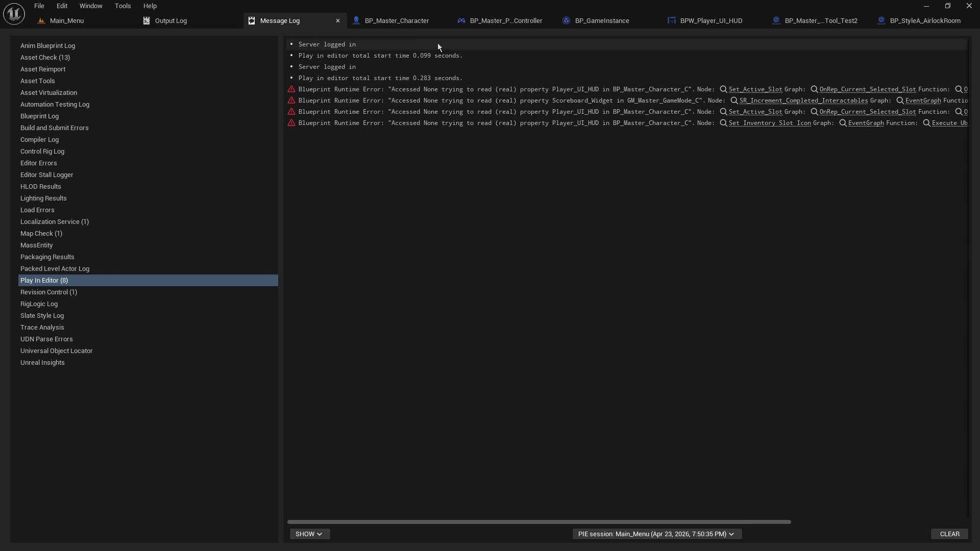
pyautogui.click(394, 23)
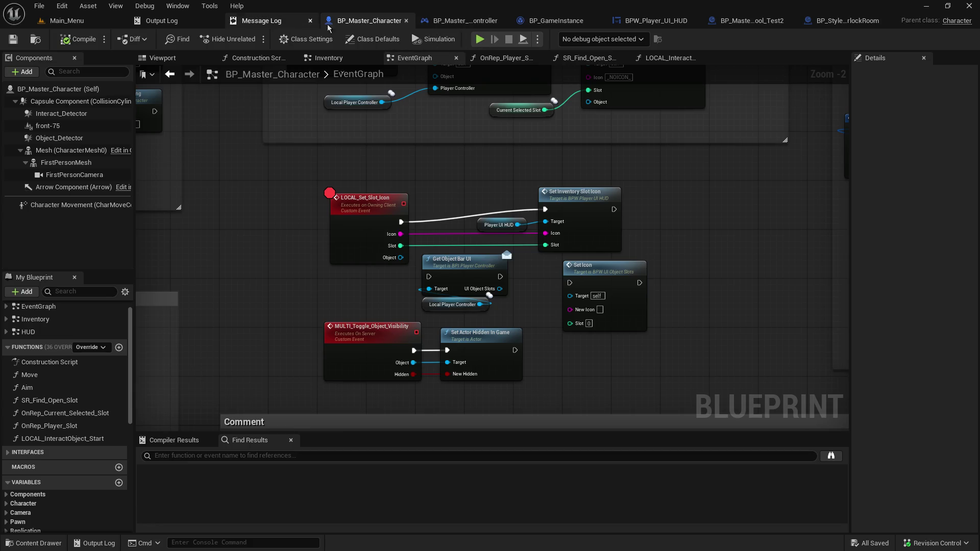
pyautogui.click(472, 23)
pyautogui.scroll(1, 582, 287)
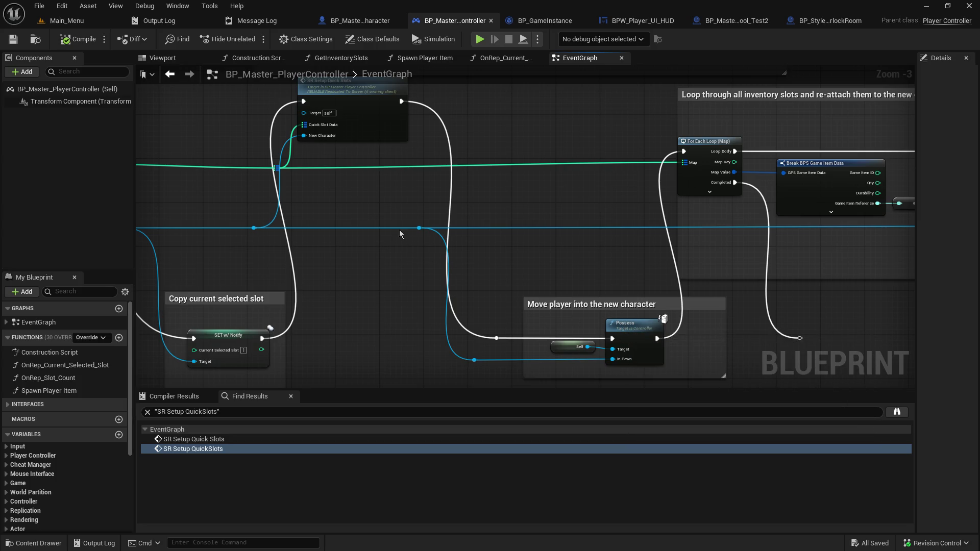
pyautogui.moveTo(516, 310)
pyautogui.mouseDown()
pyautogui.moveTo(635, 350)
pyautogui.moveTo(638, 275)
pyautogui.mouseUp()
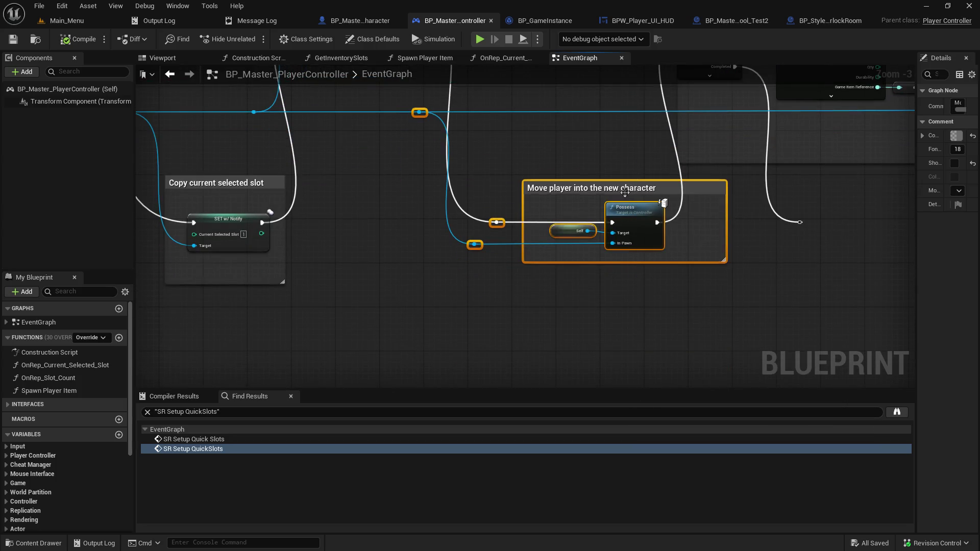
# - Wire SET w/ Notify into Possess, Possess into SR Setup Quick Slots, and that into the For Each Loop
pyautogui.moveTo(623, 191)
pyautogui.mouseDown()
pyautogui.moveTo(486, 193)
pyautogui.moveTo(509, 225)
pyautogui.moveTo(518, 282)
pyautogui.moveTo(541, 228)
pyautogui.mouseUp()
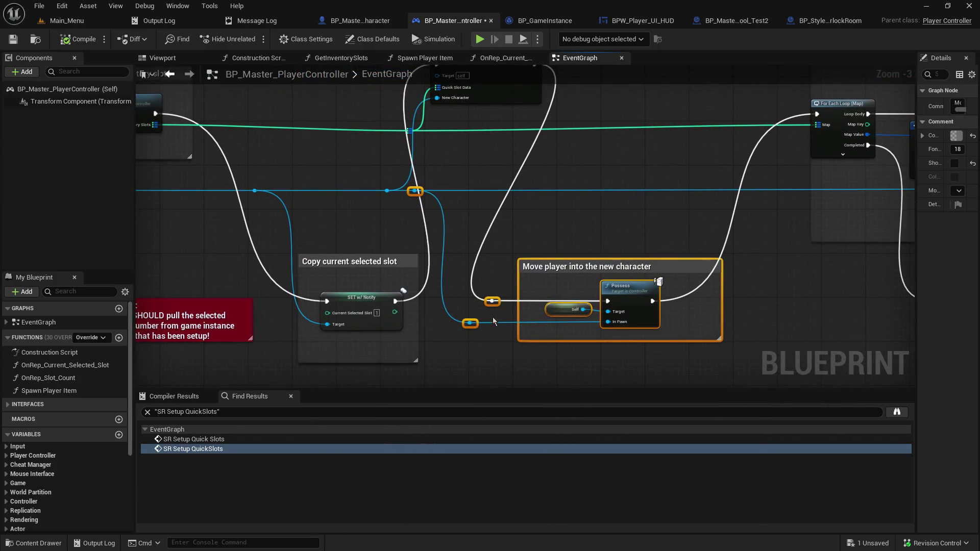
pyautogui.moveTo(395, 300)
pyautogui.mouseDown()
pyautogui.moveTo(607, 311)
pyautogui.moveTo(491, 301)
pyautogui.mouseUp()
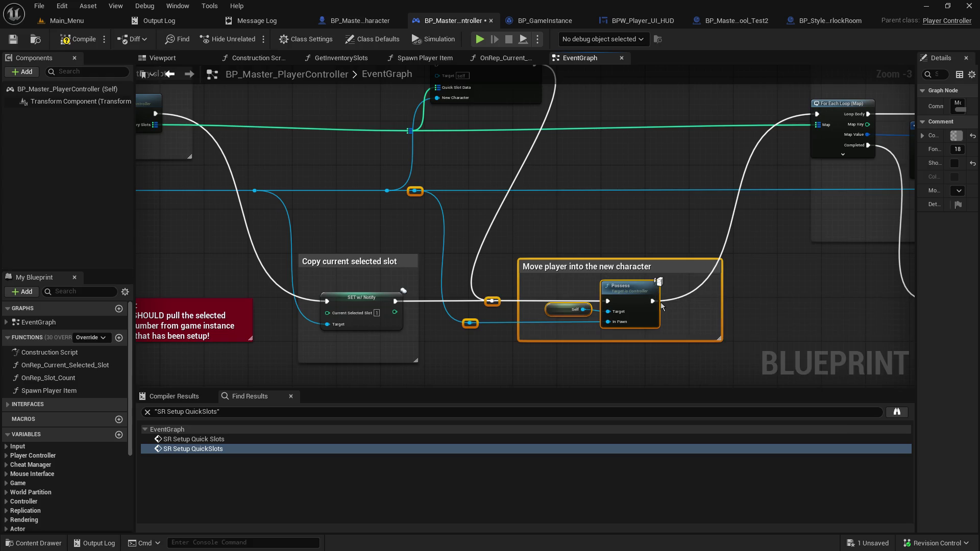
pyautogui.moveTo(652, 302)
pyautogui.mouseDown()
pyautogui.moveTo(587, 127)
pyautogui.moveTo(448, 262)
pyautogui.moveTo(442, 251)
pyautogui.mouseUp()
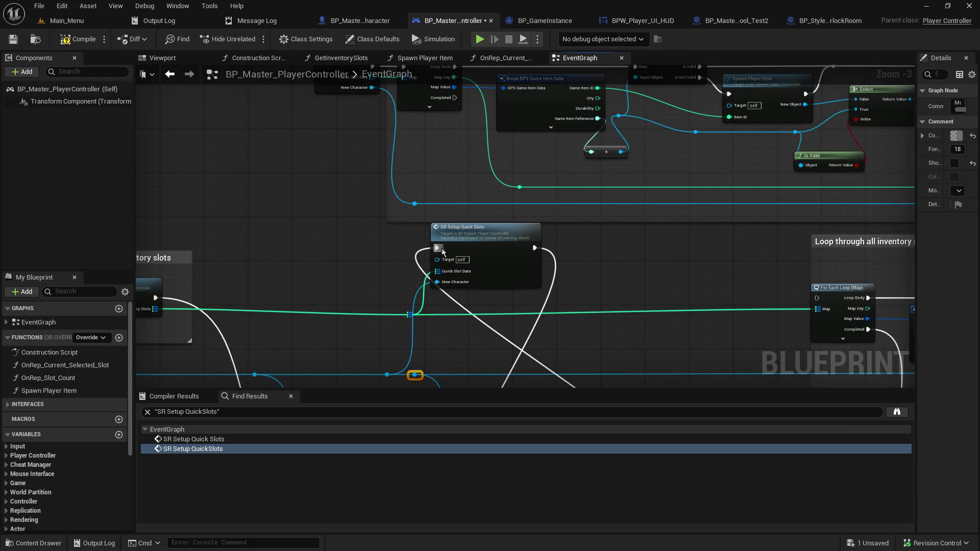
pyautogui.moveTo(612, 319)
pyautogui.mouseDown()
pyautogui.moveTo(594, 95)
pyautogui.moveTo(579, 226)
pyautogui.moveTo(546, 250)
pyautogui.moveTo(542, 169)
pyautogui.mouseUp()
pyautogui.moveTo(467, 107)
pyautogui.mouseDown()
pyautogui.moveTo(760, 165)
pyautogui.moveTo(752, 158)
pyautogui.mouseUp()
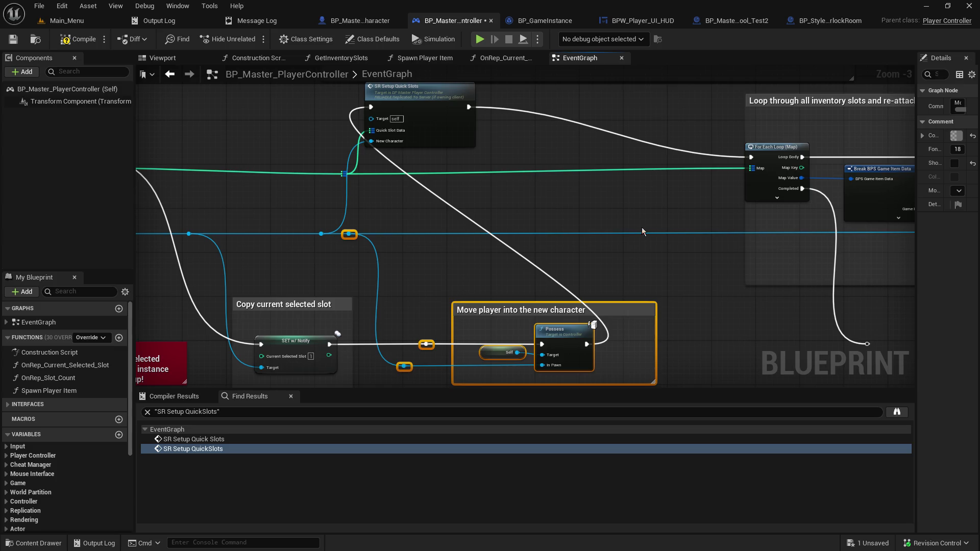
pyautogui.moveTo(593, 201); pyautogui.dragTo(583, 218)
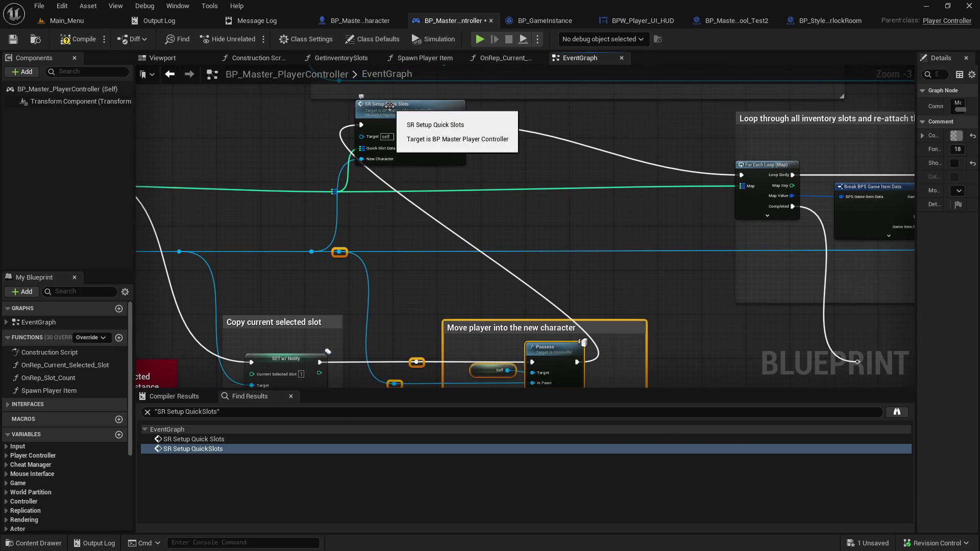
# - Move SR Setup Quick Slots beside the loop and tidy the blue wire with reroute nodes
pyautogui.moveTo(305, 102); pyautogui.dragTo(423, 232)
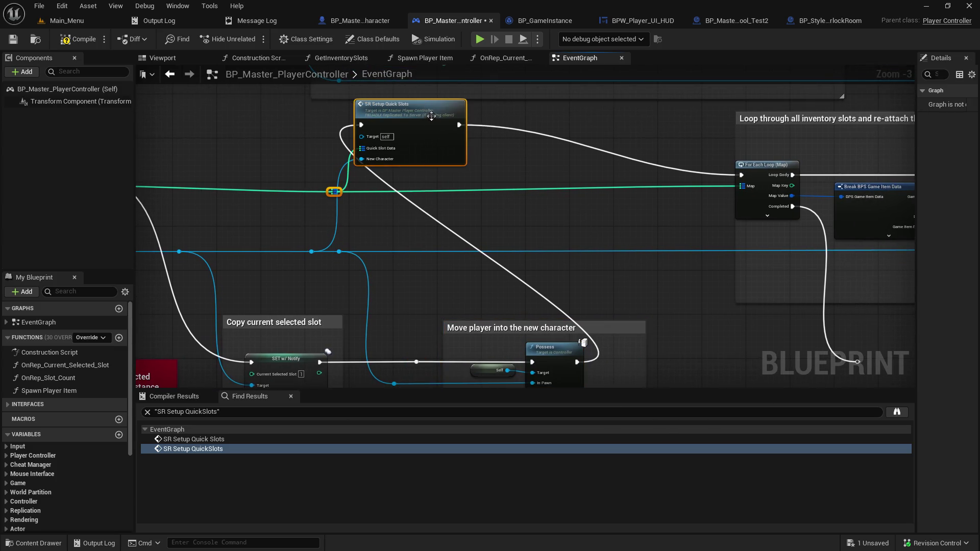
pyautogui.moveTo(430, 117)
pyautogui.mouseDown()
pyautogui.moveTo(662, 122)
pyautogui.moveTo(658, 148)
pyautogui.moveTo(669, 109)
pyautogui.mouseUp()
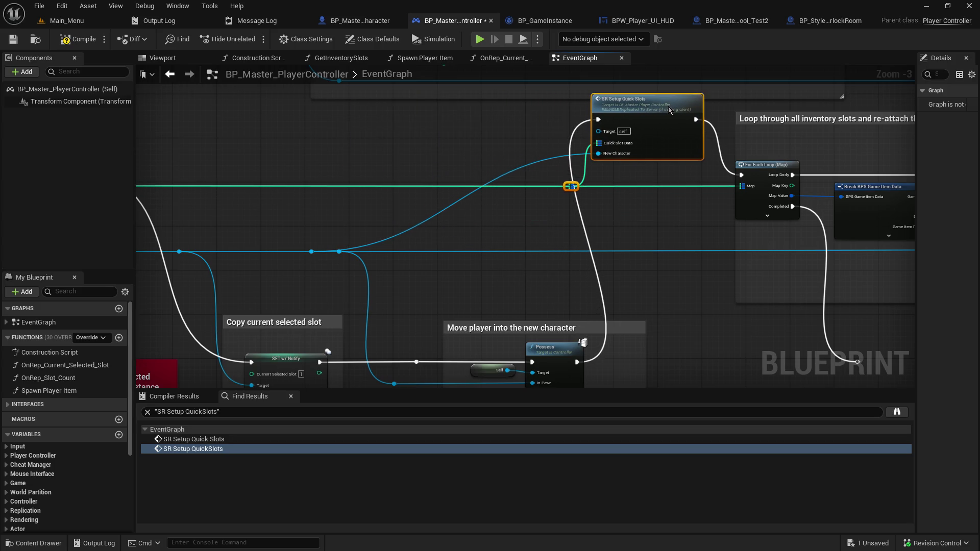
pyautogui.click(396, 272)
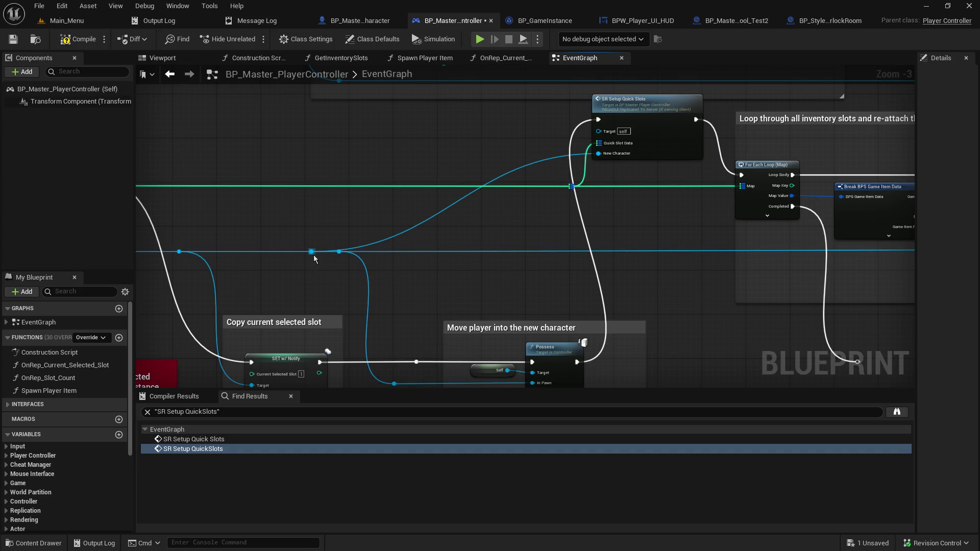
pyautogui.moveTo(311, 253)
pyautogui.mouseDown()
pyautogui.moveTo(523, 247)
pyautogui.moveTo(533, 229)
pyautogui.moveTo(368, 229)
pyautogui.mouseUp()
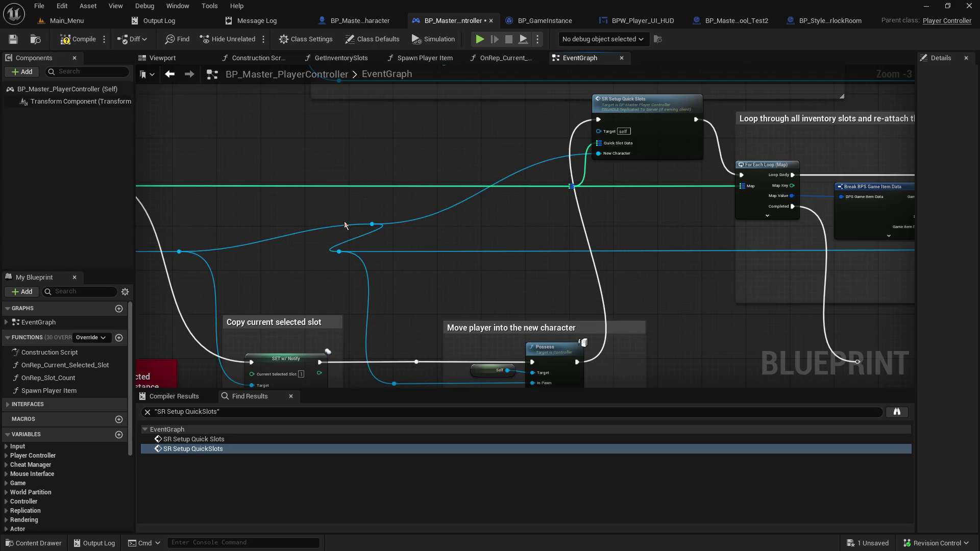
pyautogui.doubleClick(544, 252)
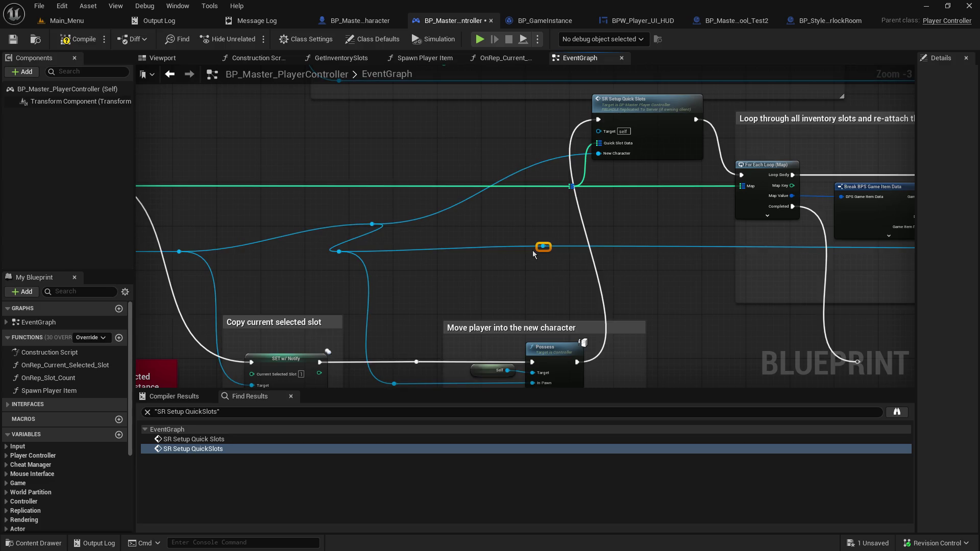
pyautogui.moveTo(542, 247)
pyautogui.mouseDown()
pyautogui.moveTo(559, 148)
pyautogui.moveTo(602, 136)
pyautogui.moveTo(559, 163)
pyautogui.moveTo(599, 154)
pyautogui.mouseUp()
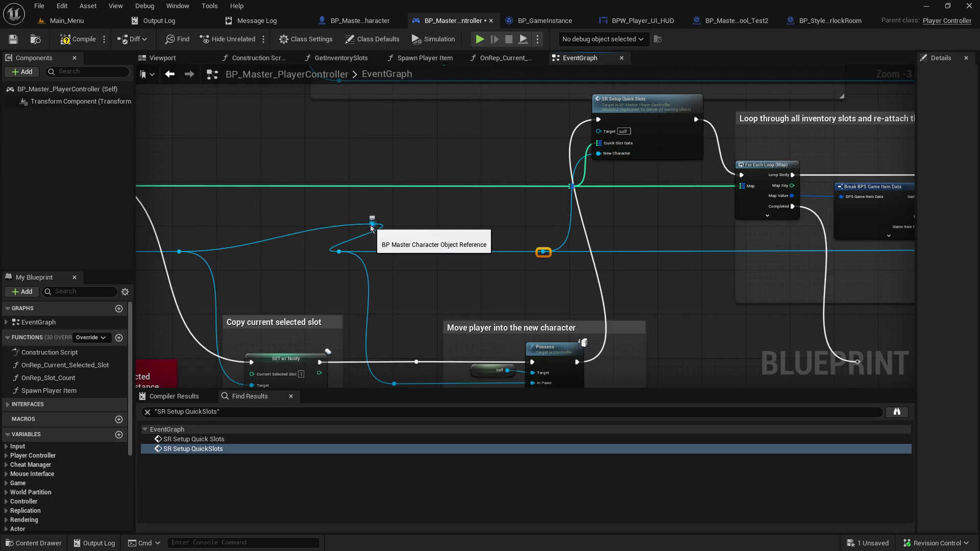
pyautogui.moveTo(363, 226); pyautogui.dragTo(308, 249)
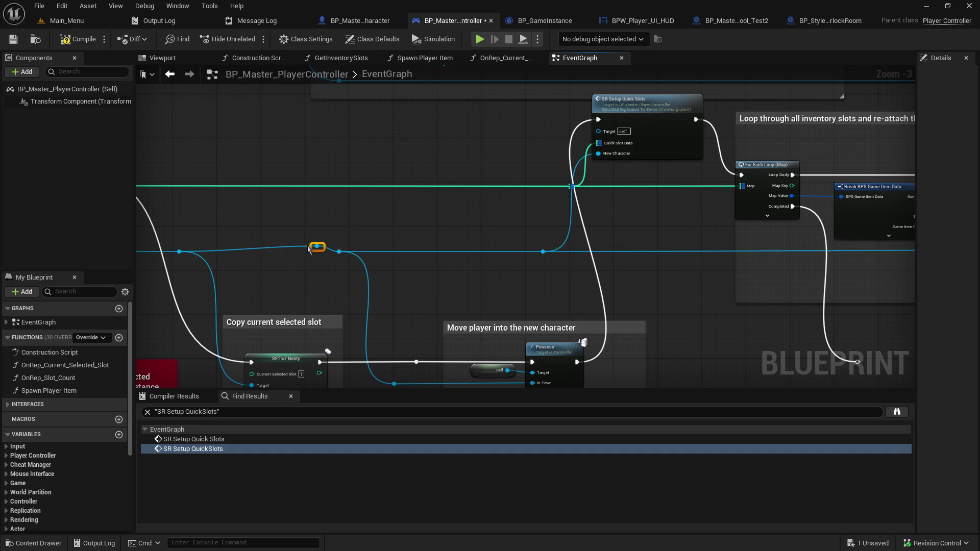
pyautogui.click(415, 216)
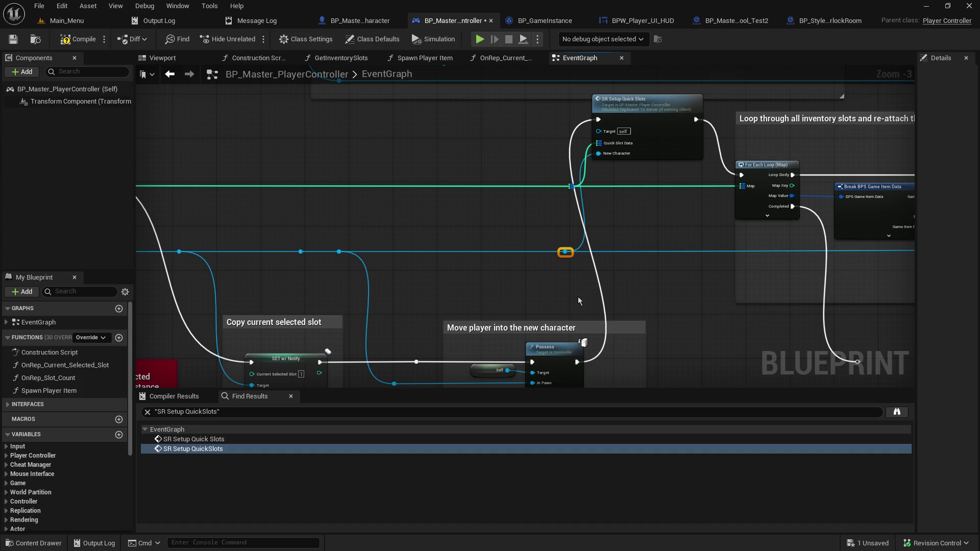
# - Shift the Move player comment group left and add a reroute on the execution wire
pyautogui.moveTo(579, 301)
pyautogui.mouseDown()
pyautogui.moveTo(549, 174)
pyautogui.moveTo(572, 247)
pyautogui.mouseUp()
pyautogui.moveTo(396, 246); pyautogui.dragTo(591, 329)
pyautogui.moveTo(555, 247); pyautogui.dragTo(517, 247)
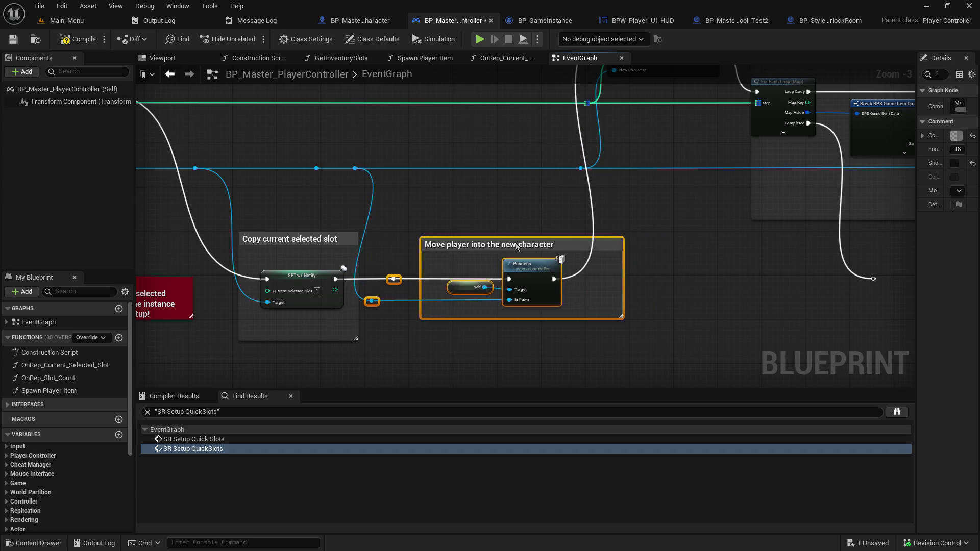
pyautogui.click(393, 293)
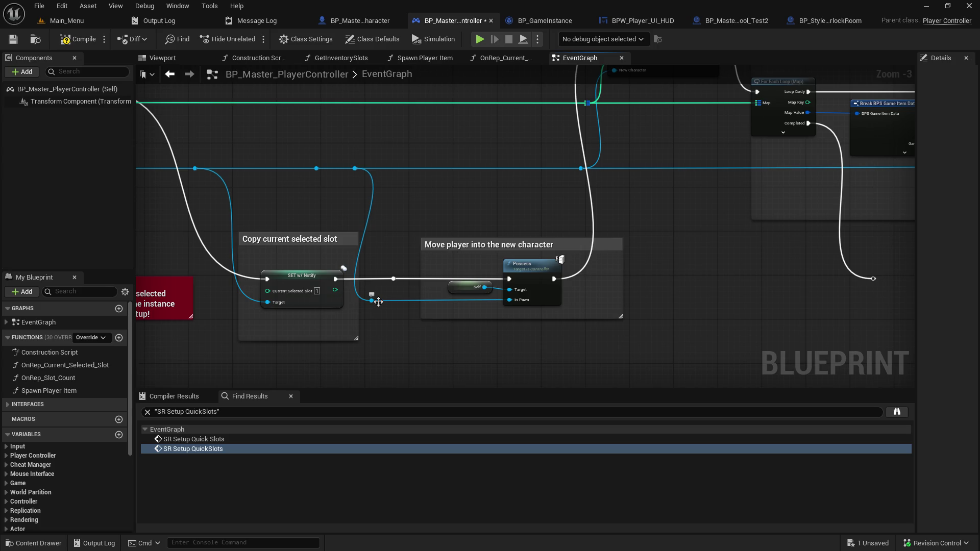
pyautogui.moveTo(378, 301)
pyautogui.mouseDown()
pyautogui.moveTo(490, 307)
pyautogui.moveTo(456, 309)
pyautogui.moveTo(467, 305)
pyautogui.mouseUp()
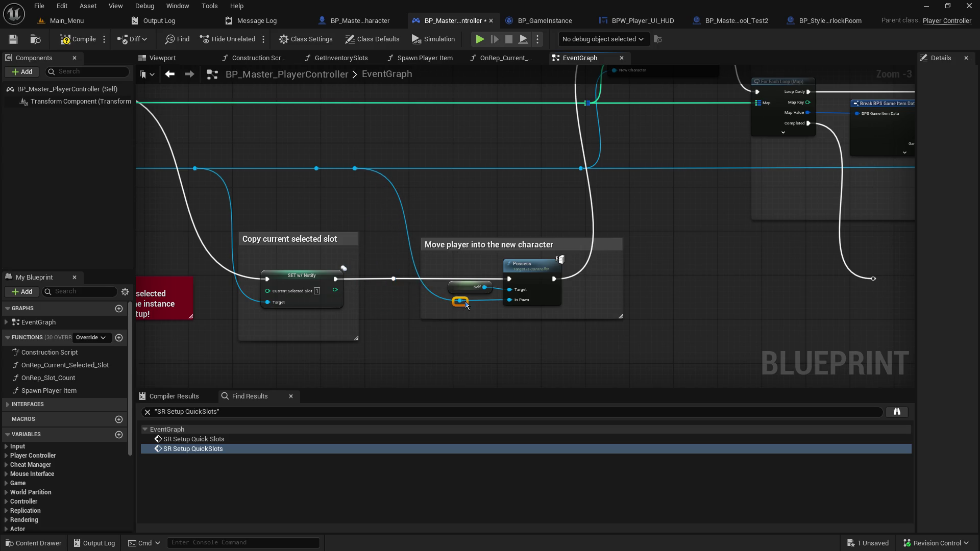
pyautogui.doubleClick(389, 278)
pyautogui.moveTo(389, 278); pyautogui.dragTo(360, 279)
pyautogui.moveTo(472, 247); pyautogui.dragTo(423, 250)
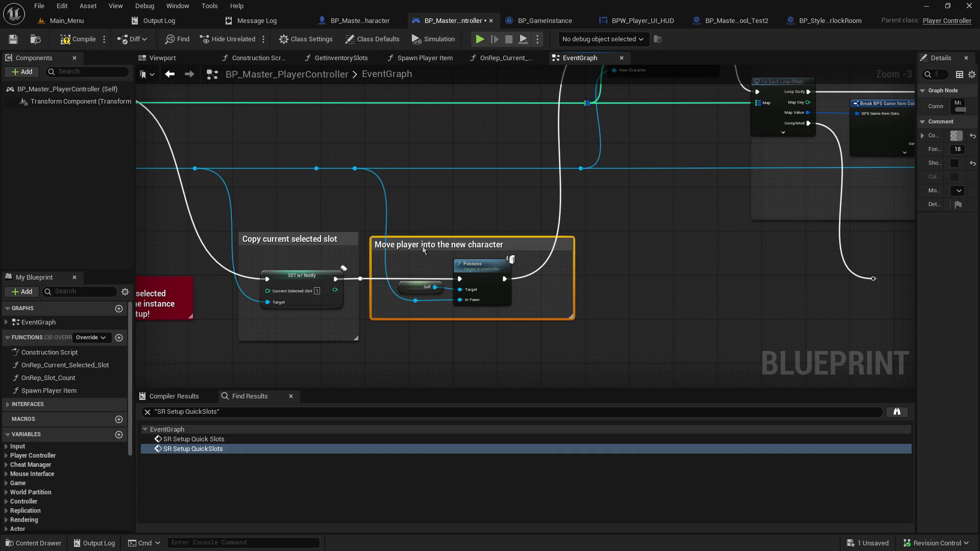
pyautogui.click(354, 169)
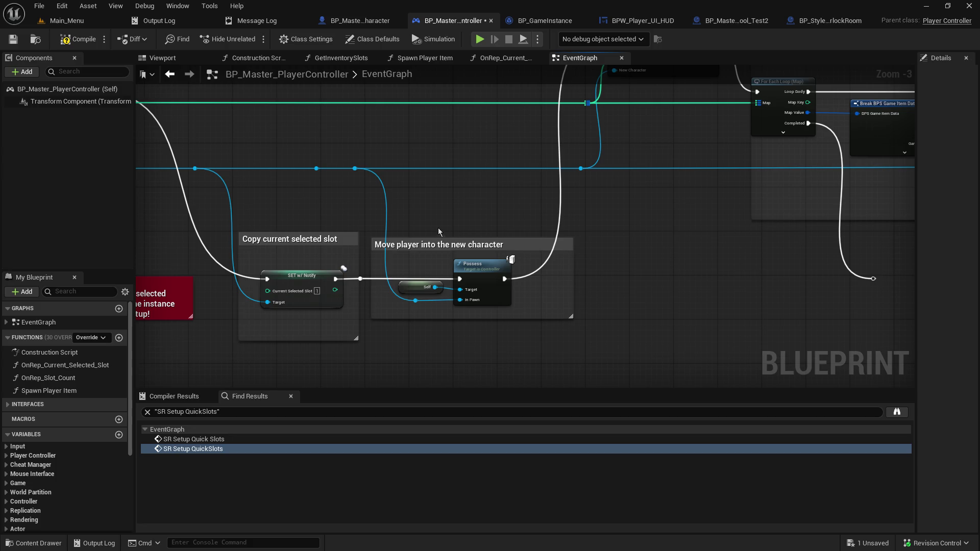
# - Compile the player controller blueprint and nudge the blue wire's reroute left
pyautogui.click(63, 41)
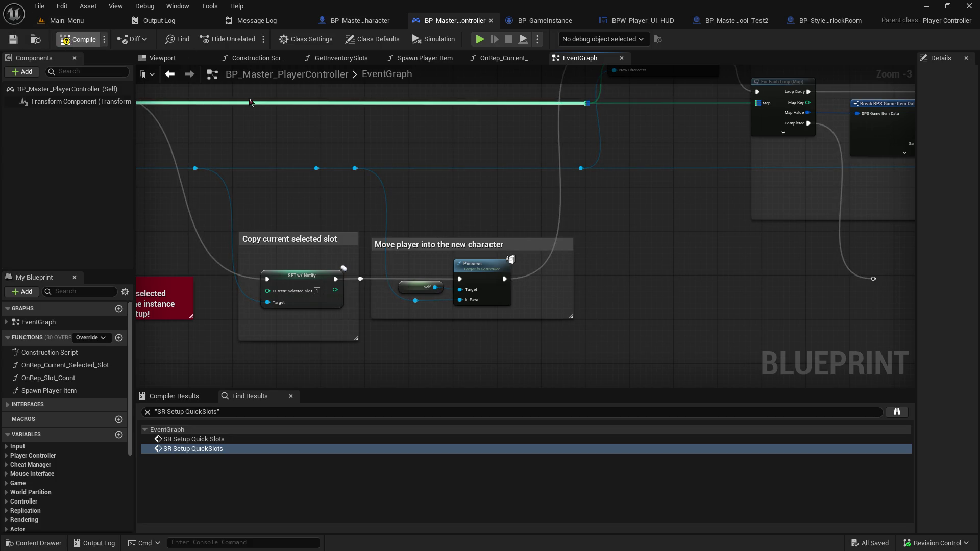
pyautogui.moveTo(632, 193)
pyautogui.mouseDown()
pyautogui.moveTo(632, 322)
pyautogui.moveTo(620, 329)
pyautogui.mouseUp()
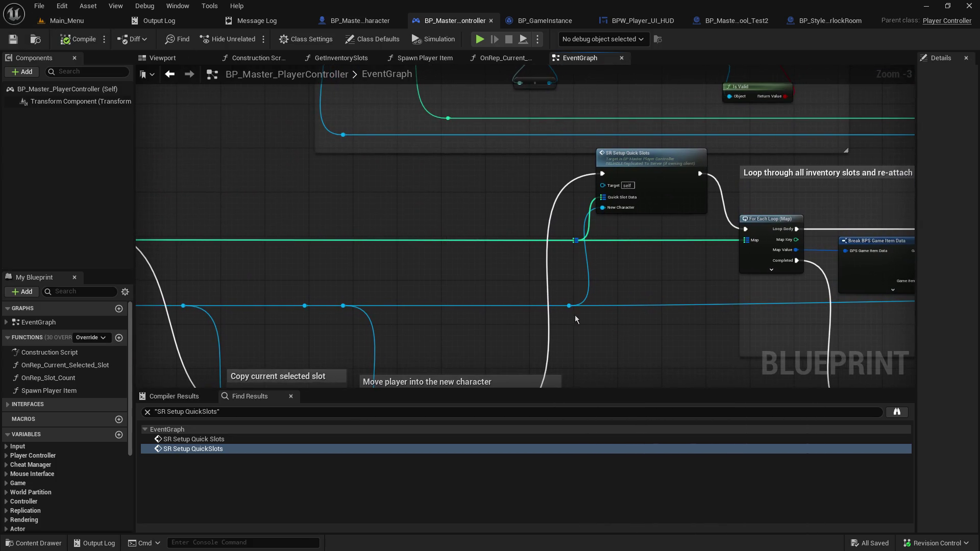
pyautogui.moveTo(566, 310); pyautogui.dragTo(541, 312)
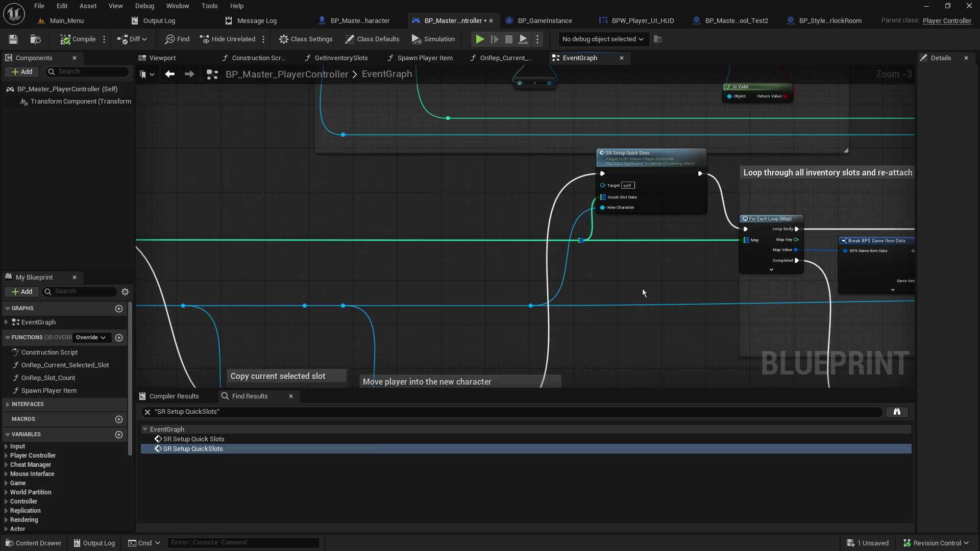
# - Line SR Setup Quick Slots up beside Possess and add a reroute knot on the green wire
pyautogui.moveTo(642, 293)
pyautogui.mouseDown()
pyautogui.moveTo(592, 162)
pyautogui.moveTo(602, 240)
pyautogui.mouseUp()
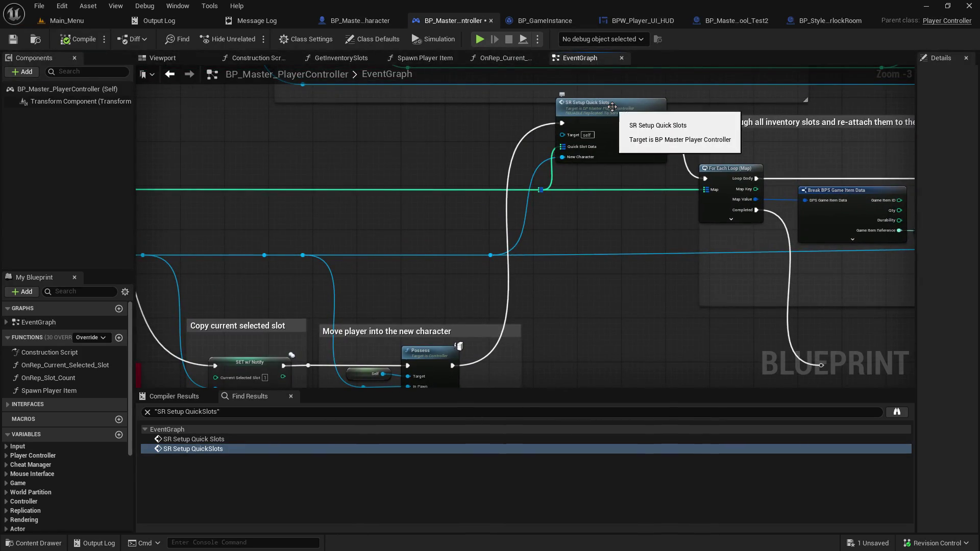
pyautogui.moveTo(612, 107); pyautogui.dragTo(598, 351)
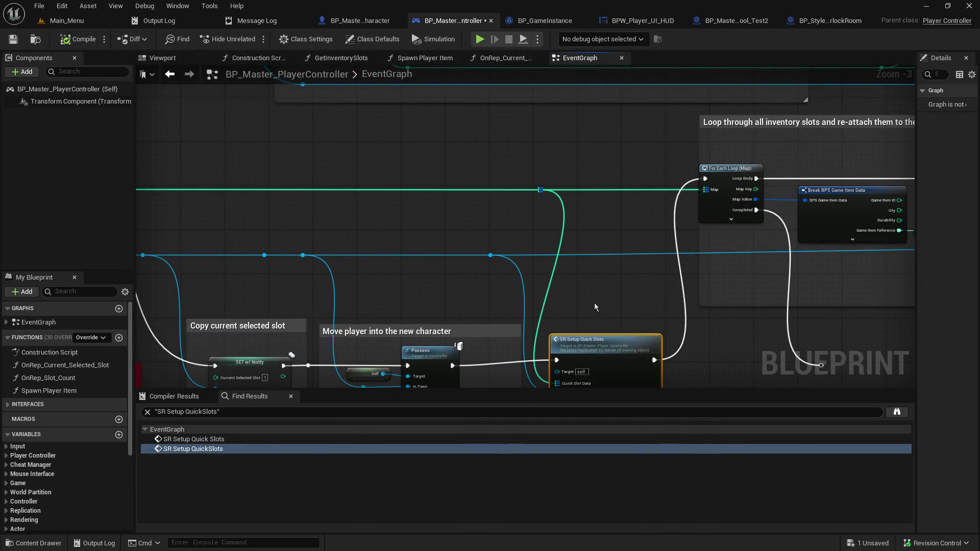
pyautogui.moveTo(595, 307); pyautogui.dragTo(605, 203)
pyautogui.moveTo(604, 242); pyautogui.dragTo(598, 248)
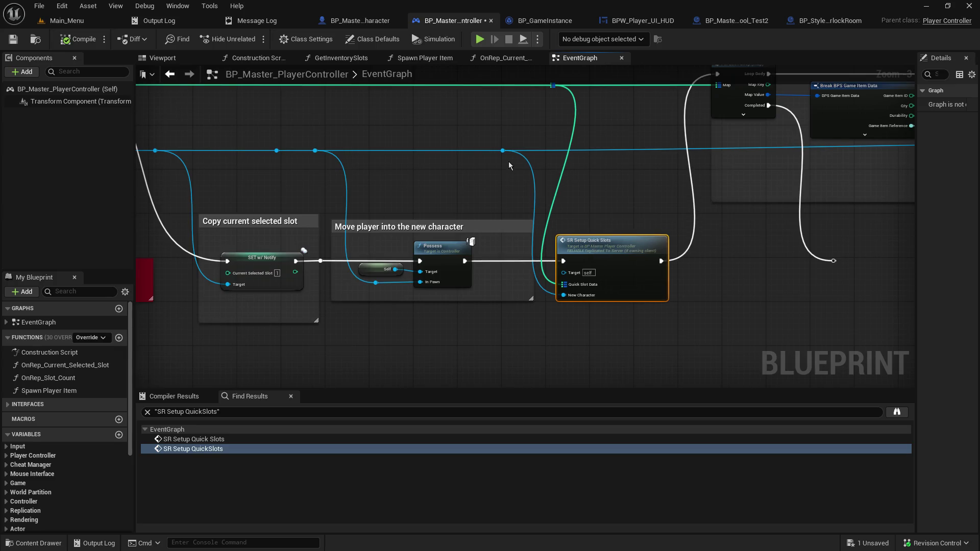
pyautogui.doubleClick(548, 85)
pyautogui.moveTo(548, 86)
pyautogui.mouseDown()
pyautogui.moveTo(523, 90)
pyautogui.moveTo(531, 90)
pyautogui.moveTo(443, 243)
pyautogui.moveTo(849, 287)
pyautogui.moveTo(970, 314)
pyautogui.moveTo(673, 268)
pyautogui.moveTo(673, 245)
pyautogui.mouseUp()
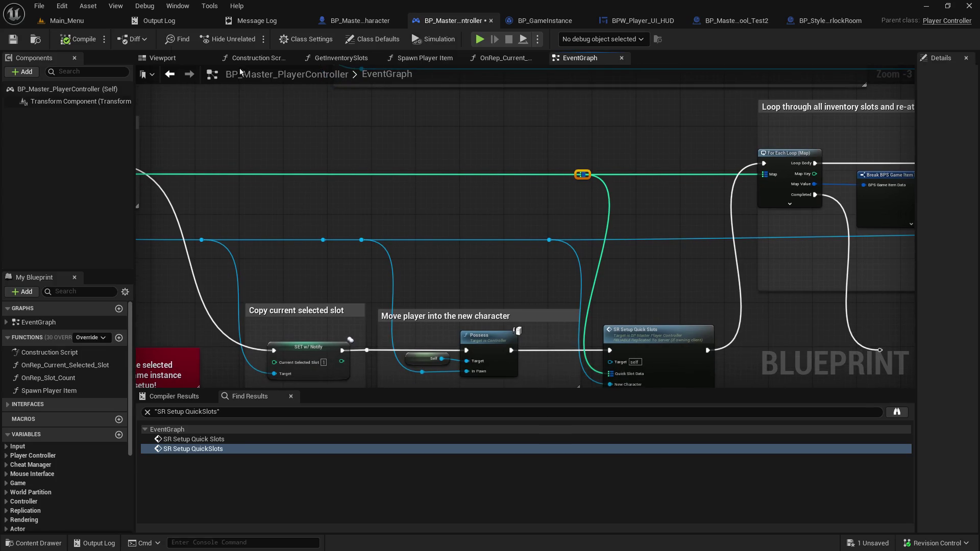
# - Save BP_Master_PlayerController and start Play In Editor from the Main_Menu level
pyautogui.click(22, 44)
pyautogui.moveTo(597, 257)
pyautogui.mouseDown()
pyautogui.moveTo(457, 119)
pyautogui.moveTo(394, 196)
pyautogui.mouseUp()
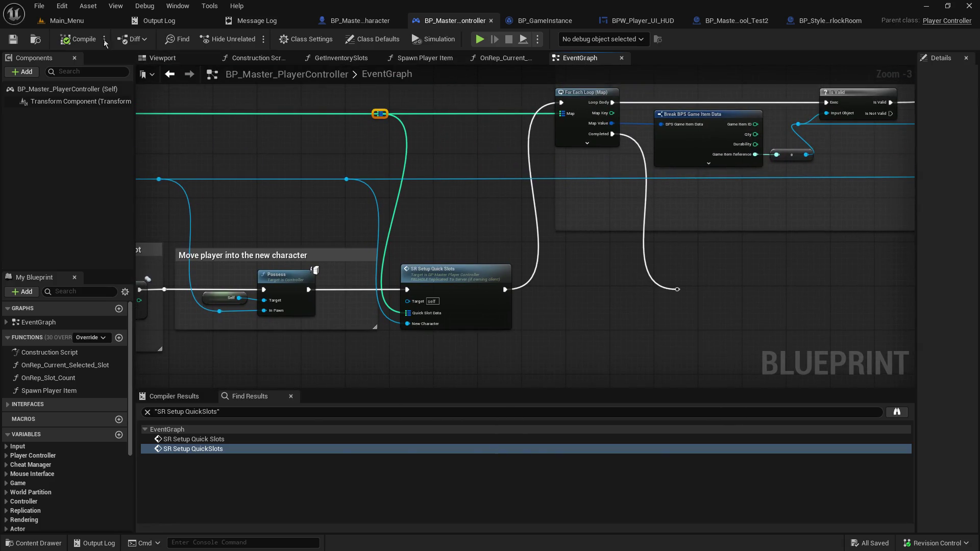
pyautogui.click(66, 20)
pyautogui.click(250, 39)
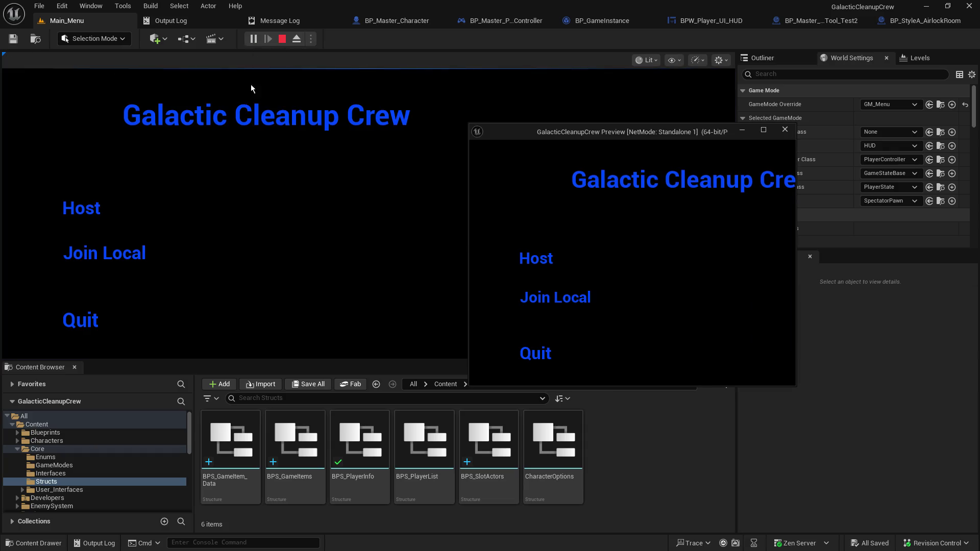
# - Host from the main menu and resume past the HUD, Pickup Object, slot icon and Attach Actor breakpoints
pyautogui.click(98, 211)
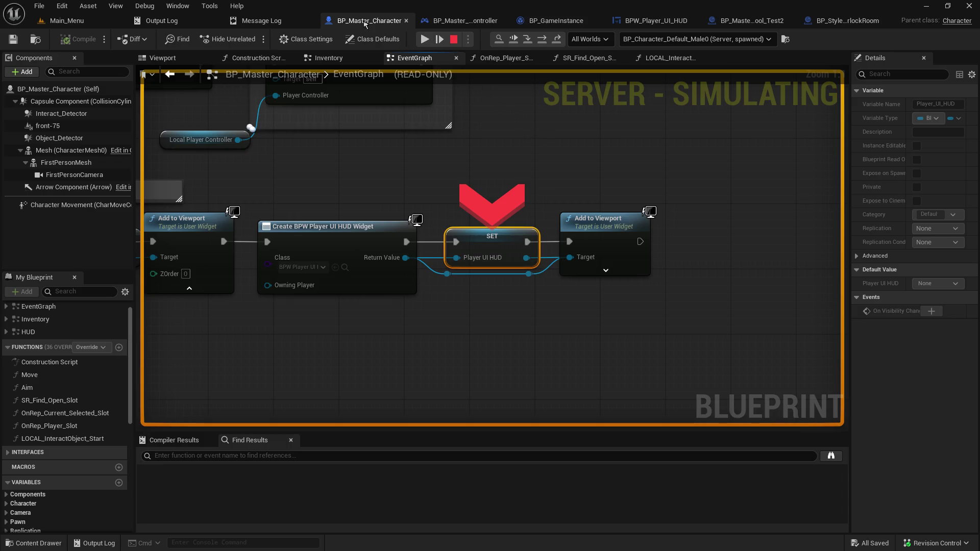
pyautogui.click(424, 39)
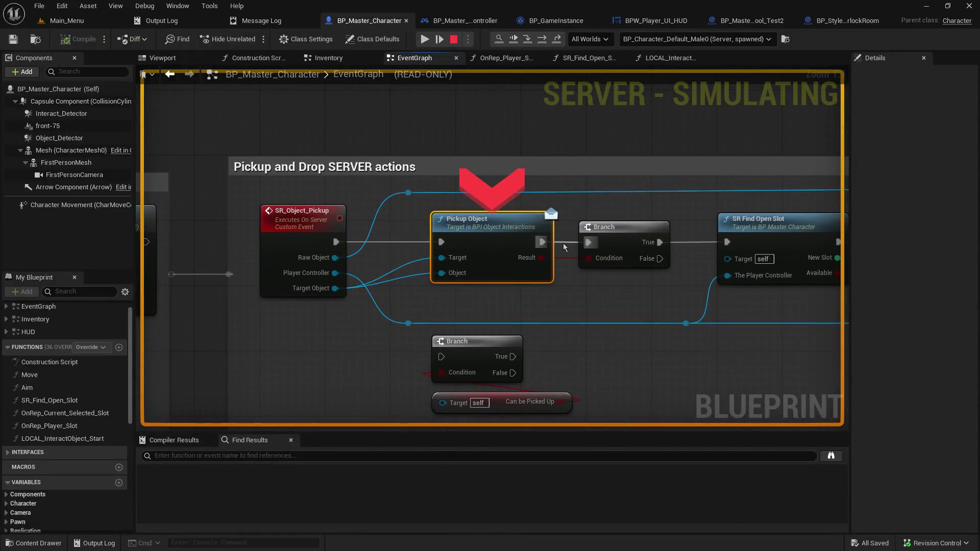
pyautogui.click(423, 41)
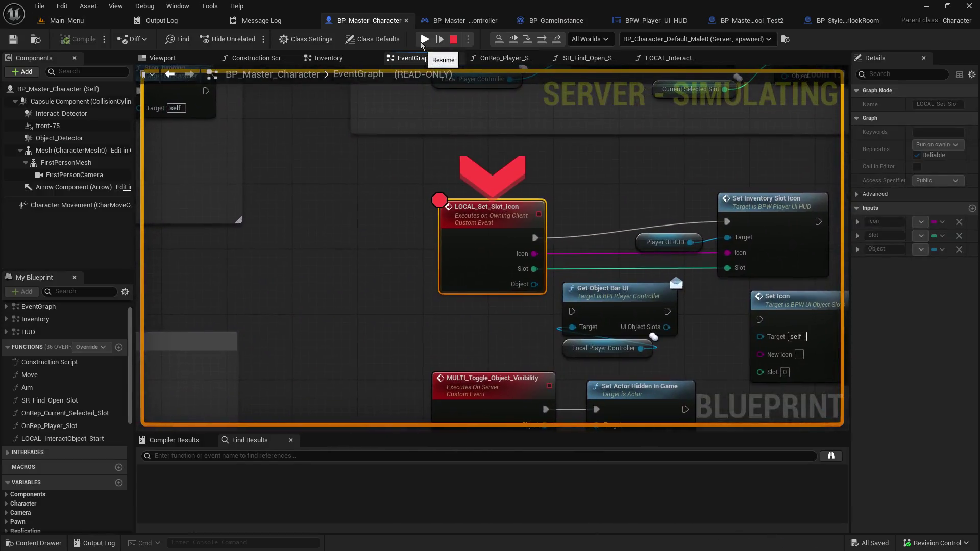
pyautogui.click(423, 40)
pyautogui.click(423, 40)
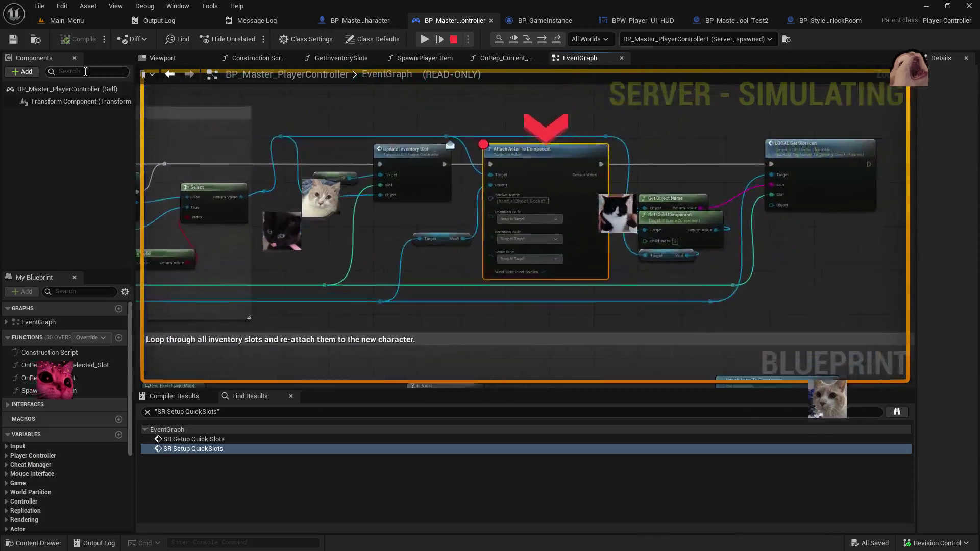
pyautogui.click(423, 40)
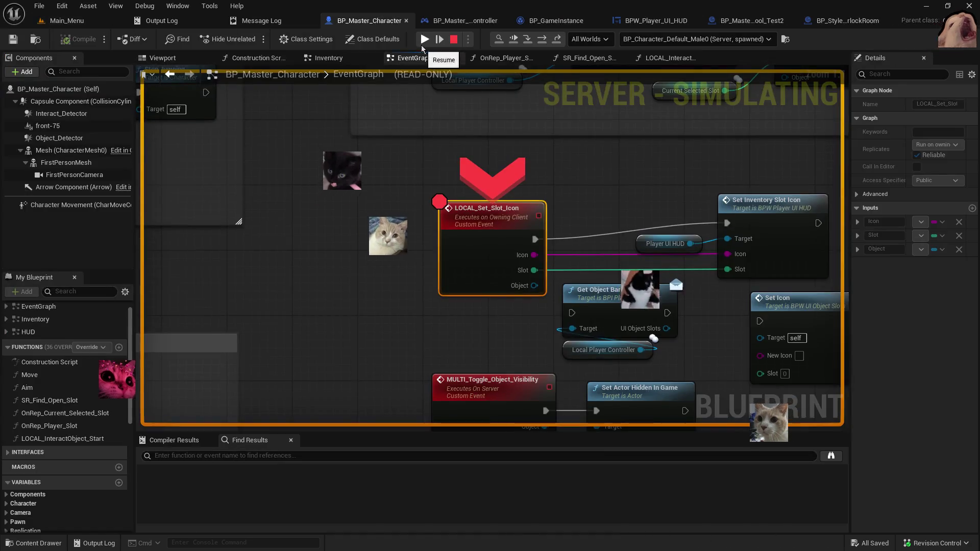
pyautogui.click(424, 39)
pyautogui.click(424, 40)
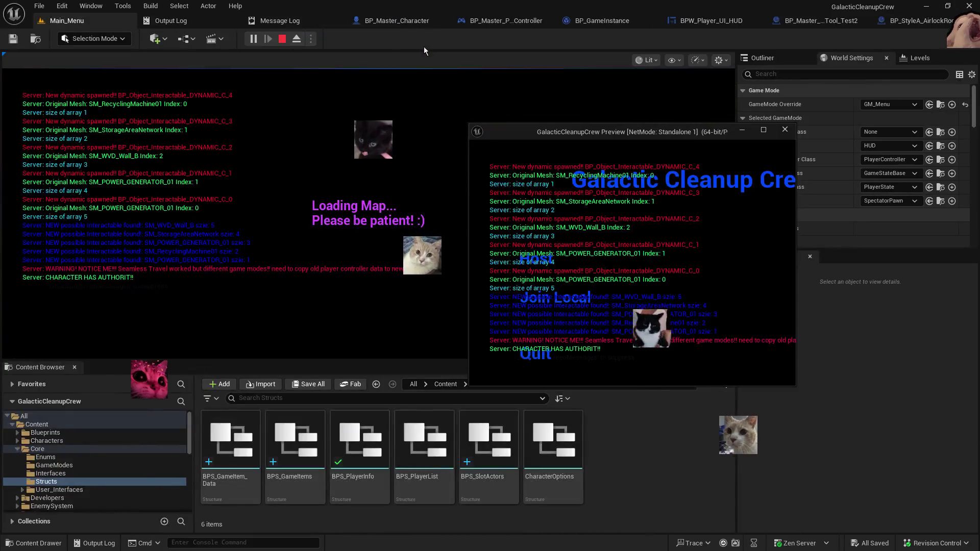
# - Walk down the corridor toward the glowing object and the orange item
pyautogui.click(265, 222)
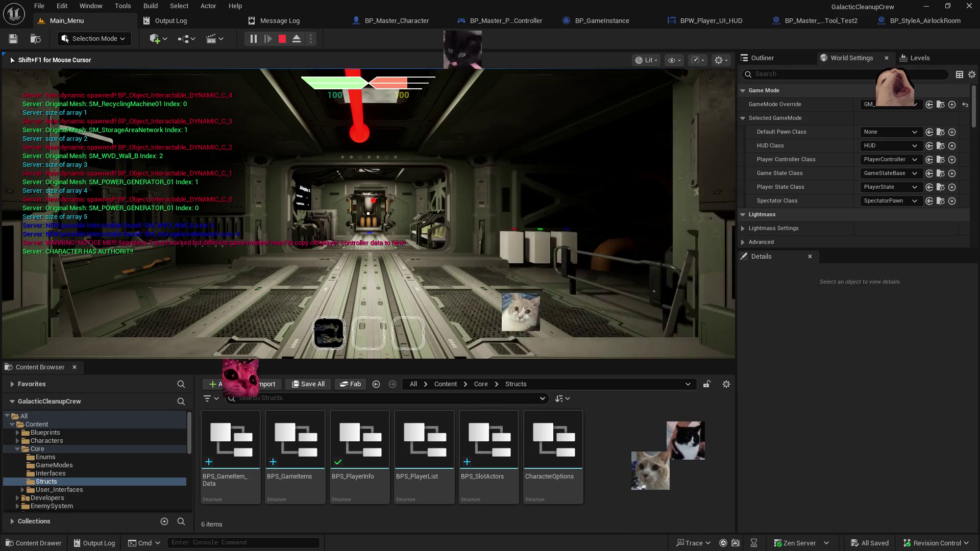
pyautogui.press('w')
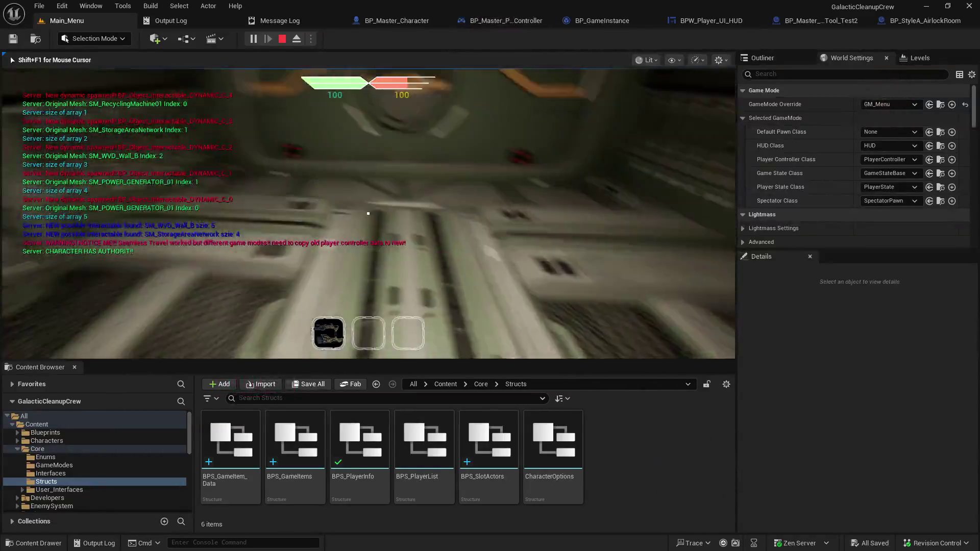
pyautogui.press('w')
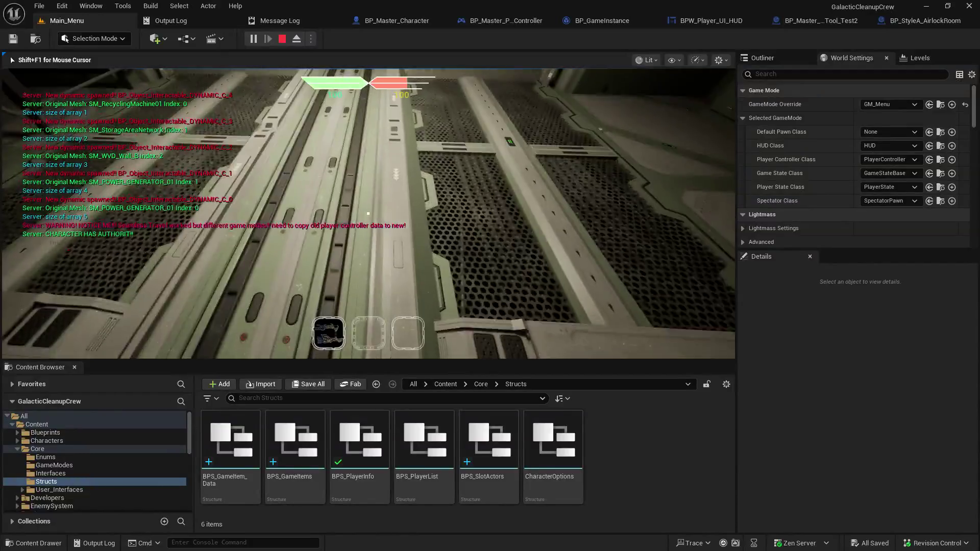
pyautogui.press('w')
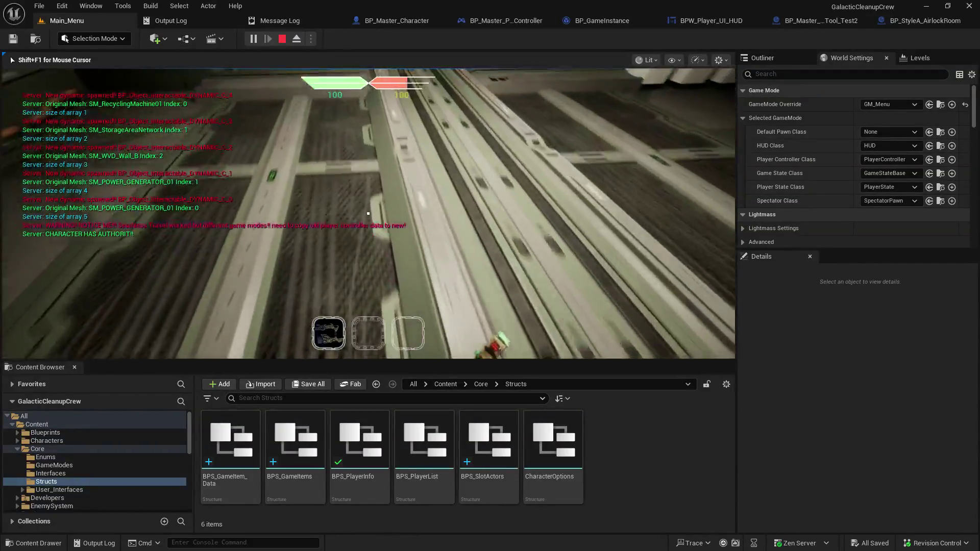
pyautogui.press('w')
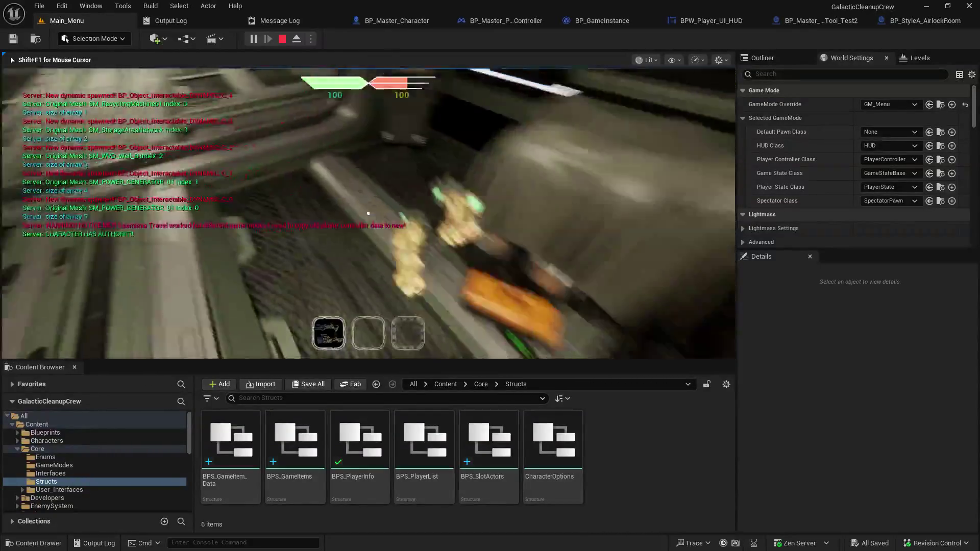
pyautogui.press('w')
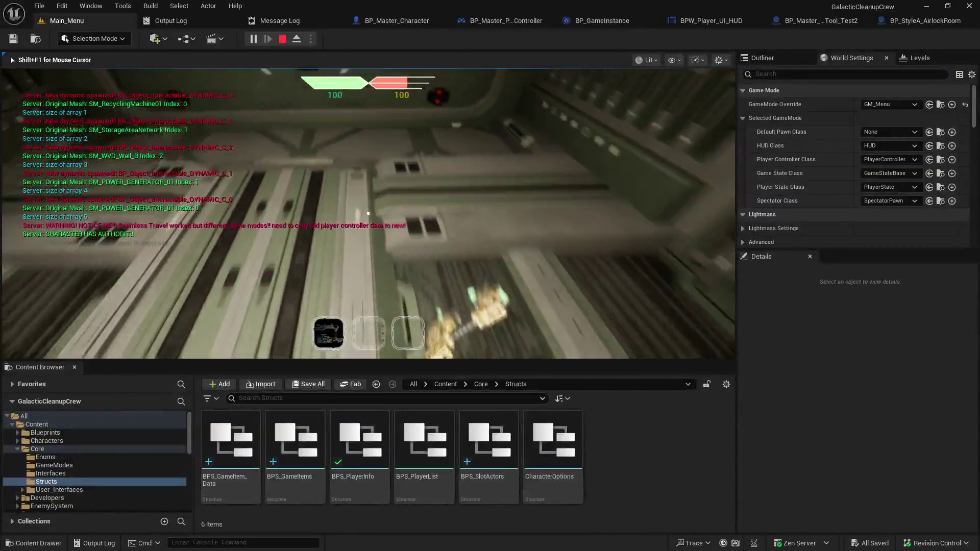
pyautogui.press('w')
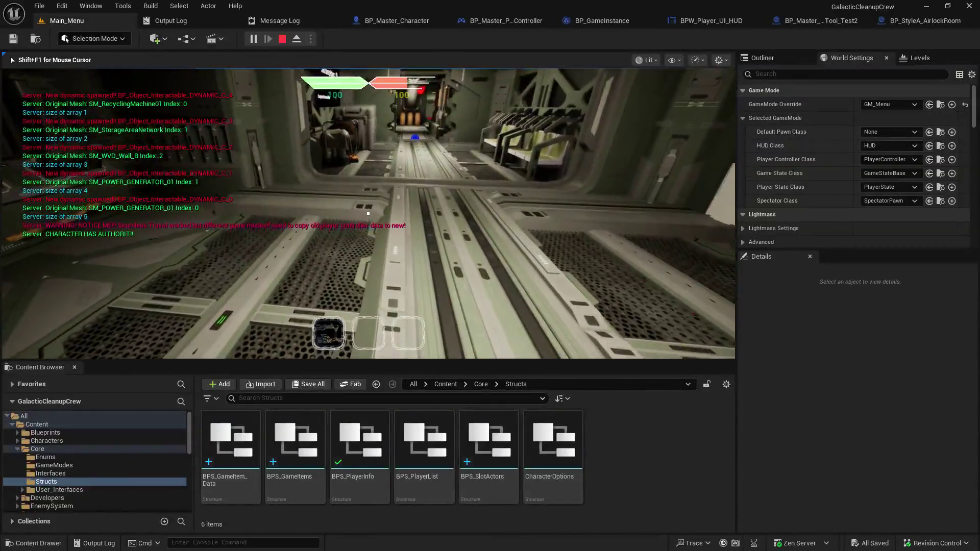
pyautogui.press('w')
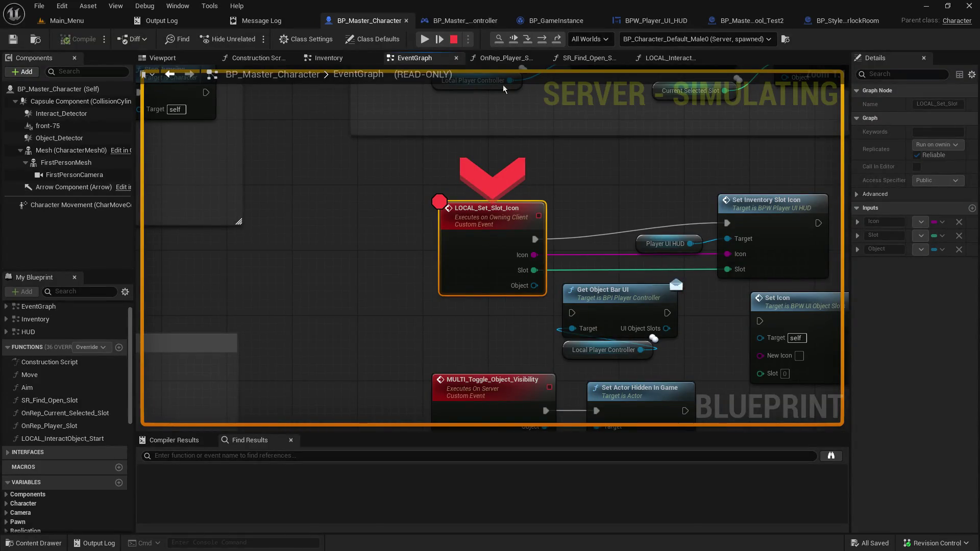
# - Resume past the Set Inventory Slot Icon breakpoints and stop the play session
pyautogui.click(424, 40)
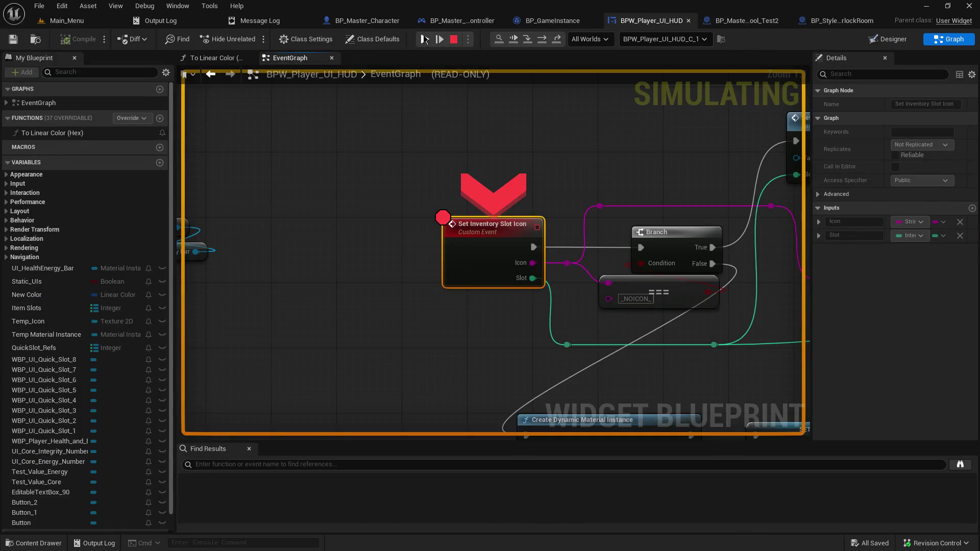
pyautogui.click(425, 39)
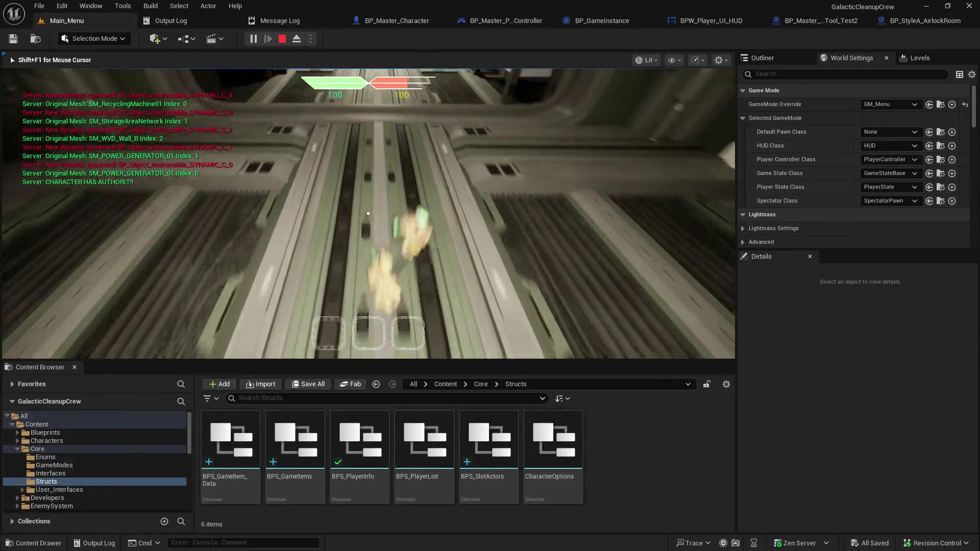
pyautogui.press('Escape')
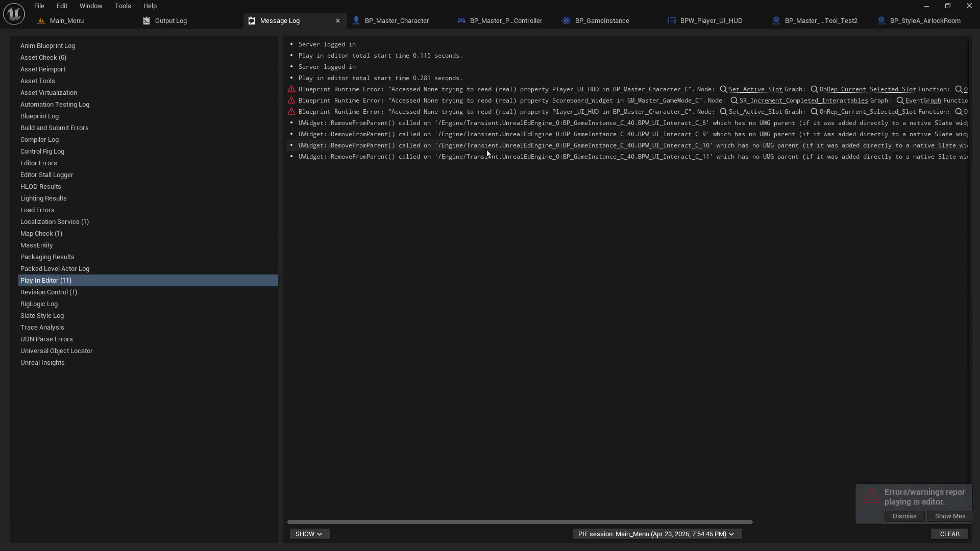
# - Survey the BP_Master_Character event graph up to the SR_Drop_Object event
pyautogui.click(396, 20)
pyautogui.scroll(-8, 503, 195)
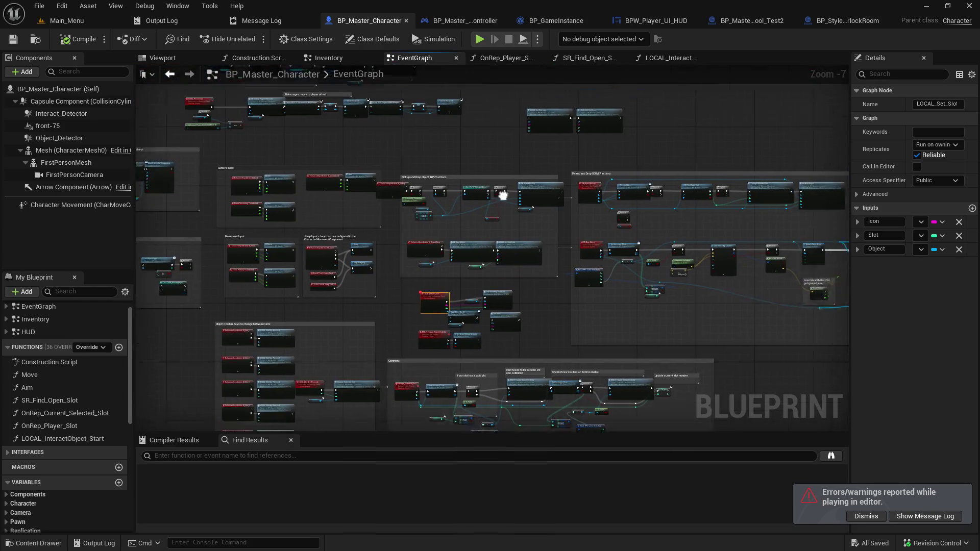
pyautogui.moveTo(503, 195); pyautogui.dragTo(466, 220)
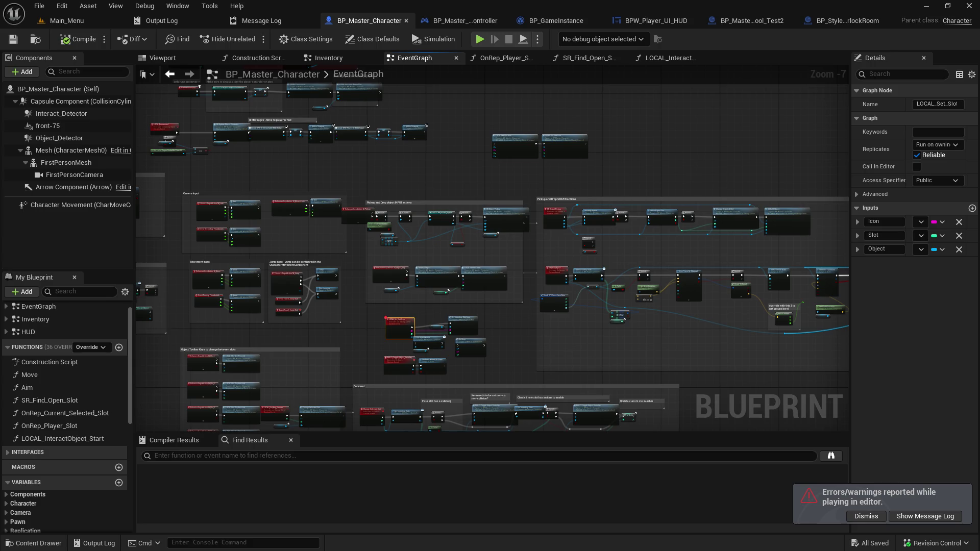
pyautogui.scroll(4, 388, 233)
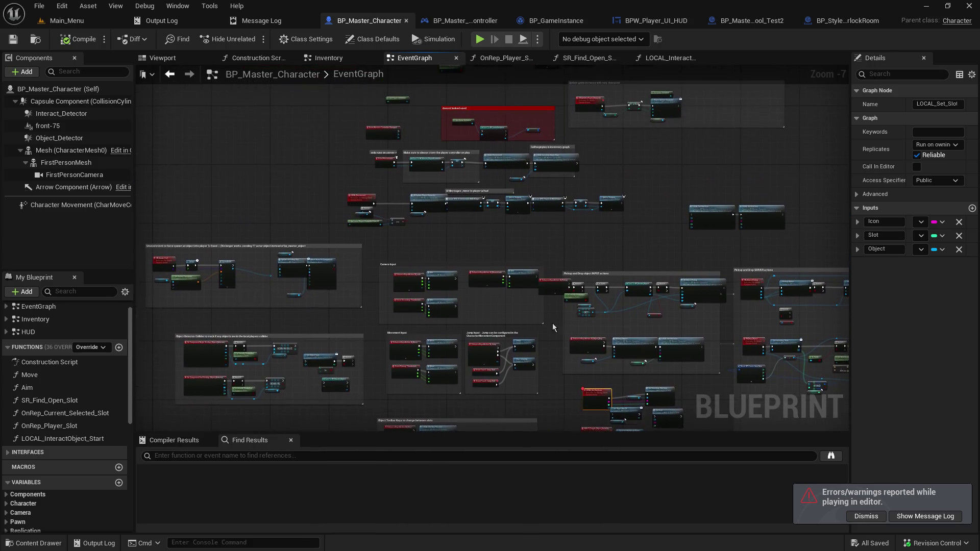
pyautogui.moveTo(595, 281)
pyautogui.mouseDown()
pyautogui.moveTo(603, 231)
pyautogui.moveTo(473, 133)
pyautogui.moveTo(420, 208)
pyautogui.moveTo(586, 300)
pyautogui.moveTo(397, 154)
pyautogui.mouseUp()
pyautogui.scroll(1, 587, 299)
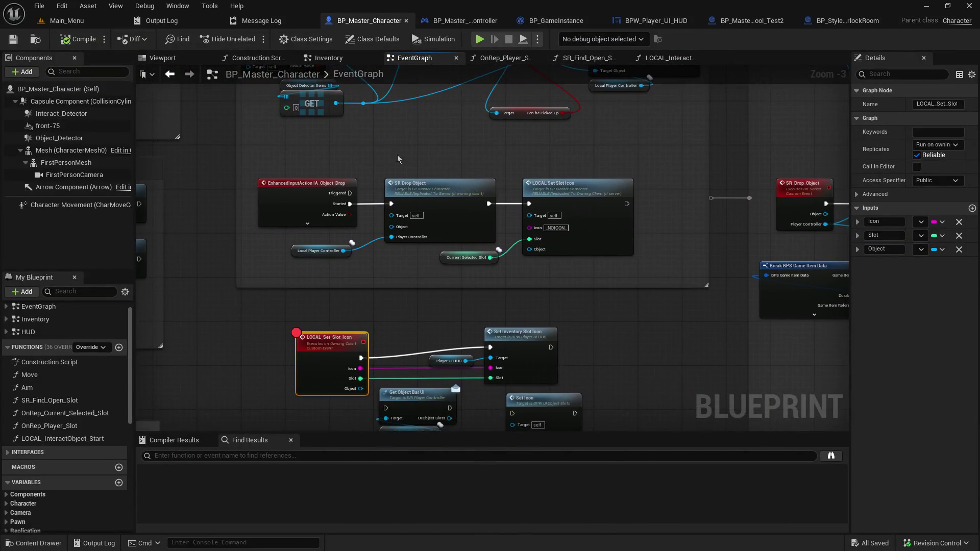
pyautogui.scroll(1, 389, 251)
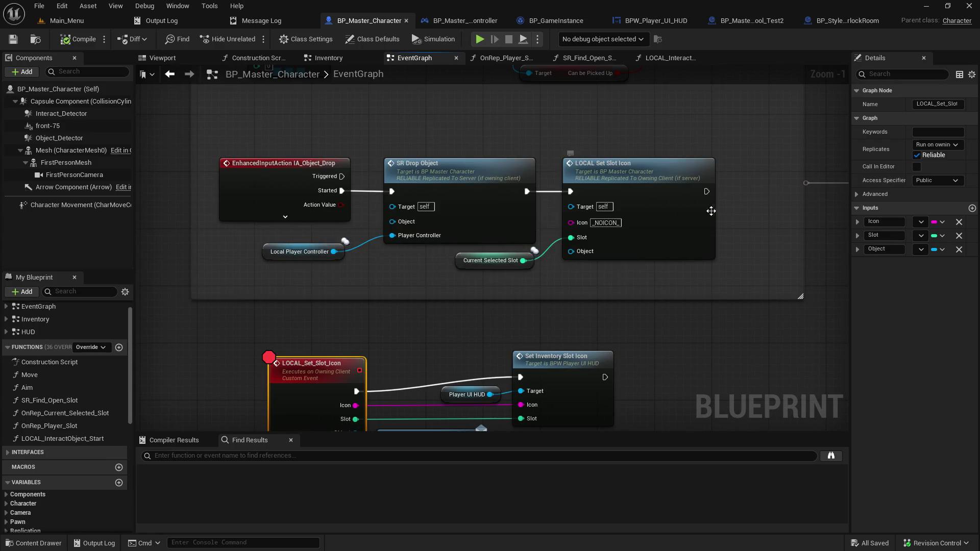
pyautogui.moveTo(712, 208)
pyautogui.mouseDown()
pyautogui.moveTo(354, 248)
pyautogui.moveTo(166, 255)
pyautogui.mouseUp()
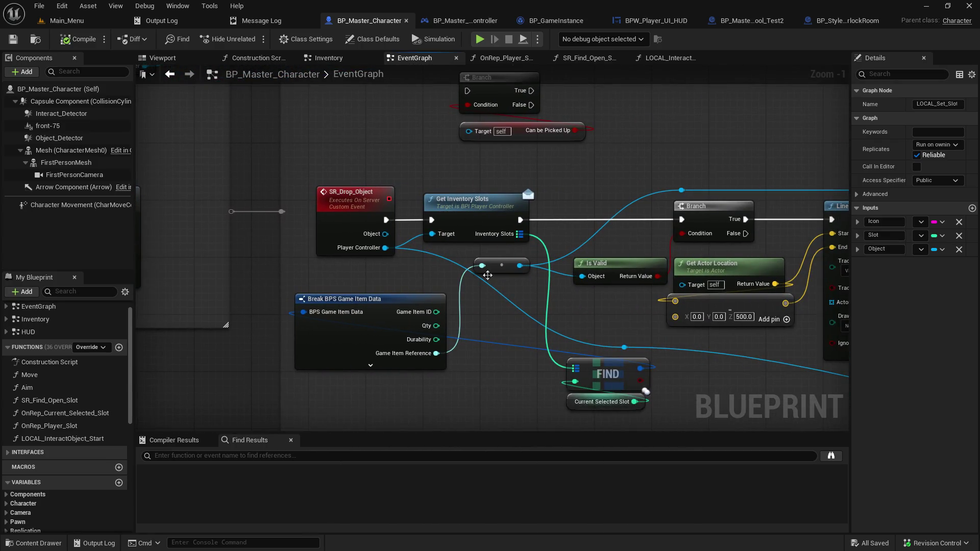
# - Pan across the drop logic's line trace, detach, collision, inventory slot and Set Actor Transform nodes
pyautogui.moveTo(492, 309); pyautogui.dragTo(147, 251)
pyautogui.moveTo(638, 276); pyautogui.dragTo(287, 304)
pyautogui.moveTo(725, 281); pyautogui.dragTo(252, 280)
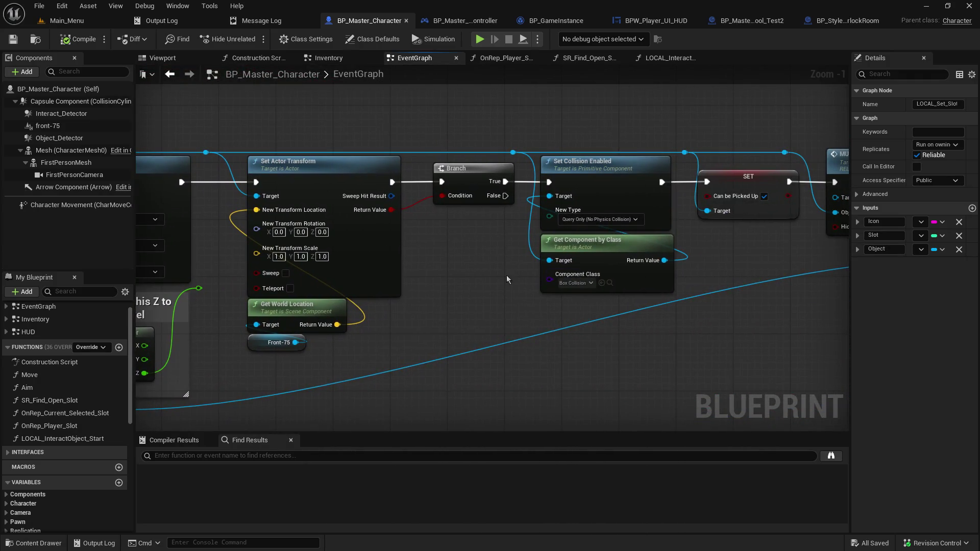
pyautogui.moveTo(725, 282)
pyautogui.mouseDown()
pyautogui.moveTo(150, 281)
pyautogui.moveTo(664, 291)
pyautogui.mouseUp()
pyautogui.moveTo(230, 306); pyautogui.dragTo(748, 327)
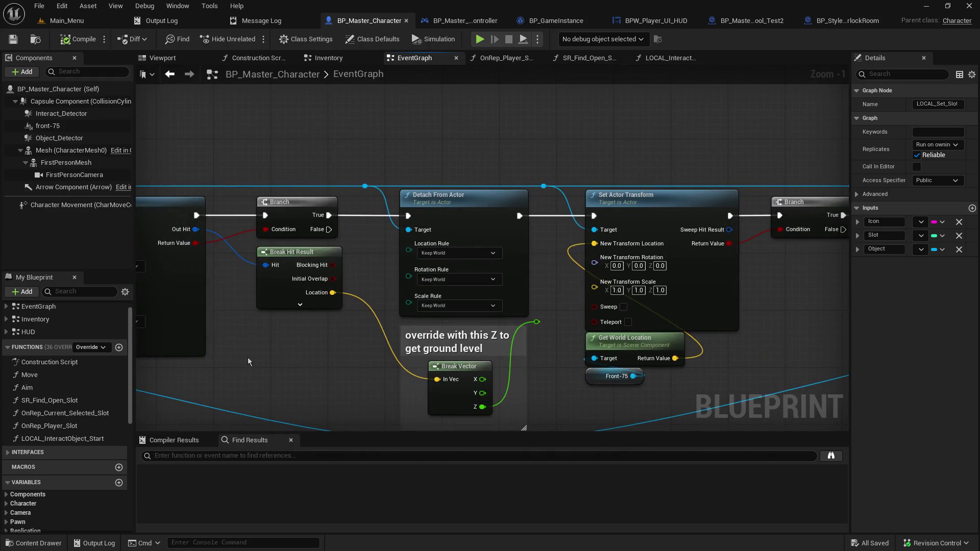
pyautogui.moveTo(248, 361)
pyautogui.mouseDown()
pyautogui.moveTo(785, 325)
pyautogui.moveTo(974, 330)
pyautogui.mouseUp()
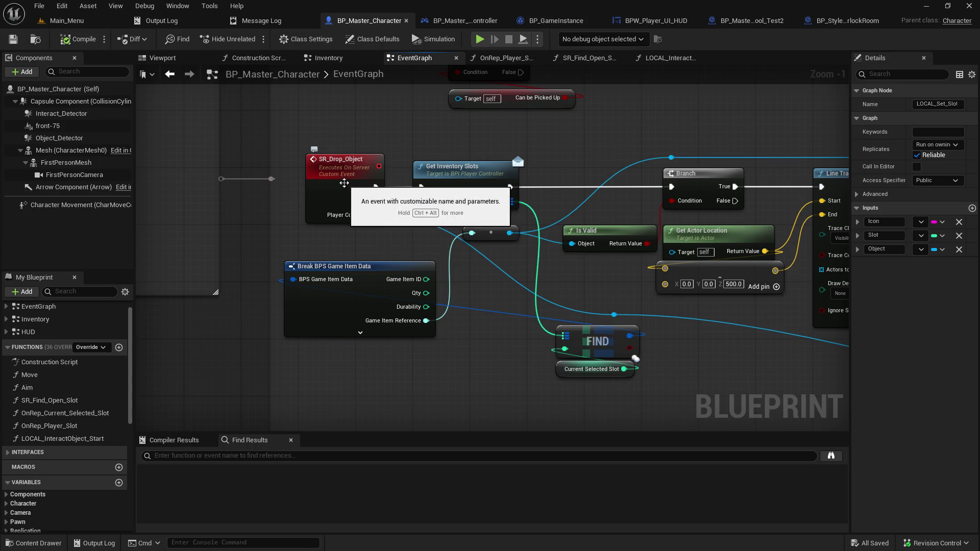
pyautogui.moveTo(744, 354)
pyautogui.mouseDown()
pyautogui.moveTo(252, 322)
pyautogui.moveTo(640, 339)
pyautogui.mouseUp()
pyautogui.moveTo(817, 357)
pyautogui.mouseDown()
pyautogui.moveTo(174, 354)
pyautogui.moveTo(640, 353)
pyautogui.mouseUp()
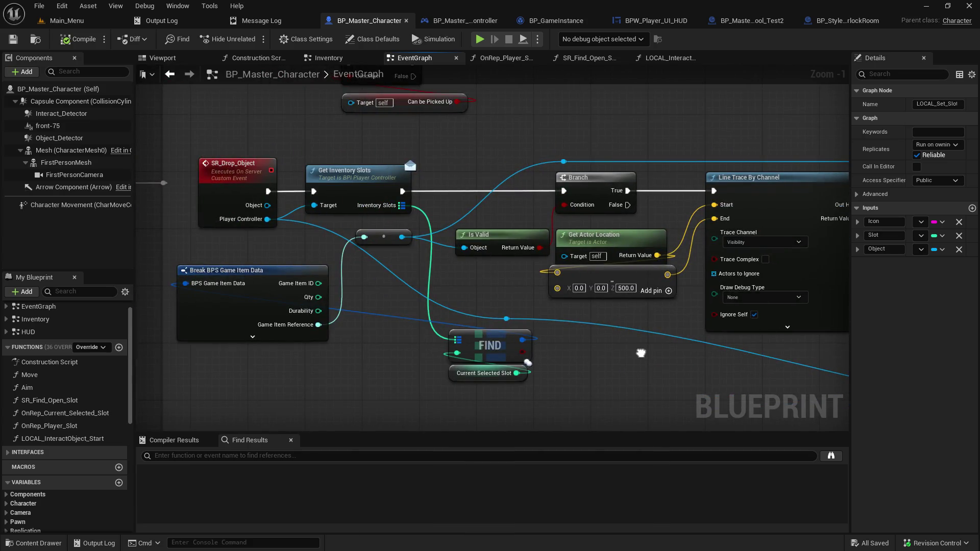
pyautogui.moveTo(640, 353); pyautogui.dragTo(663, 351)
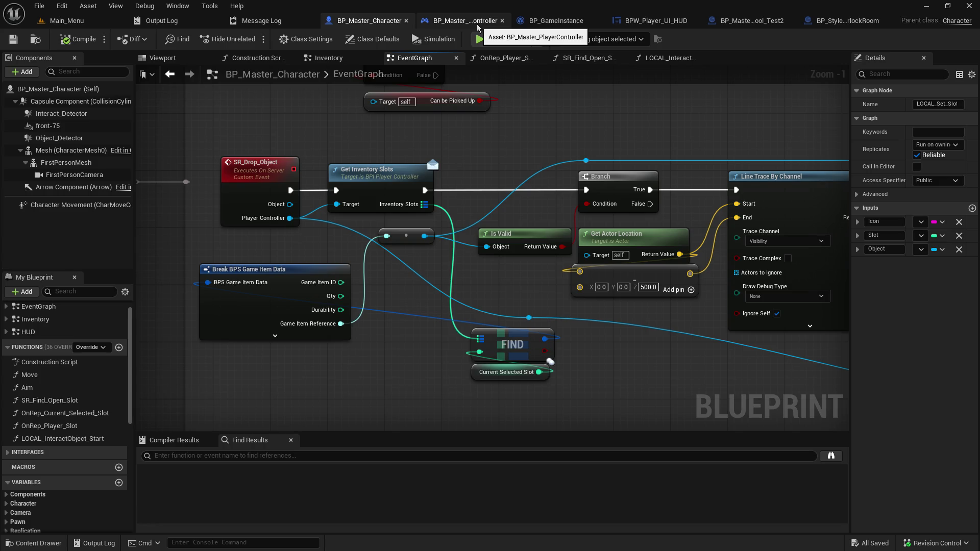
# - Switch to BP_Master_PlayerController and follow the quickslot loop to Update Inventory Slot and Attach Actor
pyautogui.click(477, 23)
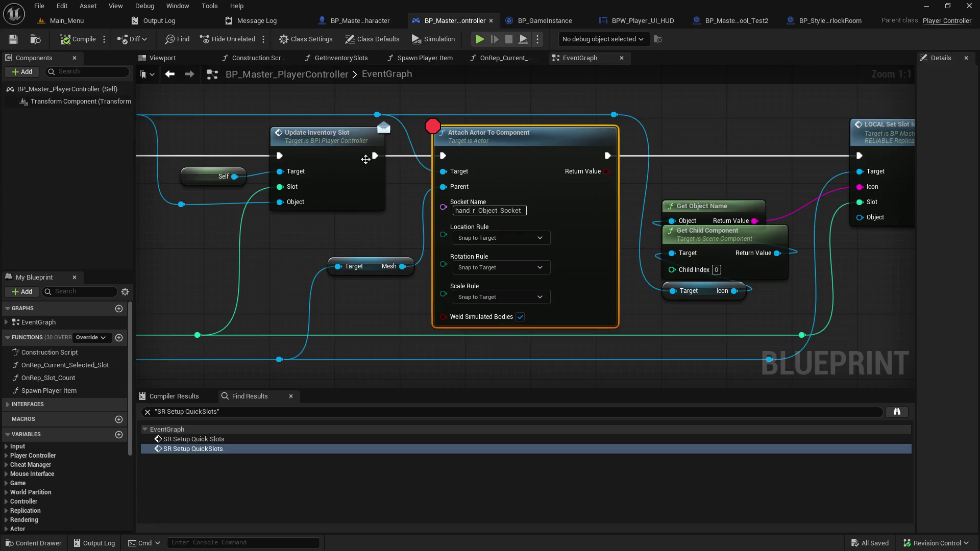
pyautogui.scroll(-3, 312, 217)
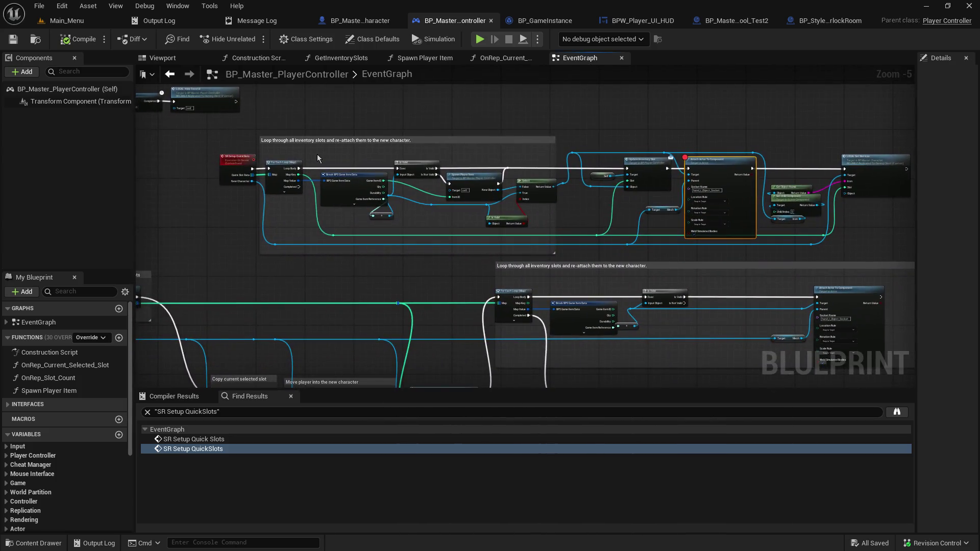
pyautogui.scroll(3, 236, 168)
pyautogui.moveTo(236, 168); pyautogui.dragTo(385, 167)
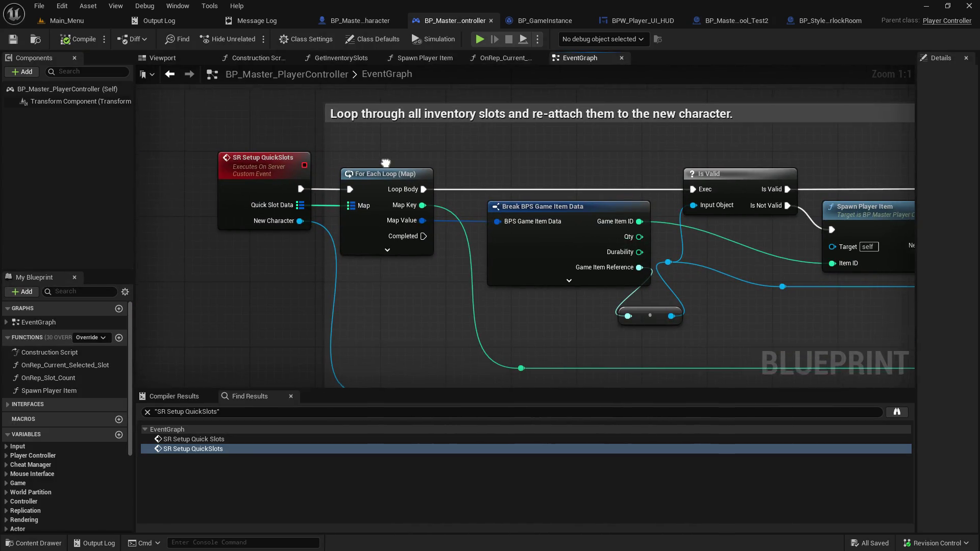
pyautogui.moveTo(663, 168); pyautogui.dragTo(206, 112)
pyautogui.moveTo(646, 125); pyautogui.dragTo(362, 130)
# - Look over the Spawn Player Item function's entry, data table nodes and Return Node
pyautogui.click(418, 58)
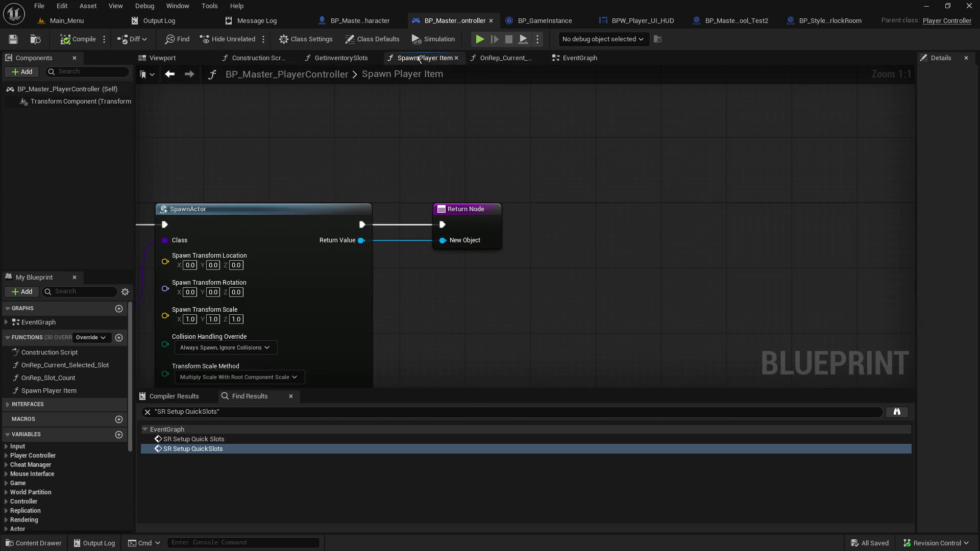
pyautogui.moveTo(439, 133); pyautogui.dragTo(753, 104)
pyautogui.moveTo(337, 250)
pyautogui.mouseDown()
pyautogui.moveTo(483, 247)
pyautogui.moveTo(303, 223)
pyautogui.mouseUp()
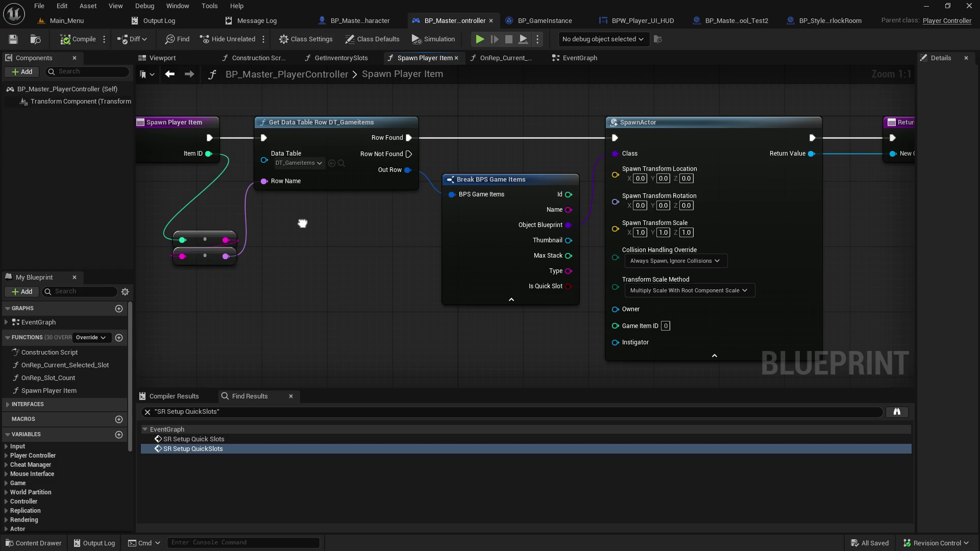
pyautogui.moveTo(303, 223); pyautogui.dragTo(149, 214)
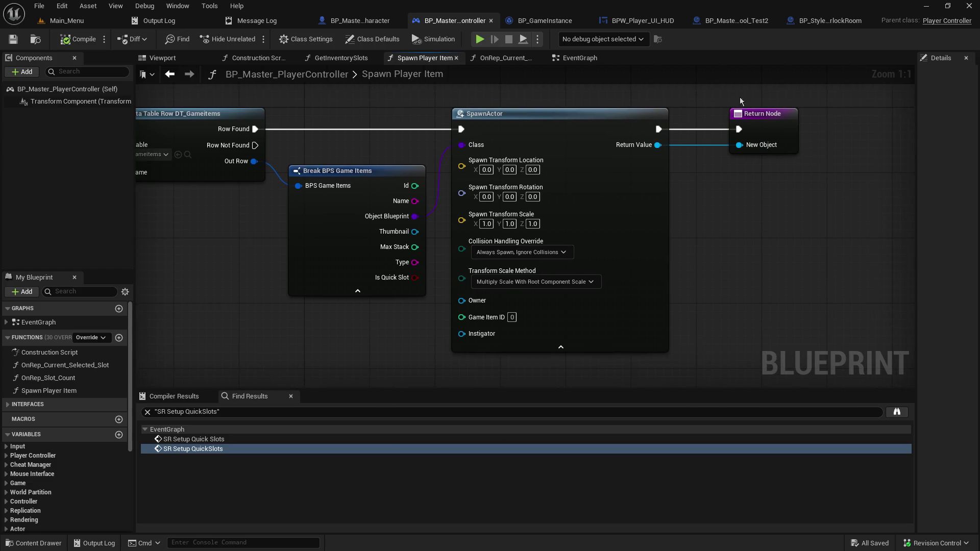
pyautogui.click(756, 110)
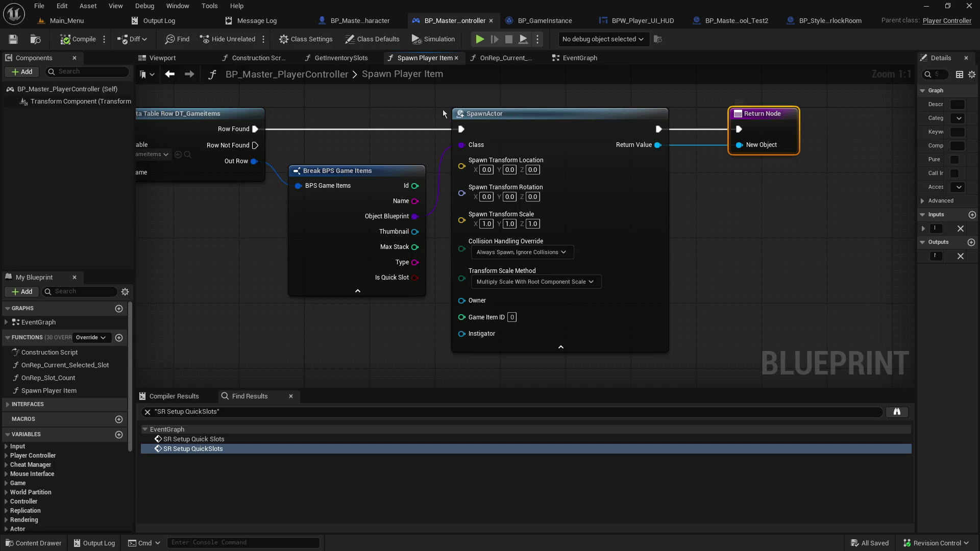
pyautogui.click(638, 94)
pyautogui.press('Home')
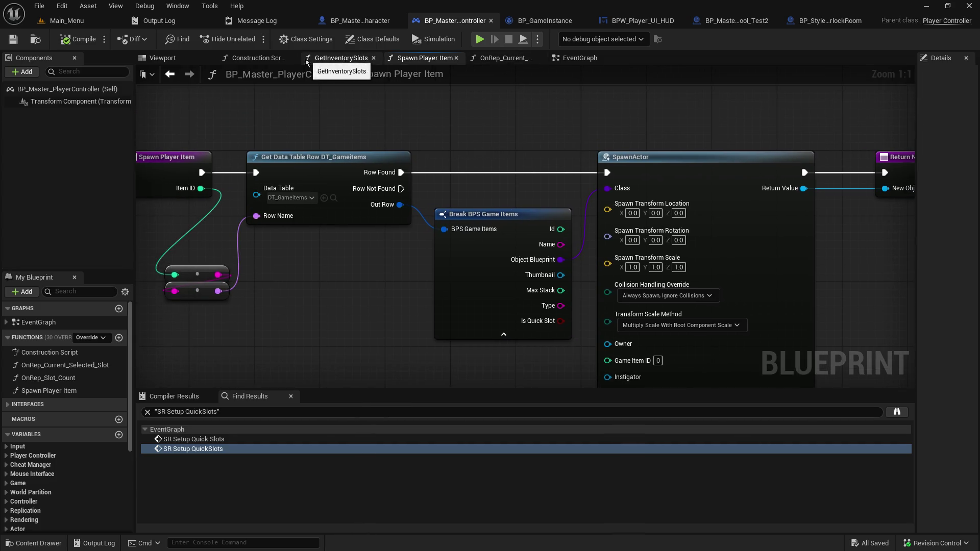
# - Search Find Results for Spawn Player Item and jump between its call and definition
pyautogui.click(576, 59)
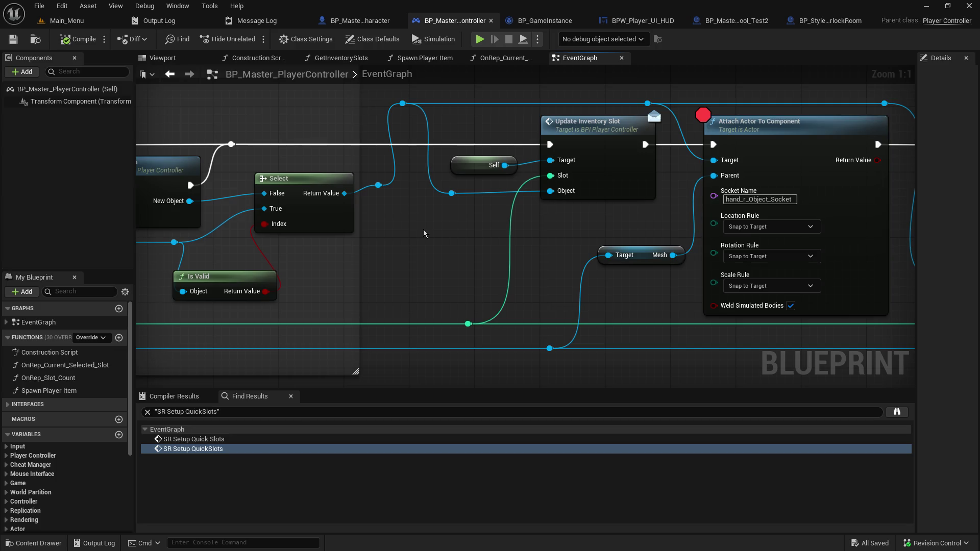
pyautogui.hotkey('ctrl', 'f')
pyautogui.write('spawn player item')
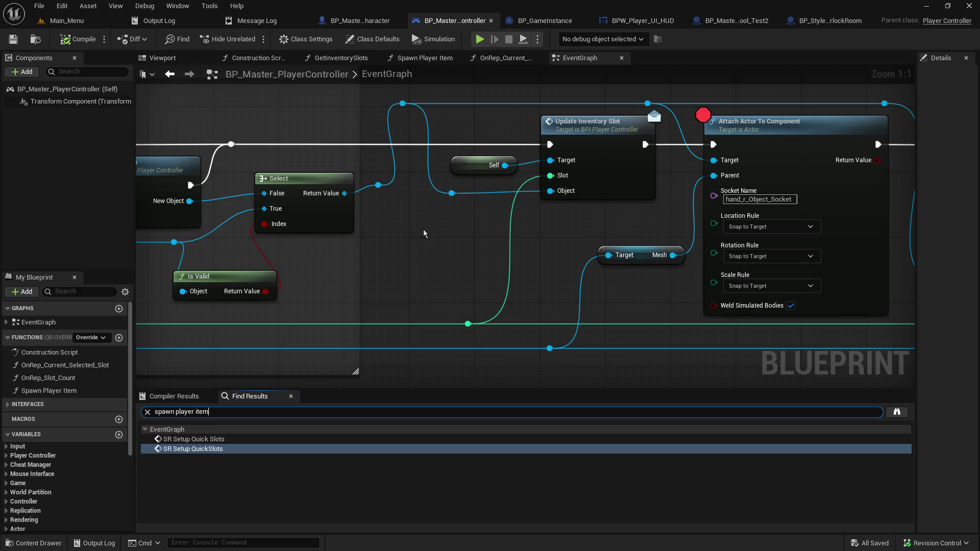
pyautogui.press('Return')
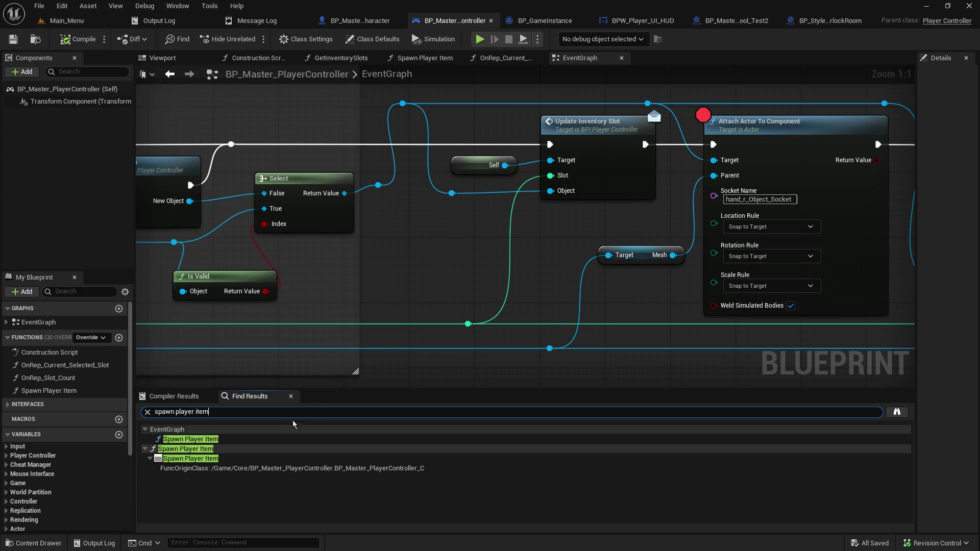
pyautogui.click(206, 439)
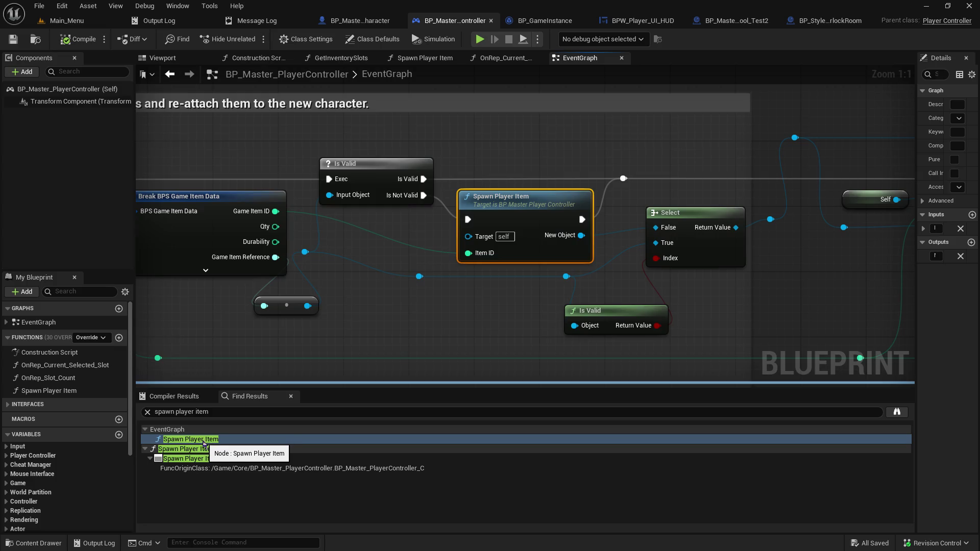
pyautogui.click(199, 449)
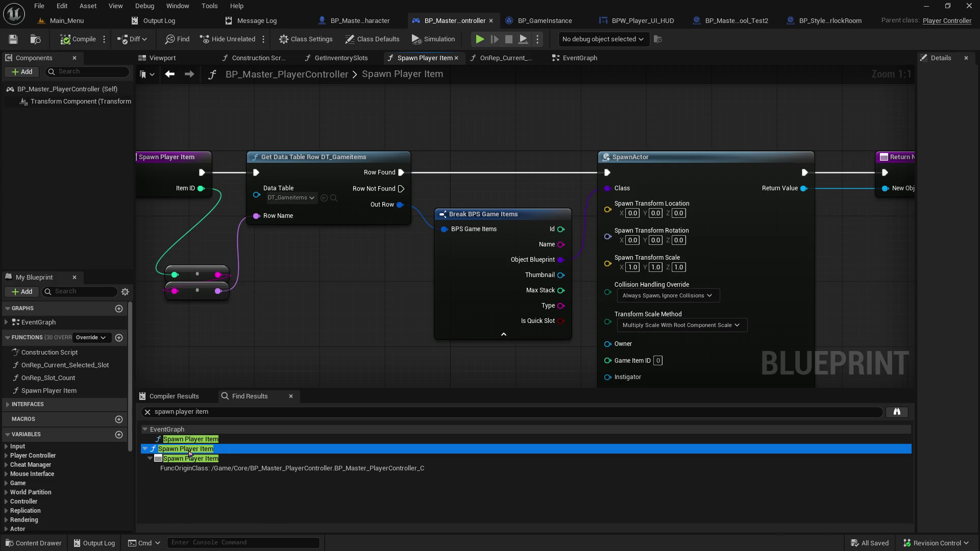
pyautogui.click(188, 459)
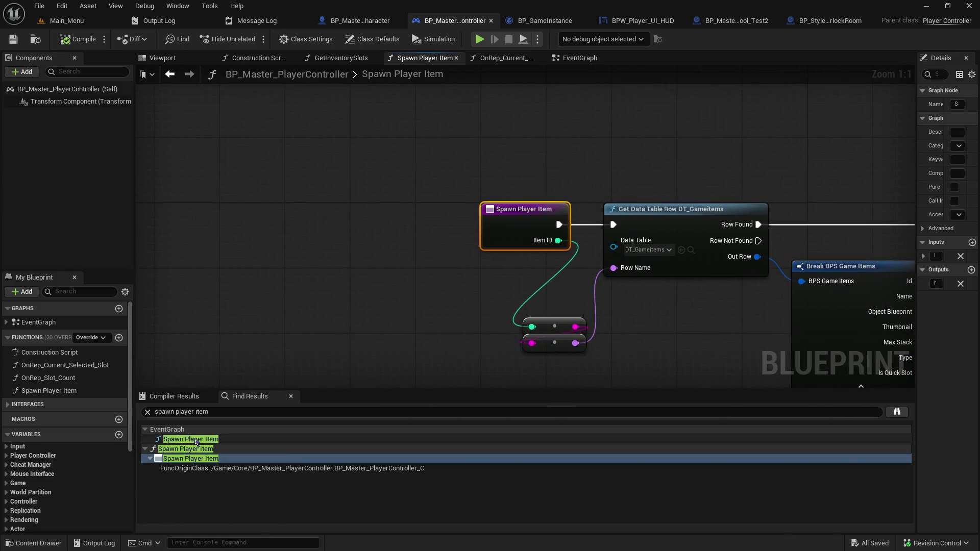
pyautogui.click(196, 439)
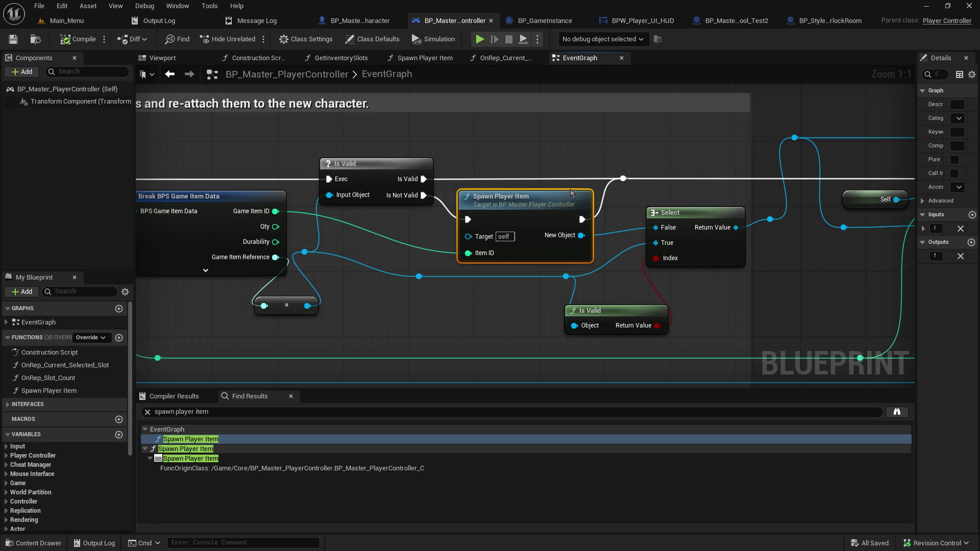
# - Open the Spawn Player Item function graph showing SpawnActor and the entry node
pyautogui.doubleClick(549, 201)
pyautogui.moveTo(696, 361)
pyautogui.mouseDown()
pyautogui.moveTo(505, 346)
pyautogui.moveTo(324, 309)
pyautogui.mouseUp()
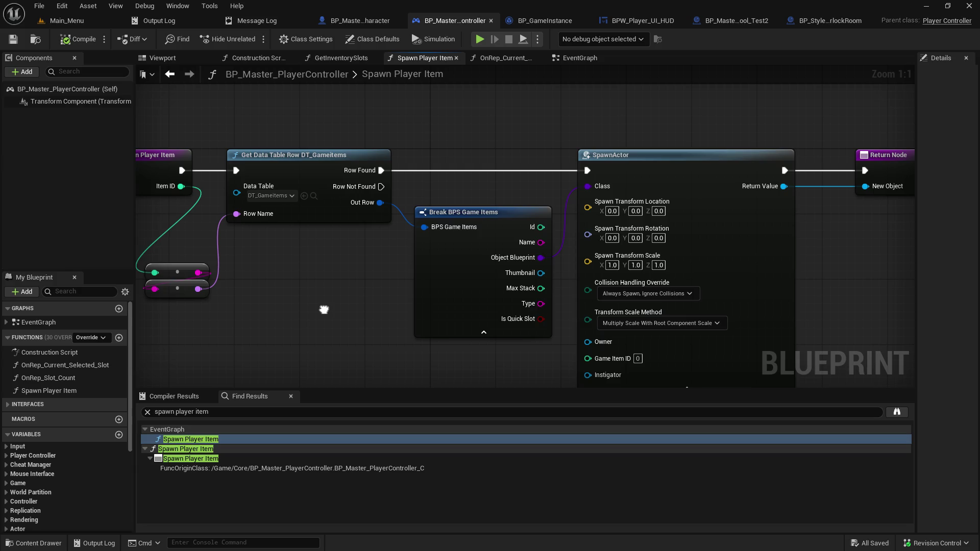
pyautogui.moveTo(324, 310)
pyautogui.mouseDown()
pyautogui.moveTo(373, 238)
pyautogui.moveTo(372, 261)
pyautogui.mouseUp()
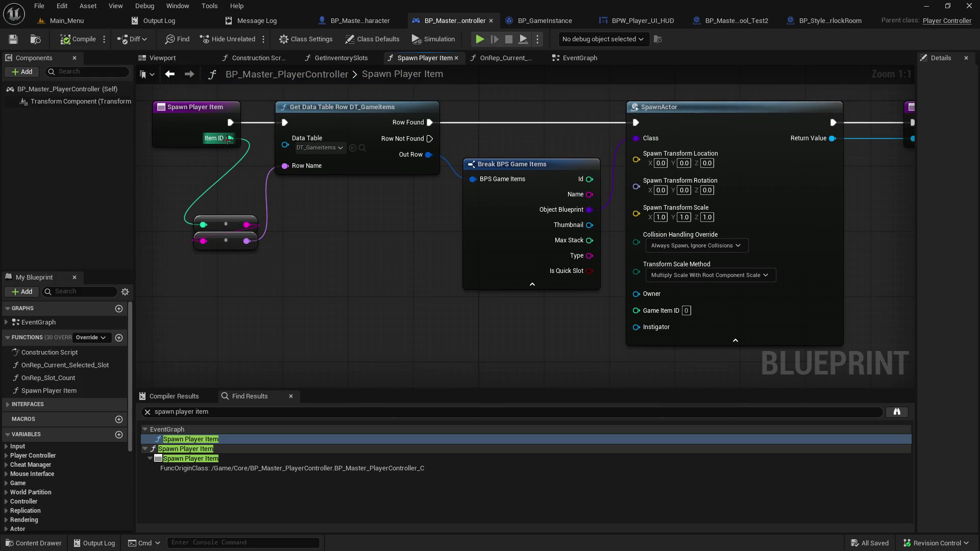
# - Route Item ID through a reroute into SpawnActor's Game Item ID pin and compile
pyautogui.doubleClick(229, 164)
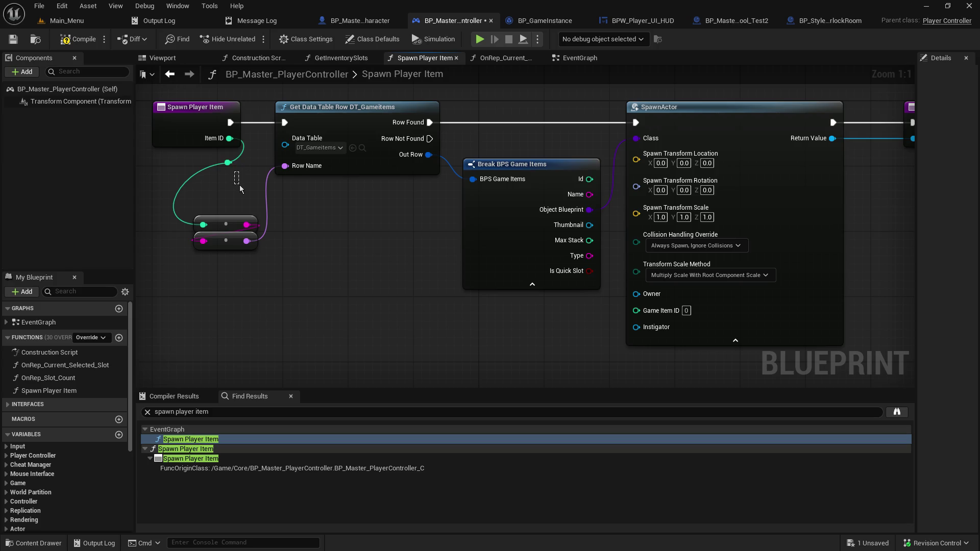
pyautogui.moveTo(230, 170)
pyautogui.mouseDown()
pyautogui.moveTo(246, 196)
pyautogui.moveTo(467, 306)
pyautogui.moveTo(446, 296)
pyautogui.moveTo(636, 310)
pyautogui.mouseUp()
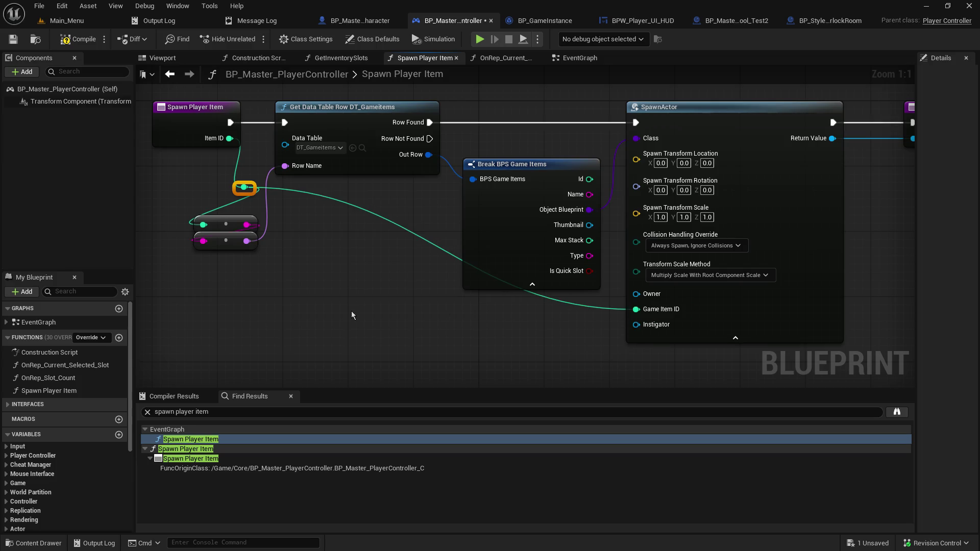
pyautogui.click(68, 40)
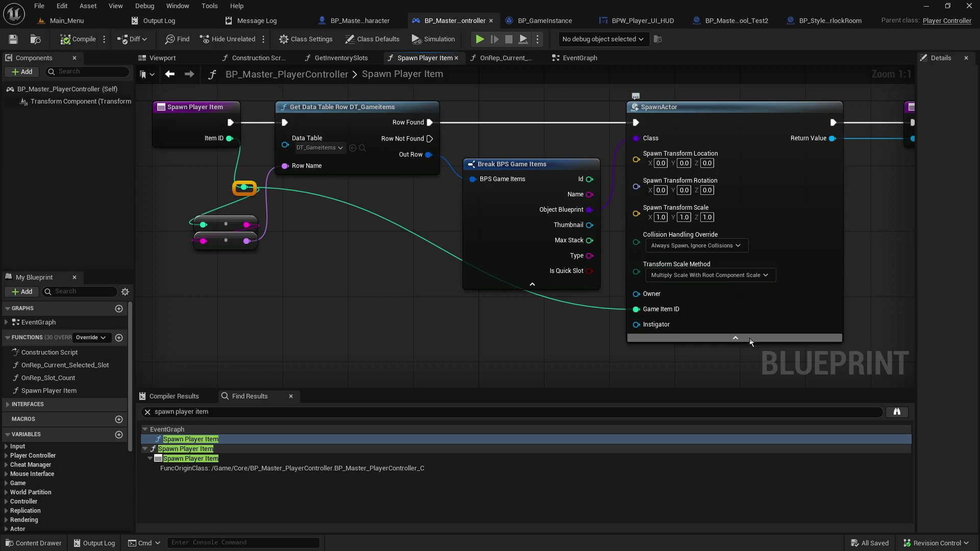
# - Reposition Break BPS Game Items and the three reroute knots, then save the blueprint
pyautogui.moveTo(522, 167); pyautogui.dragTo(531, 143)
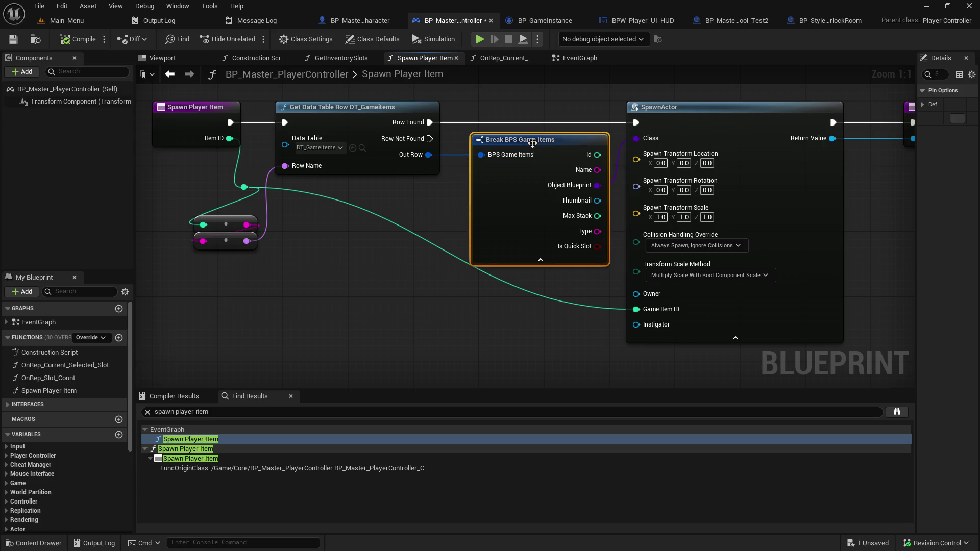
pyautogui.moveTo(167, 176); pyautogui.dragTo(246, 257)
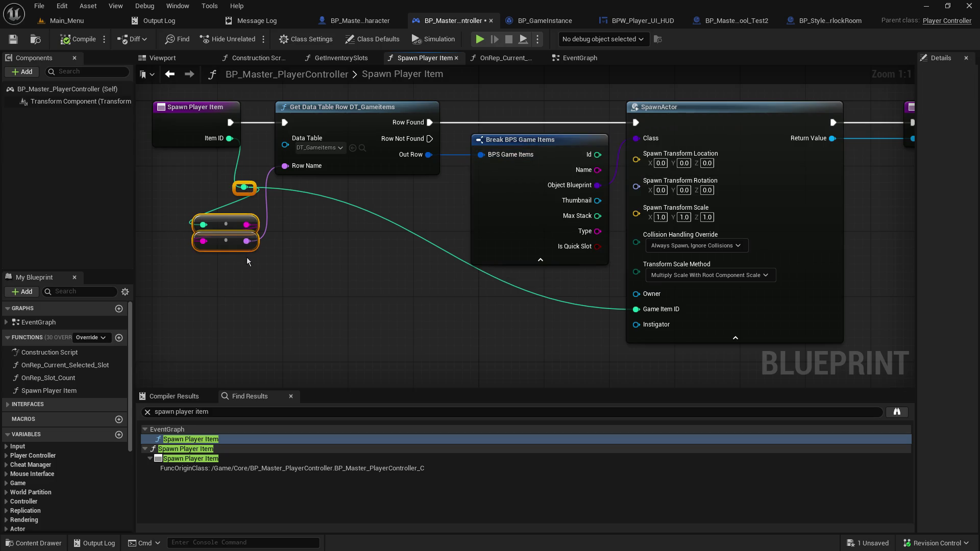
pyautogui.moveTo(229, 224); pyautogui.dragTo(229, 240)
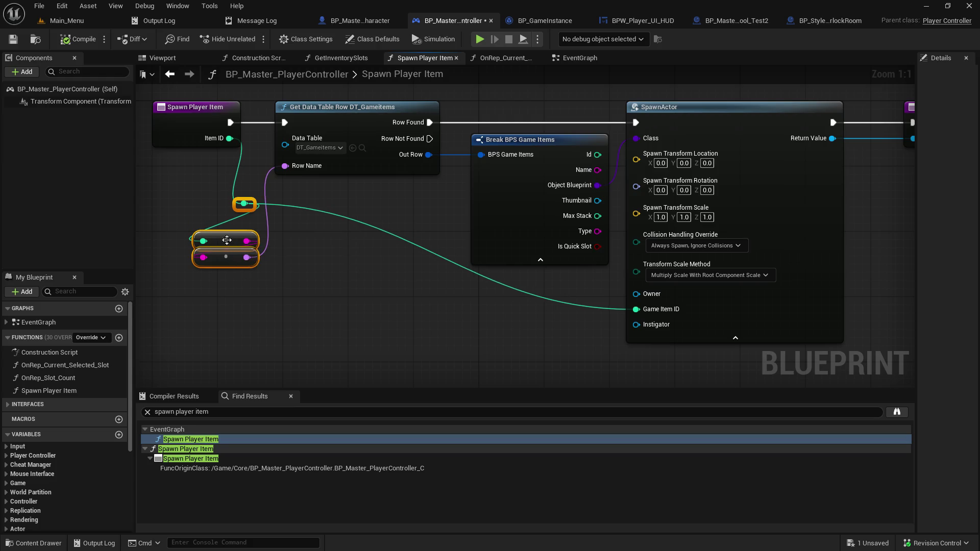
pyautogui.click(230, 217)
pyautogui.moveTo(238, 205); pyautogui.dragTo(214, 189)
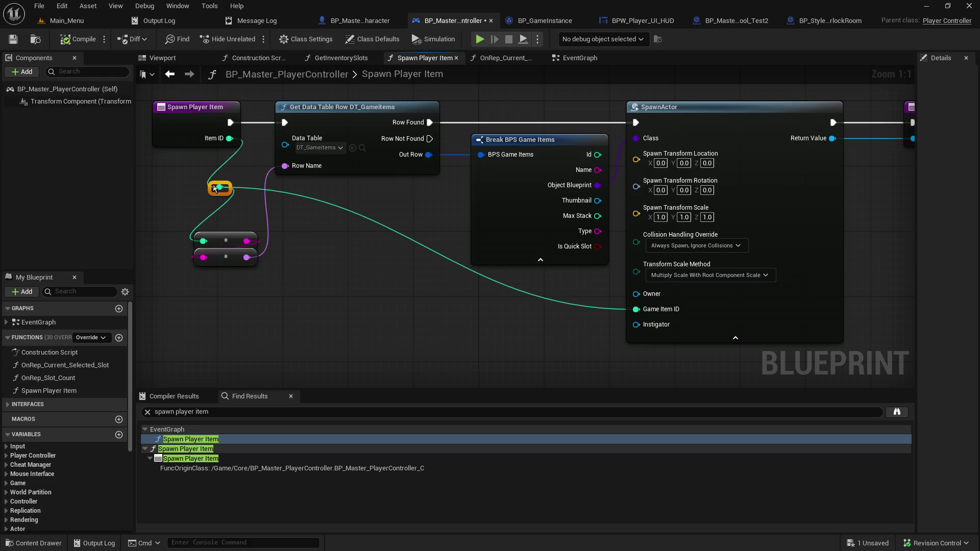
pyautogui.click(14, 39)
pyautogui.moveTo(493, 193); pyautogui.dragTo(488, 154)
pyautogui.doubleClick(417, 76)
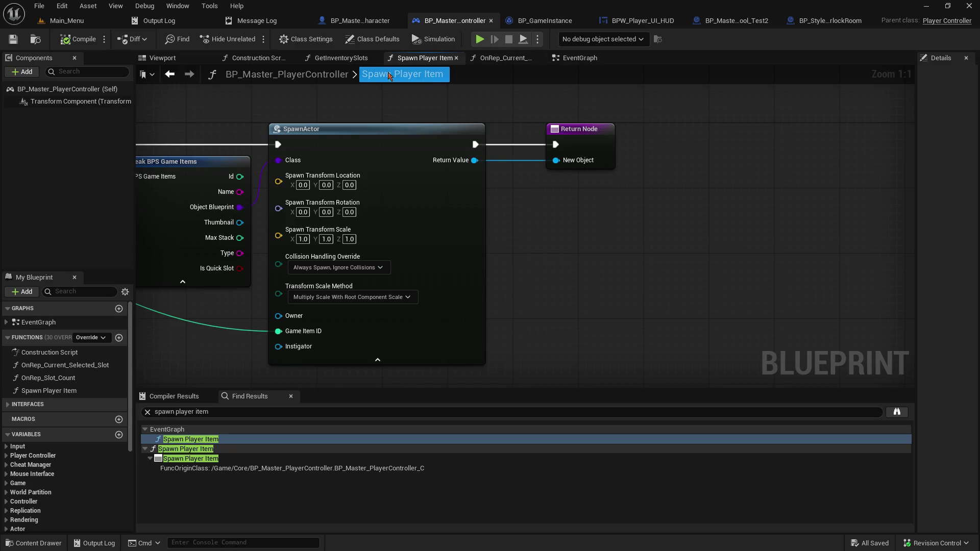
# - Tidy the reroute, Is Valid and Select nodes in the EventGraph, then save
pyautogui.click(571, 60)
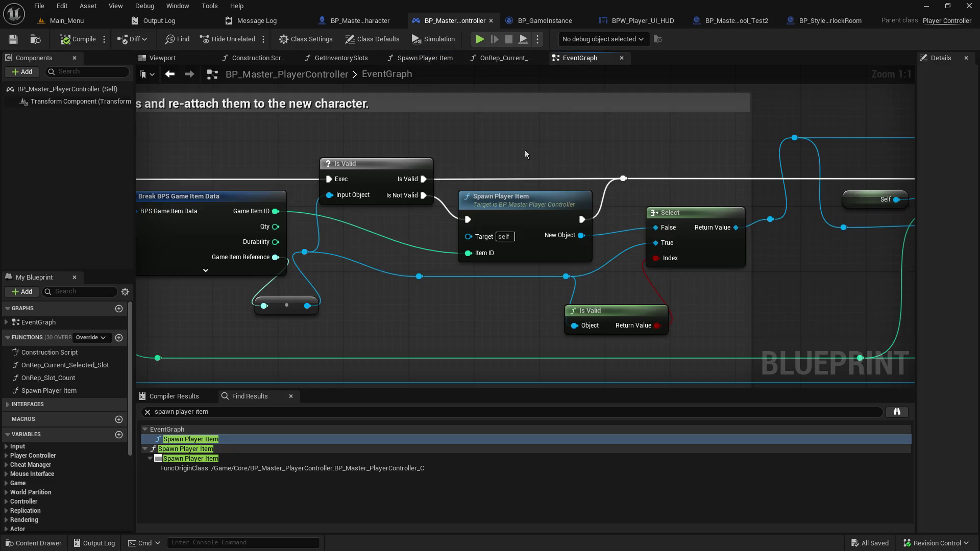
pyautogui.moveTo(672, 151); pyautogui.dragTo(139, 164)
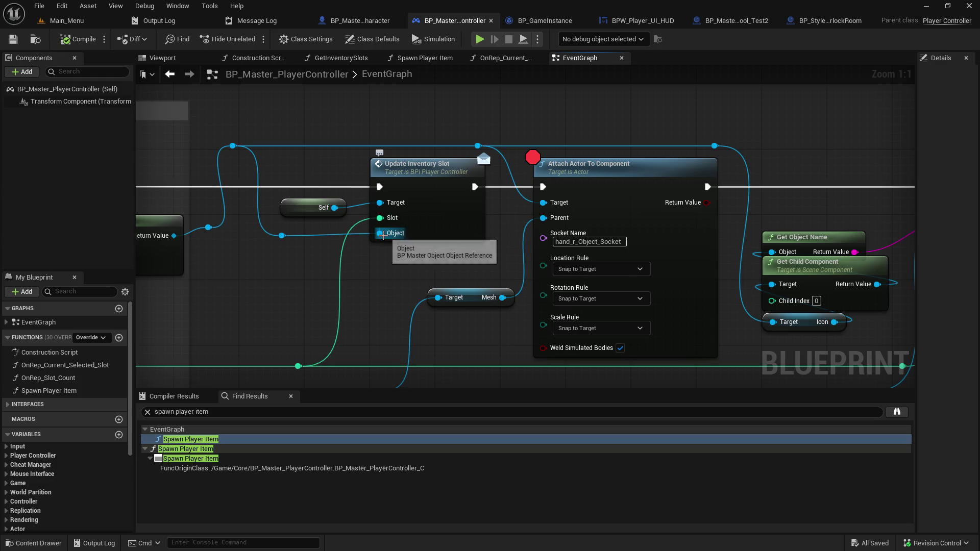
pyautogui.moveTo(383, 235); pyautogui.dragTo(557, 262)
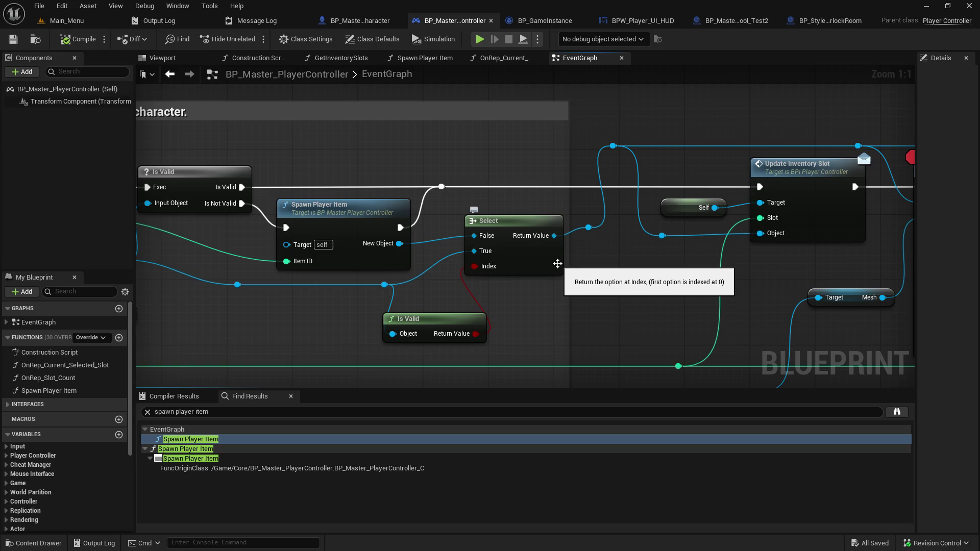
pyautogui.click(556, 265)
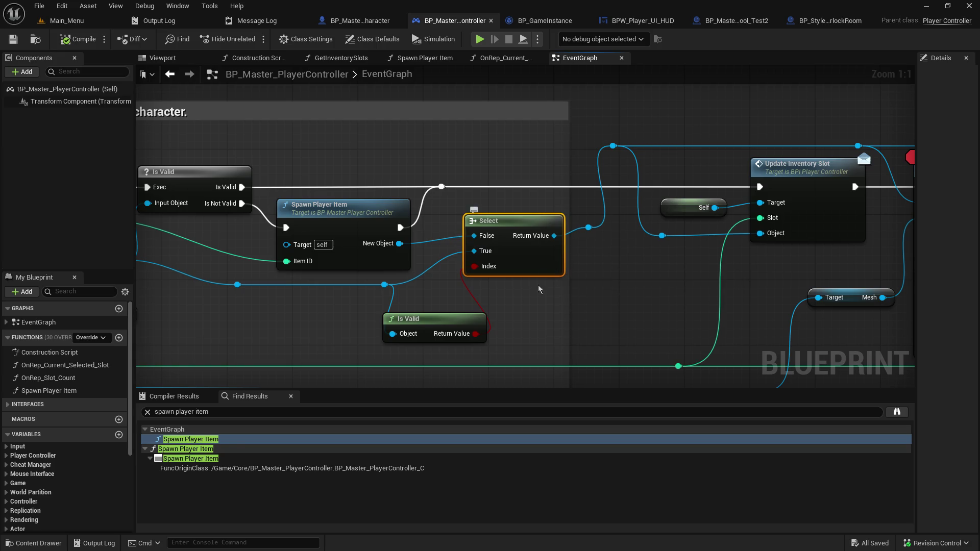
pyautogui.moveTo(378, 287)
pyautogui.mouseDown()
pyautogui.moveTo(329, 280)
pyautogui.moveTo(344, 289)
pyautogui.mouseUp()
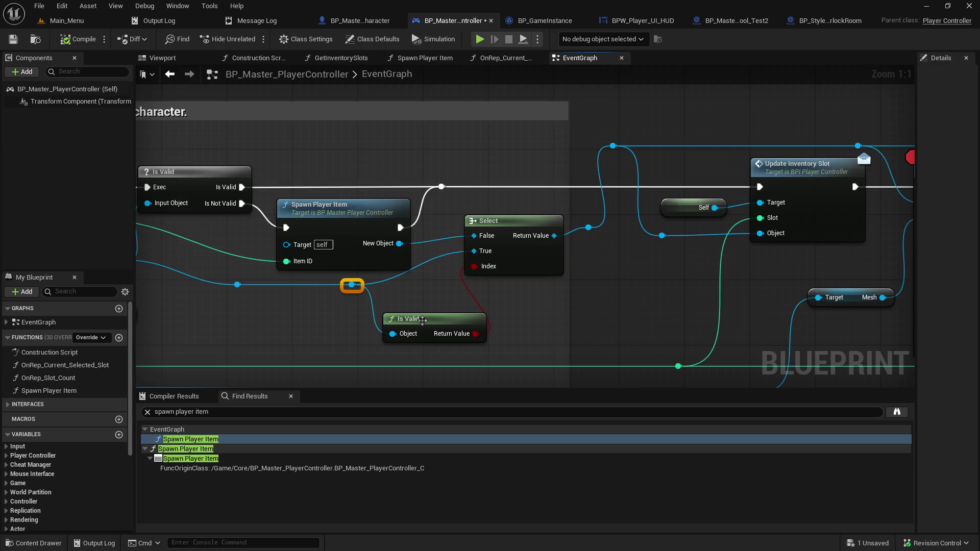
pyautogui.moveTo(424, 323); pyautogui.dragTo(399, 323)
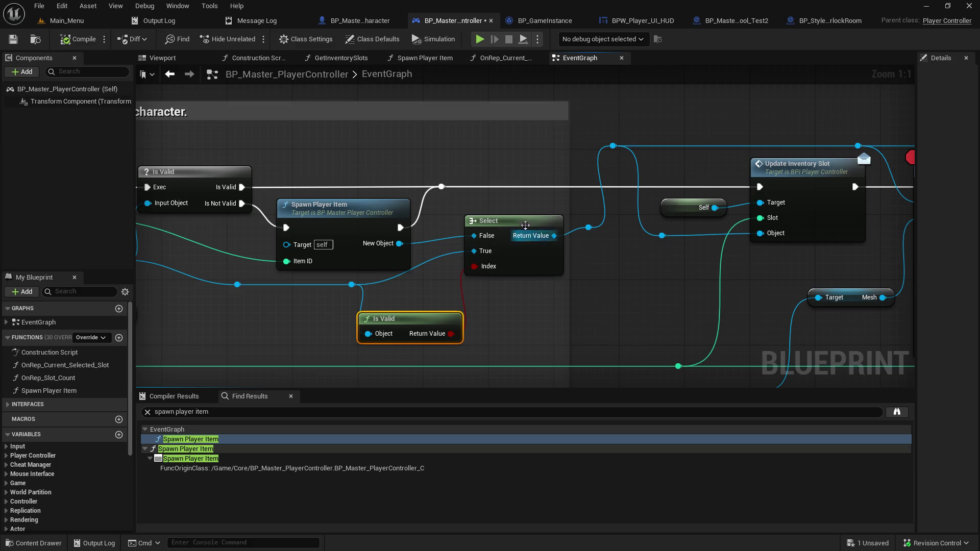
pyautogui.moveTo(527, 228)
pyautogui.mouseDown()
pyautogui.moveTo(535, 221)
pyautogui.moveTo(526, 228)
pyautogui.mouseUp()
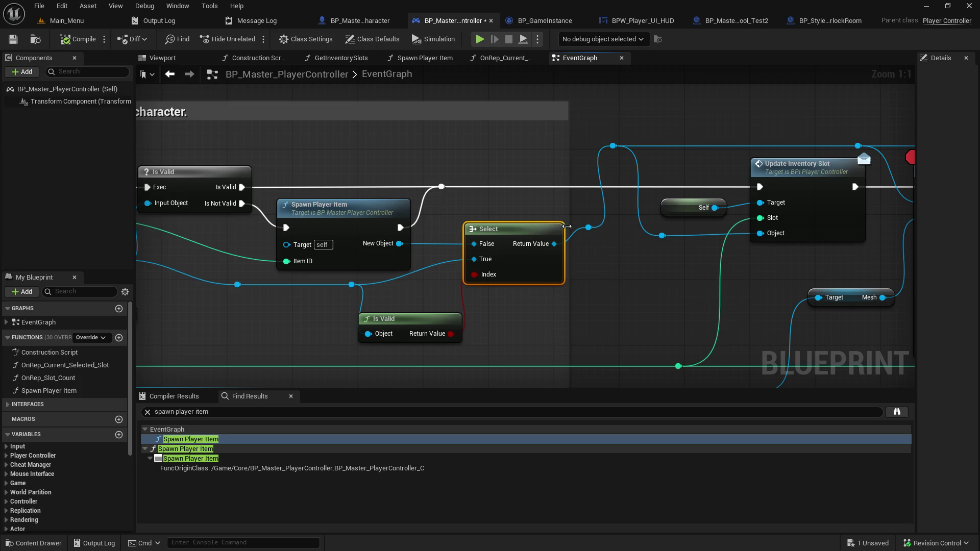
pyautogui.moveTo(585, 229); pyautogui.dragTo(582, 248)
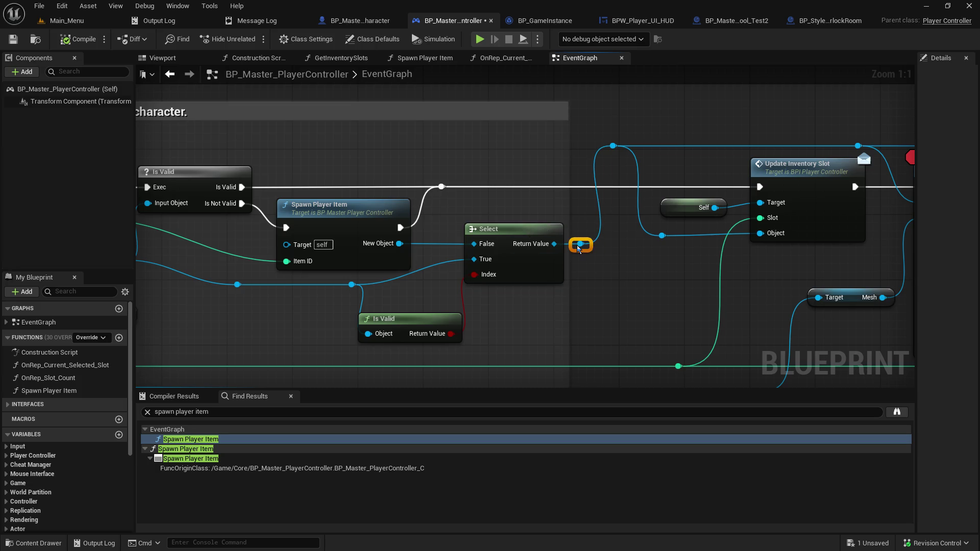
pyautogui.moveTo(605, 146); pyautogui.dragTo(625, 150)
pyautogui.click(613, 294)
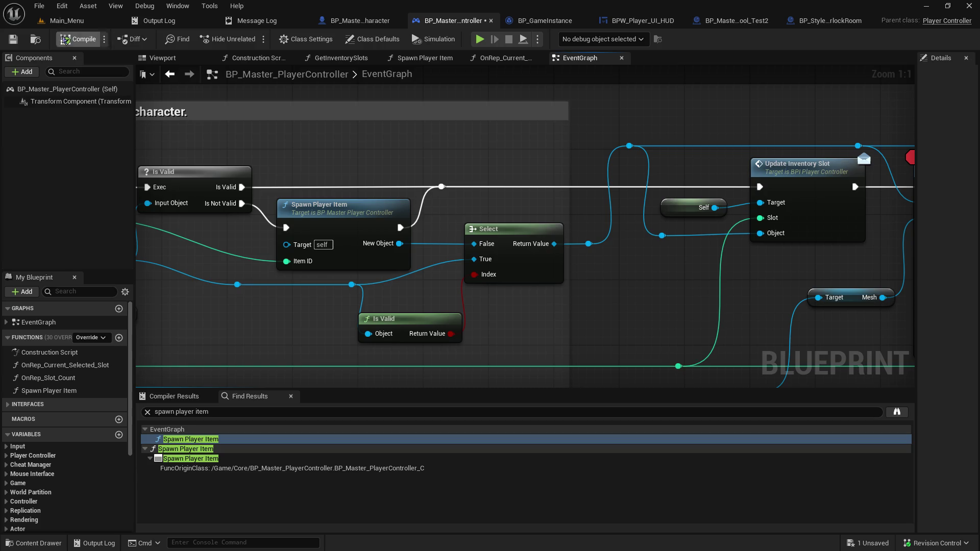
pyautogui.click(13, 40)
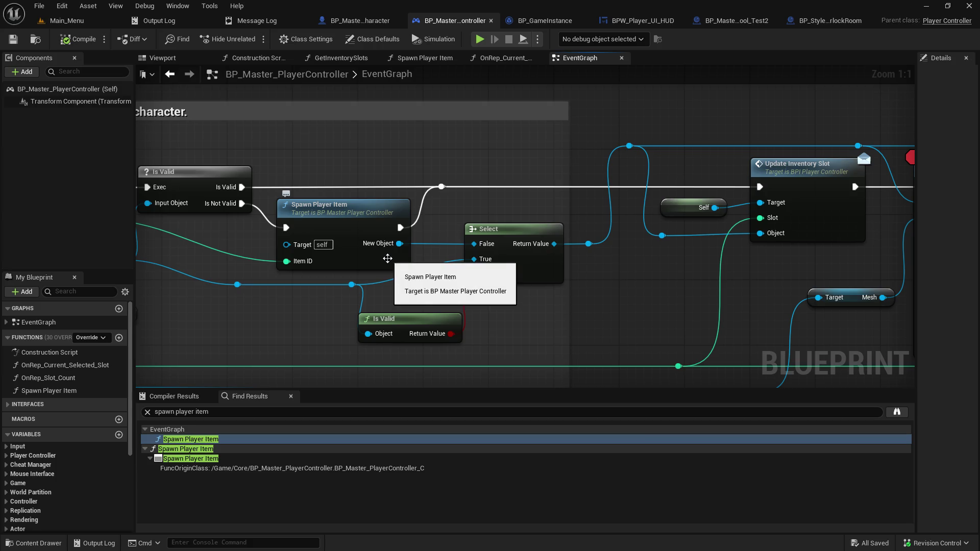
# - Move the breakpoint from Attach Actor To Component onto Update Inventory Slot and open its interface
pyautogui.doubleClick(378, 229)
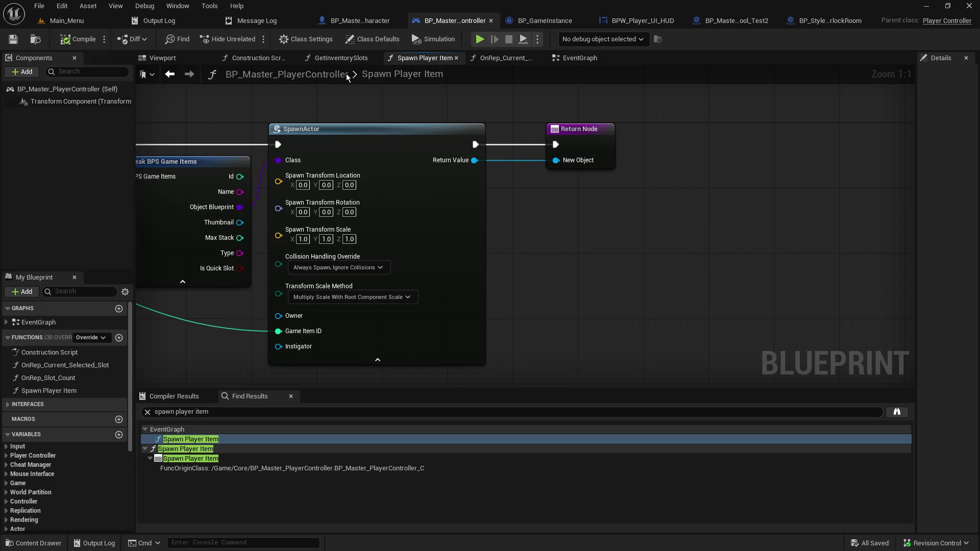
pyautogui.click(604, 60)
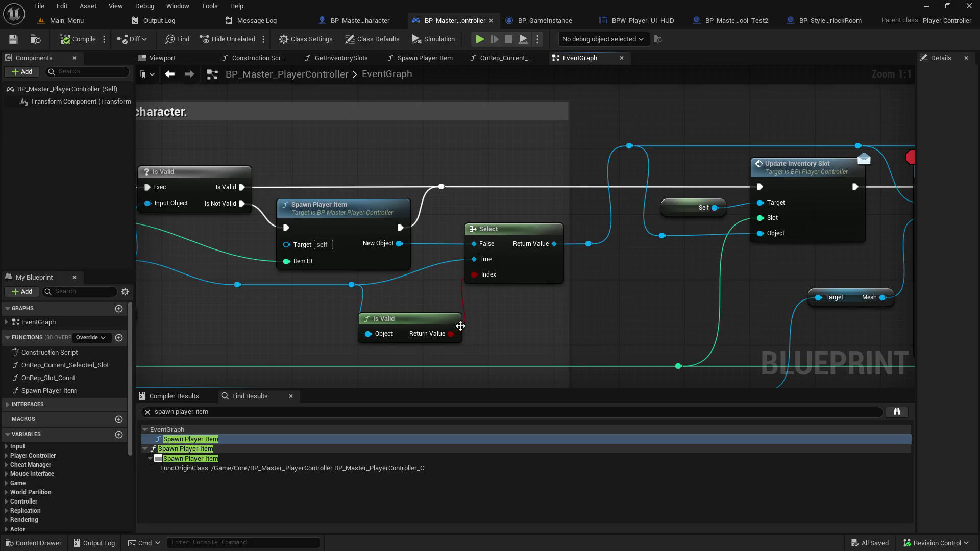
pyautogui.moveTo(328, 327)
pyautogui.mouseDown()
pyautogui.moveTo(514, 343)
pyautogui.moveTo(460, 334)
pyautogui.mouseUp()
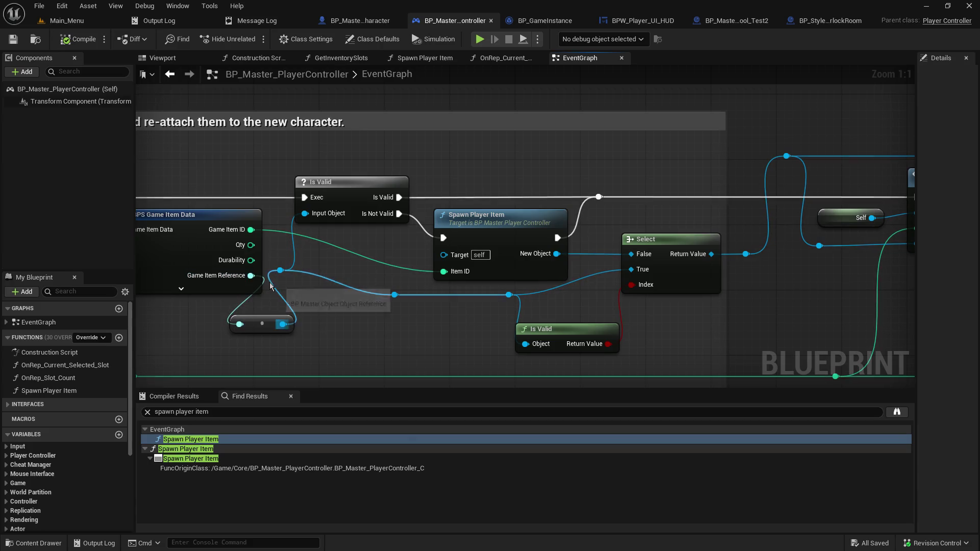
pyautogui.click(502, 294)
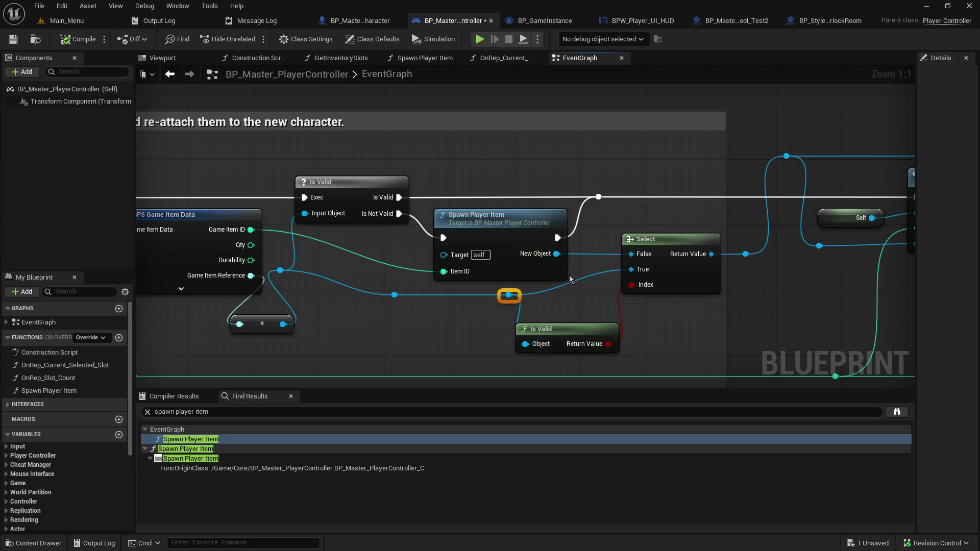
pyautogui.moveTo(814, 310); pyautogui.dragTo(533, 299)
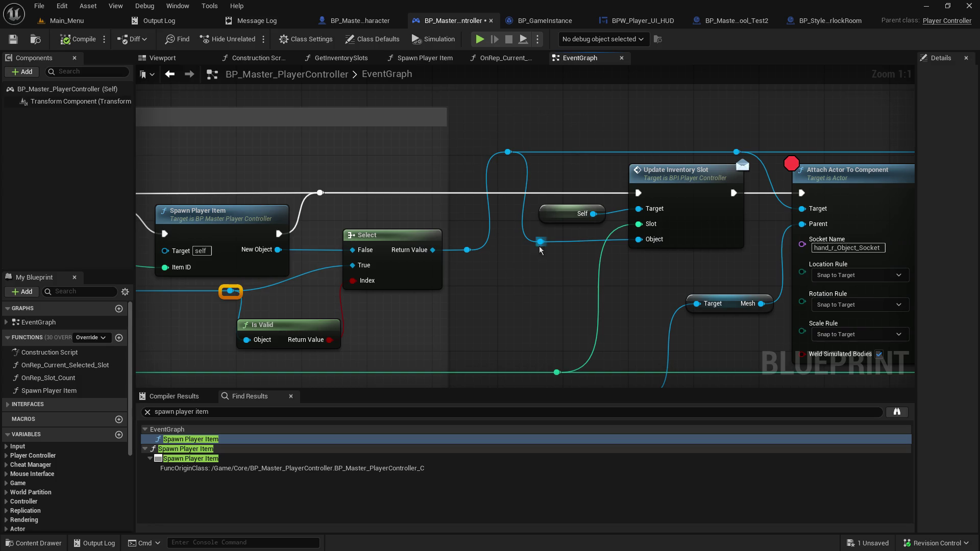
pyautogui.click(680, 182)
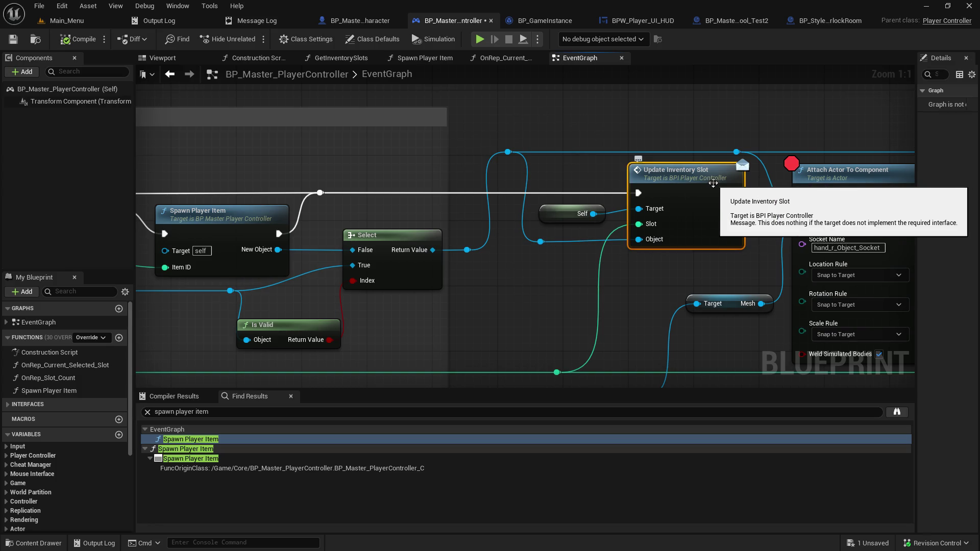
pyautogui.press('F9')
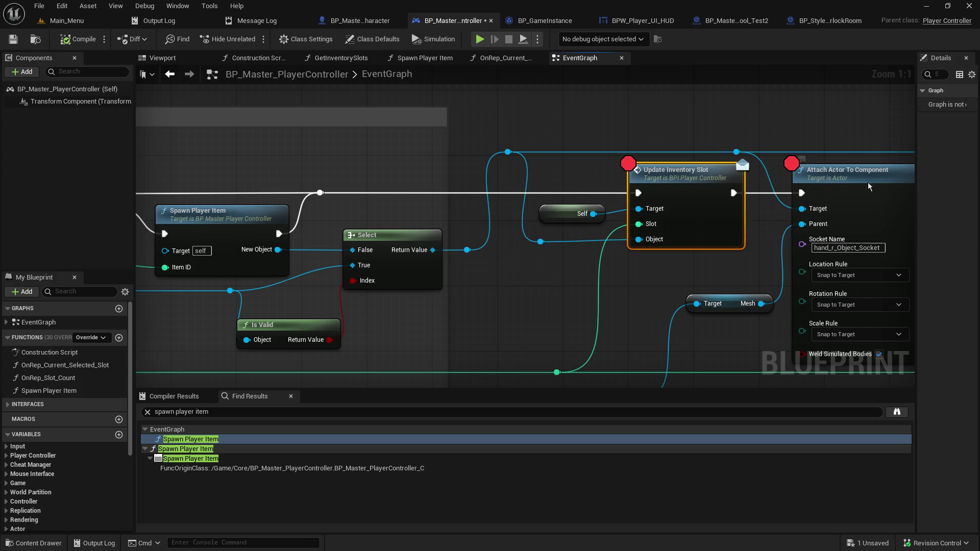
pyautogui.click(868, 185)
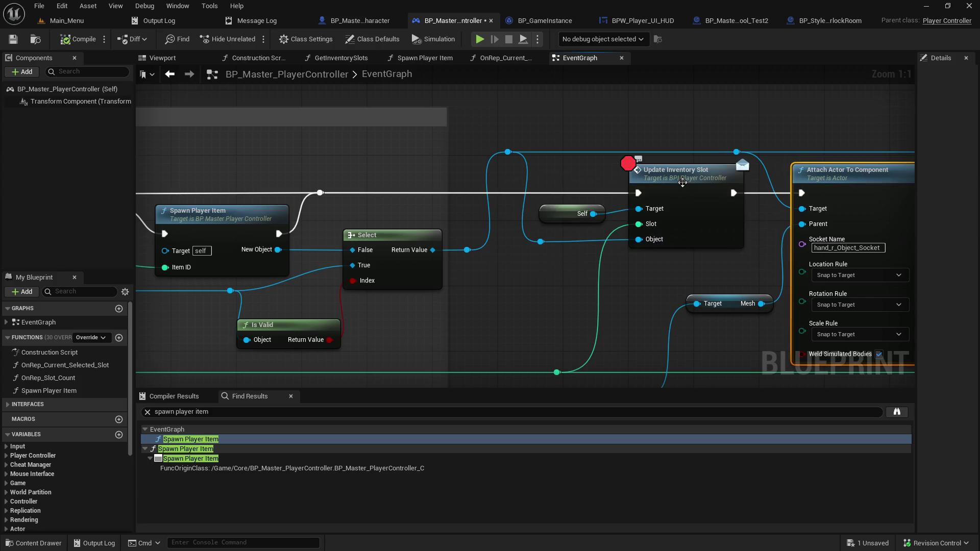
pyautogui.doubleClick(683, 182)
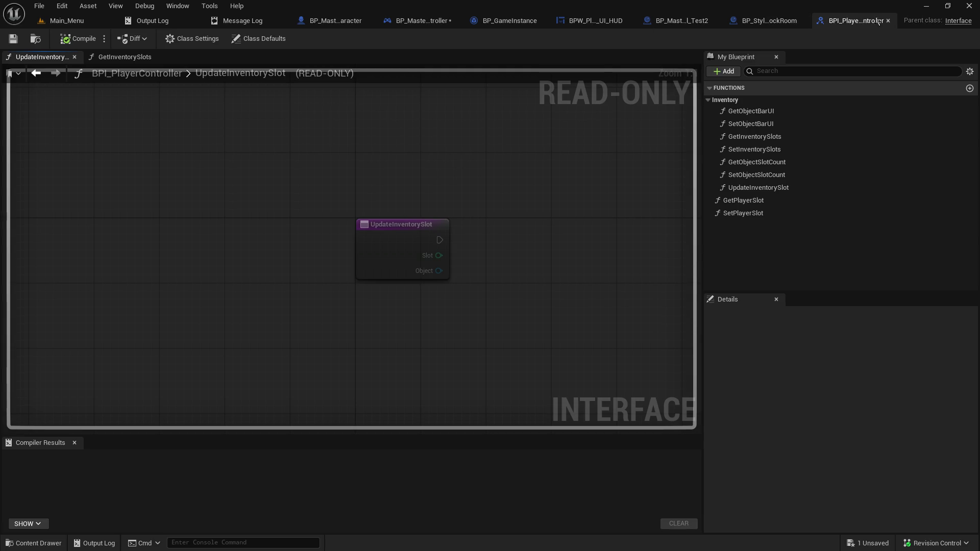
# - Close BPI_PlayerController, save BP_Master_PlayerController, and expand its Interfaces list
pyautogui.click(888, 22)
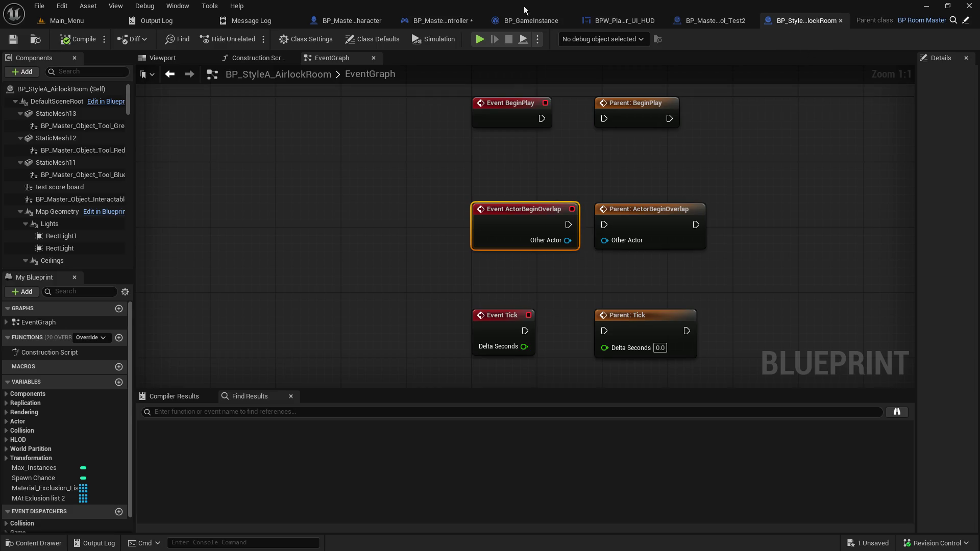
pyautogui.click(449, 20)
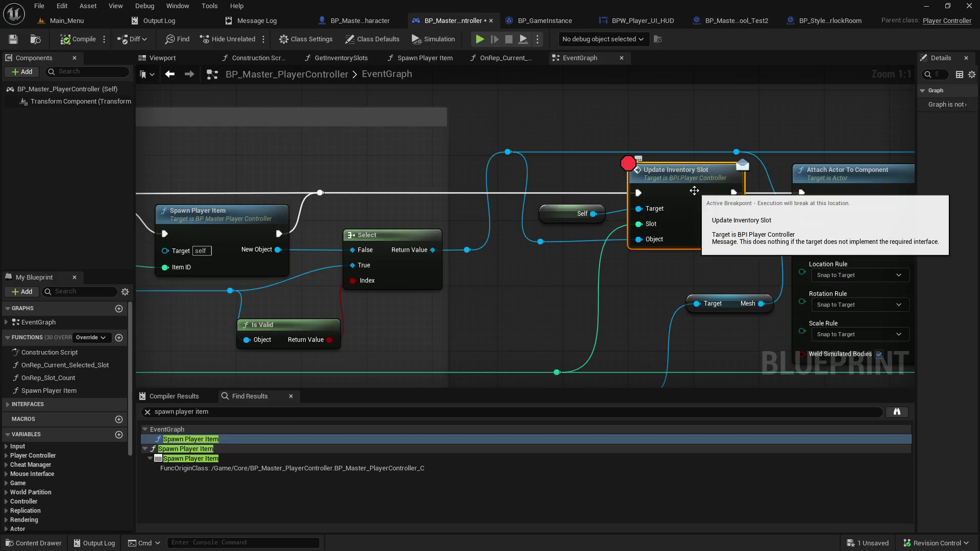
pyautogui.click(13, 40)
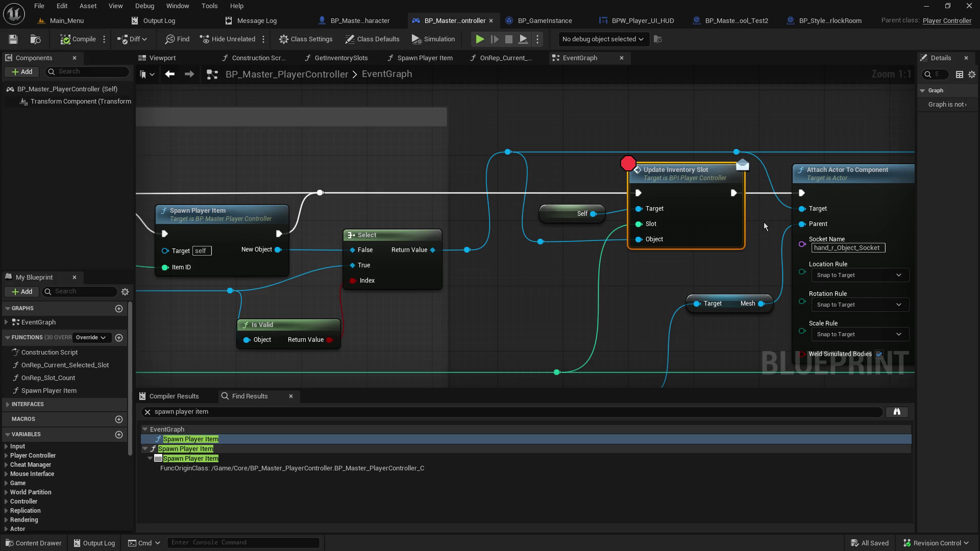
pyautogui.click(27, 405)
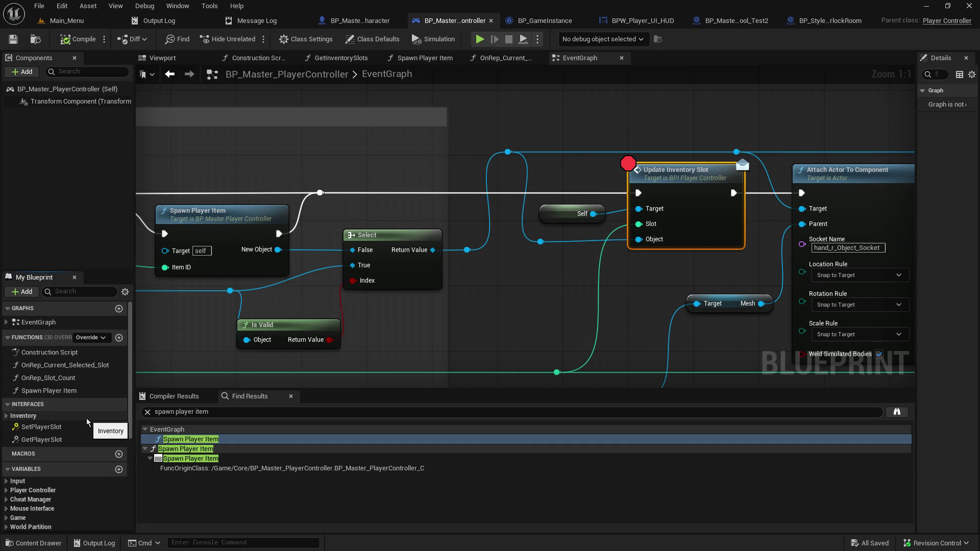
pyautogui.scroll(-3, 87, 418)
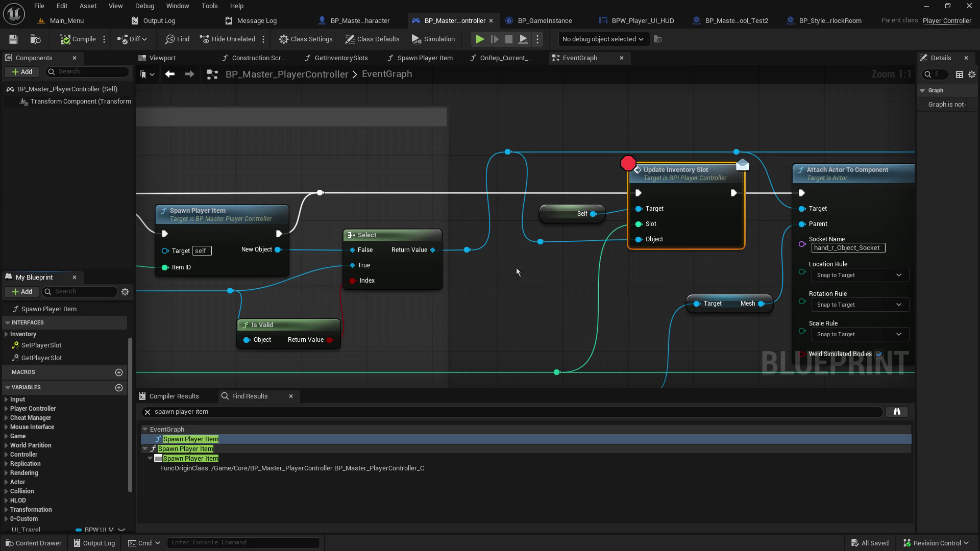
pyautogui.moveTo(513, 324); pyautogui.dragTo(528, 320)
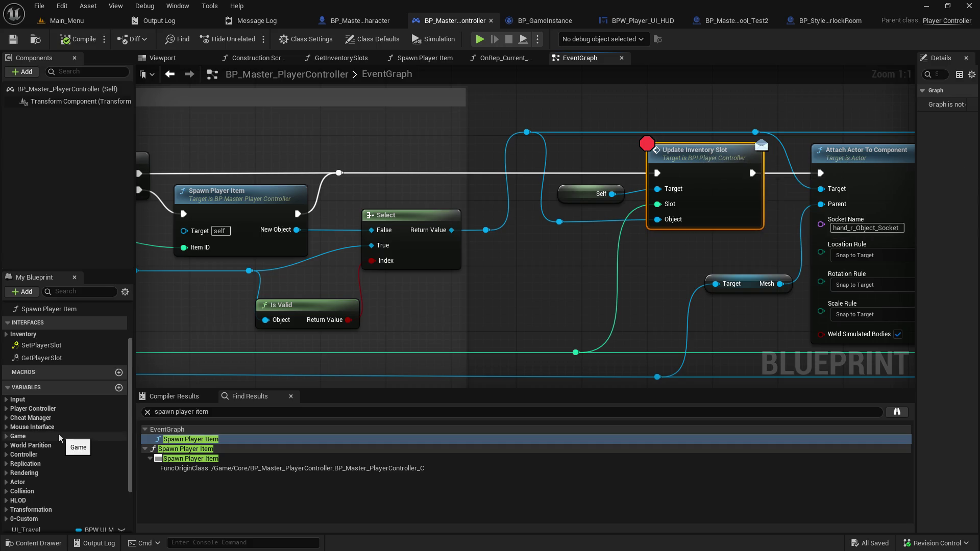
pyautogui.scroll(3, 60, 438)
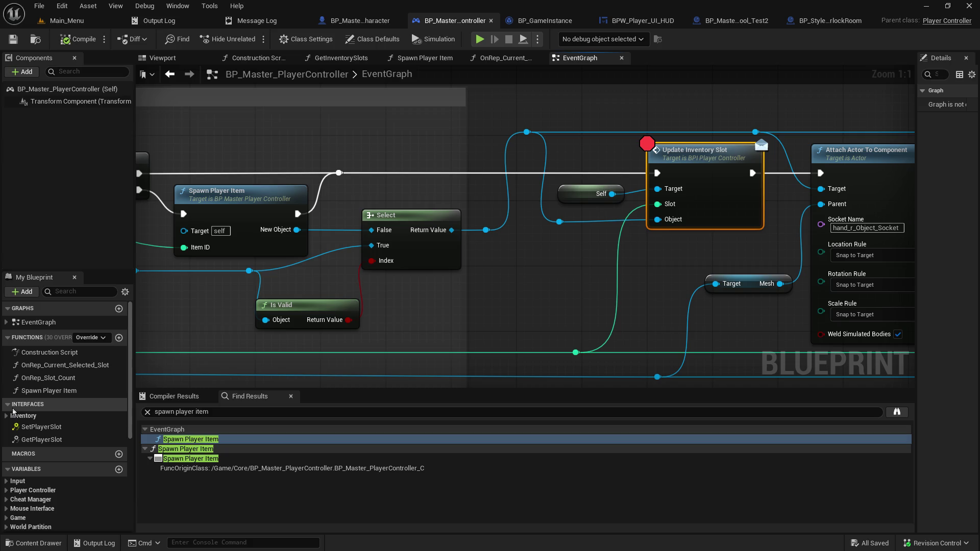
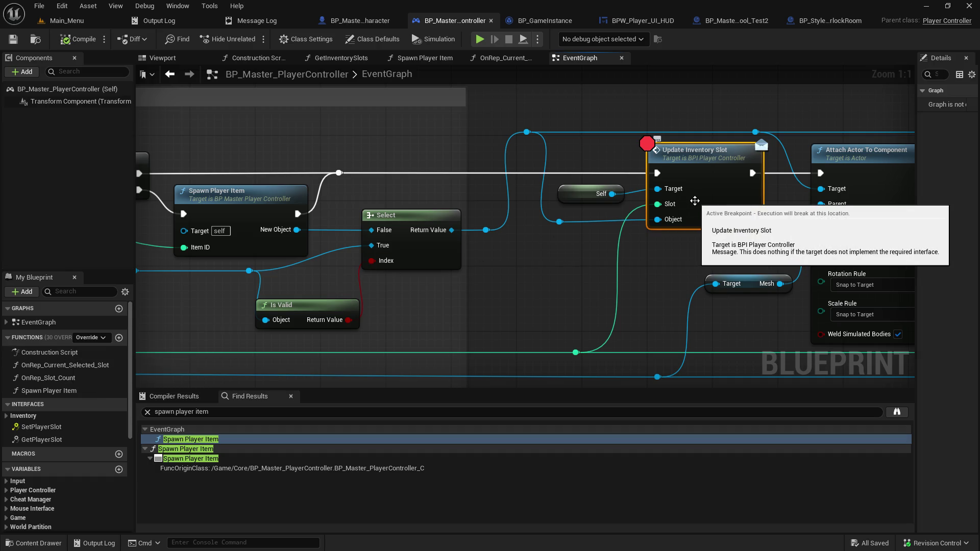
# - Inspect the UpdateInventorySlot interface function's inputs and outputs, then return to the master player controller
pyautogui.doubleClick(708, 156)
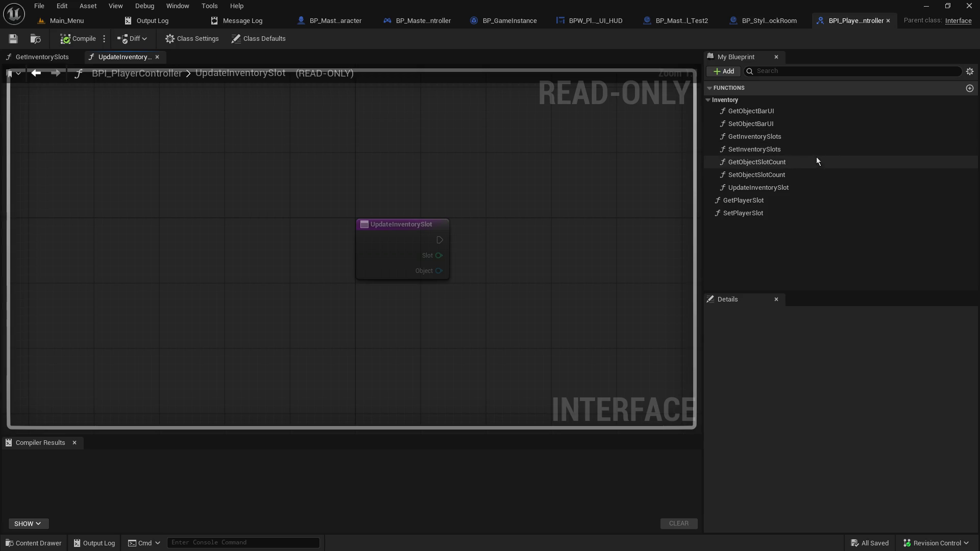
pyautogui.click(772, 188)
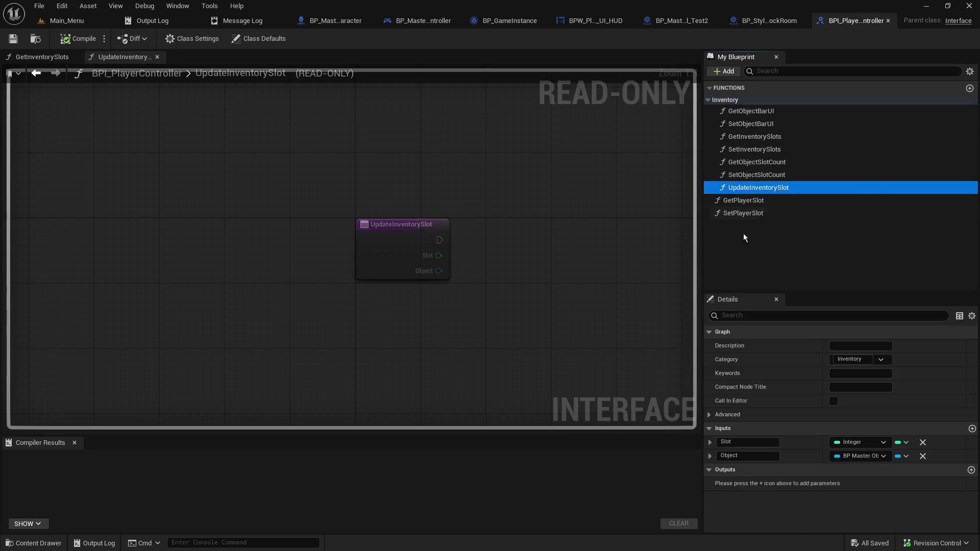
pyautogui.click(888, 20)
pyautogui.click(442, 20)
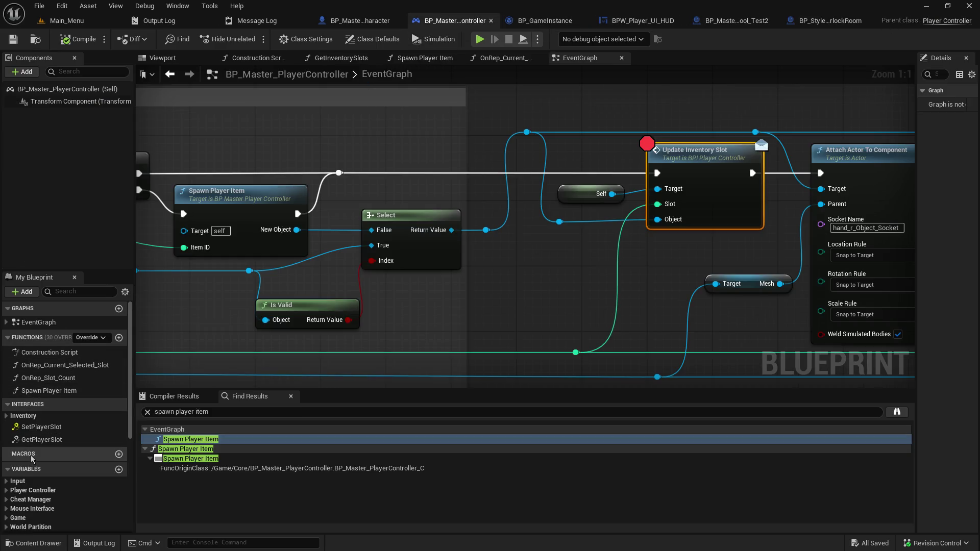
# - Clear the old reference search and jump to the Event UpdateInventorySlot implementation
pyautogui.click(7, 415)
pyautogui.scroll(-1, 61, 429)
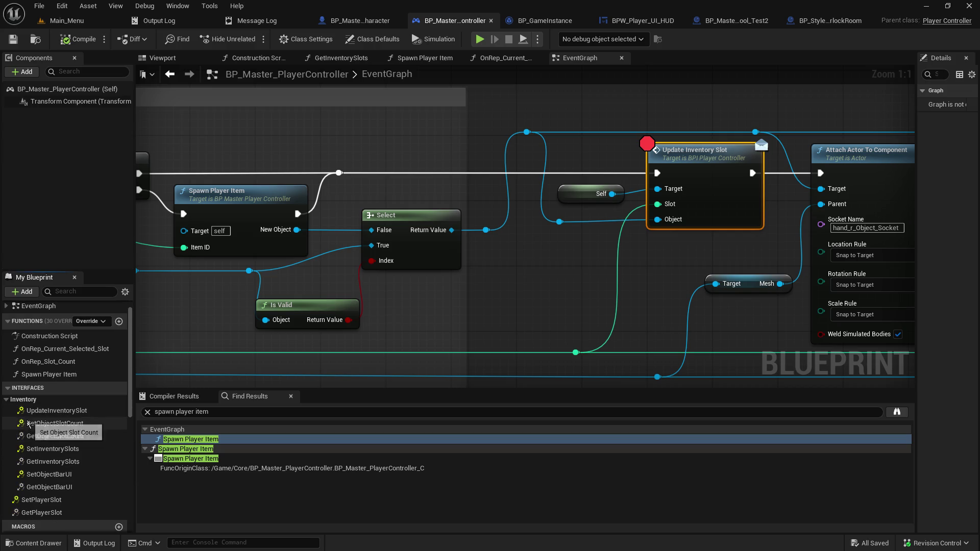
pyautogui.click(77, 411)
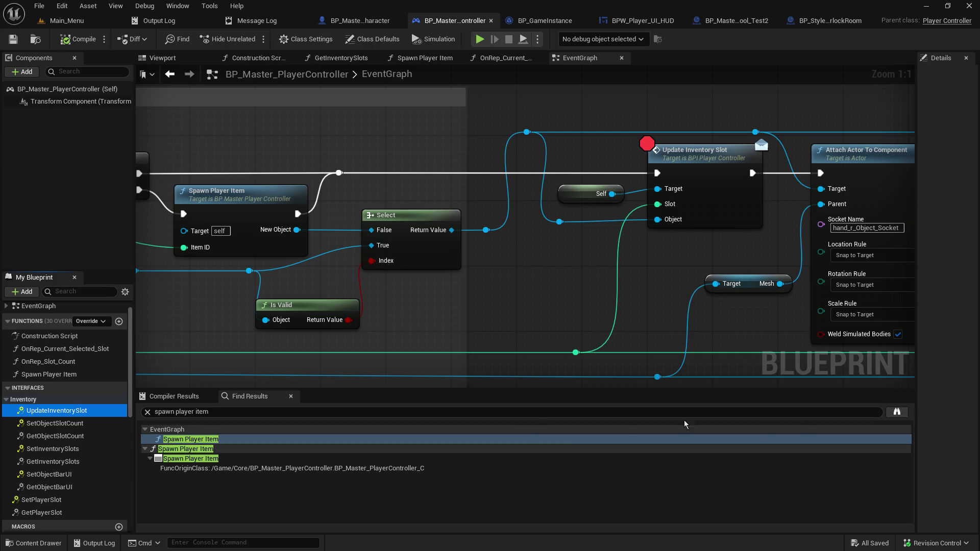
pyautogui.click(148, 413)
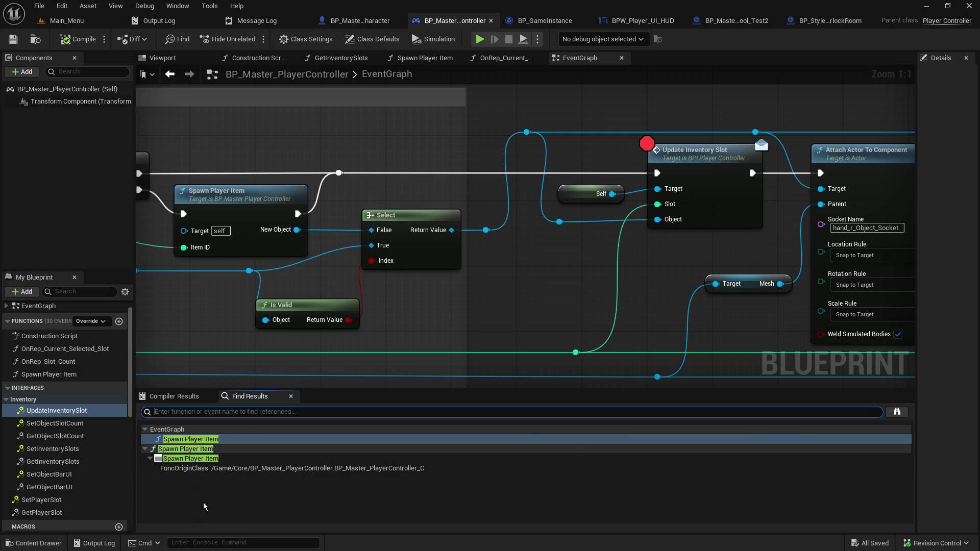
pyautogui.doubleClick(57, 411)
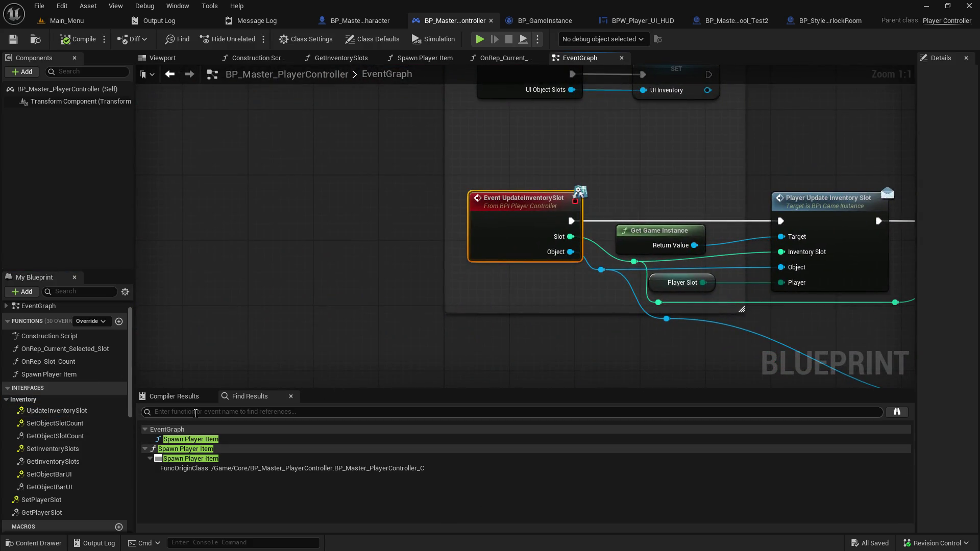
# - Close Find Results, bring Switch on Int and the inventory setters into view, and open the game instance update function
pyautogui.click(291, 396)
pyautogui.moveTo(383, 355); pyautogui.dragTo(142, 340)
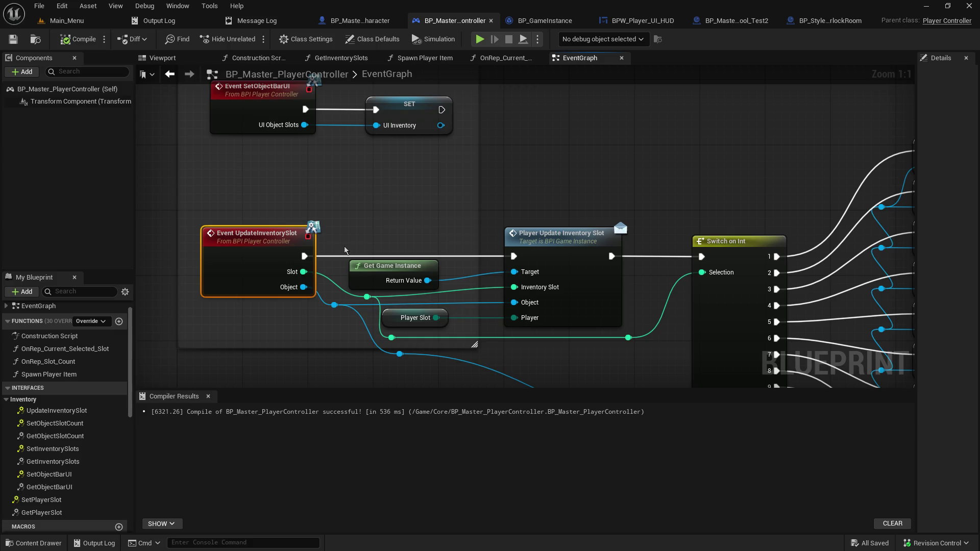
pyautogui.moveTo(610, 262)
pyautogui.mouseDown()
pyautogui.moveTo(312, 213)
pyautogui.moveTo(292, 189)
pyautogui.moveTo(419, 175)
pyautogui.mouseUp()
pyautogui.doubleClick(419, 175)
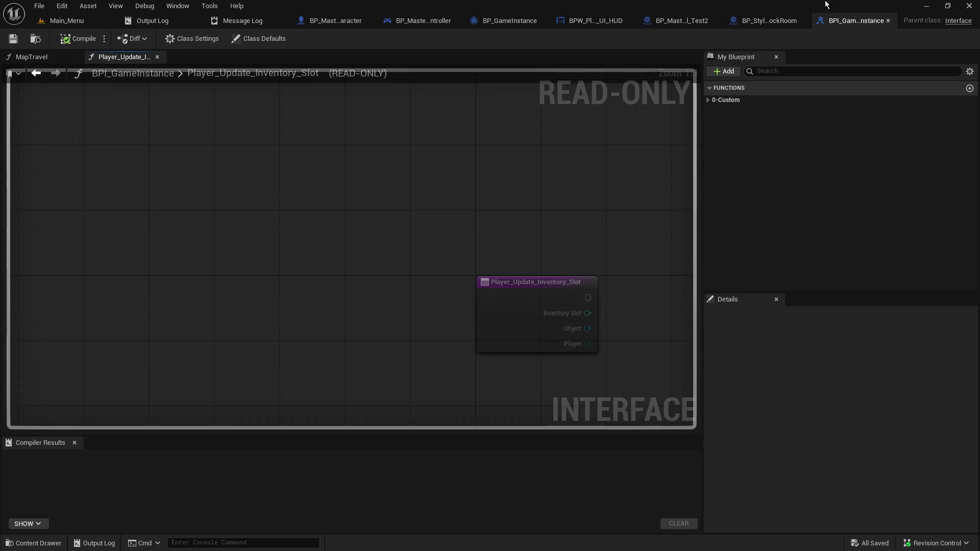
# - Connect the conversion output to Game Item Reference on Make BPS Game Item Data in BP_GameInstance
pyautogui.click(887, 20)
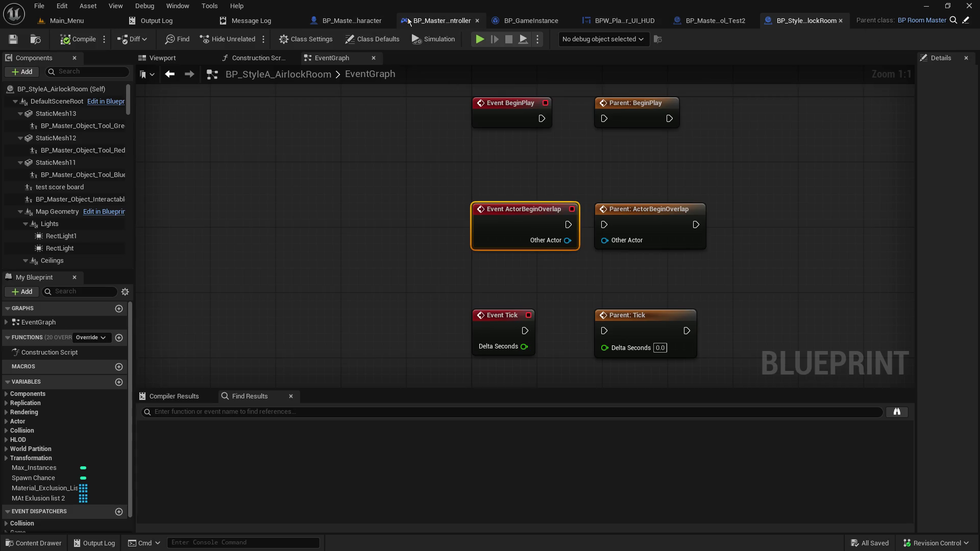
pyautogui.click(512, 21)
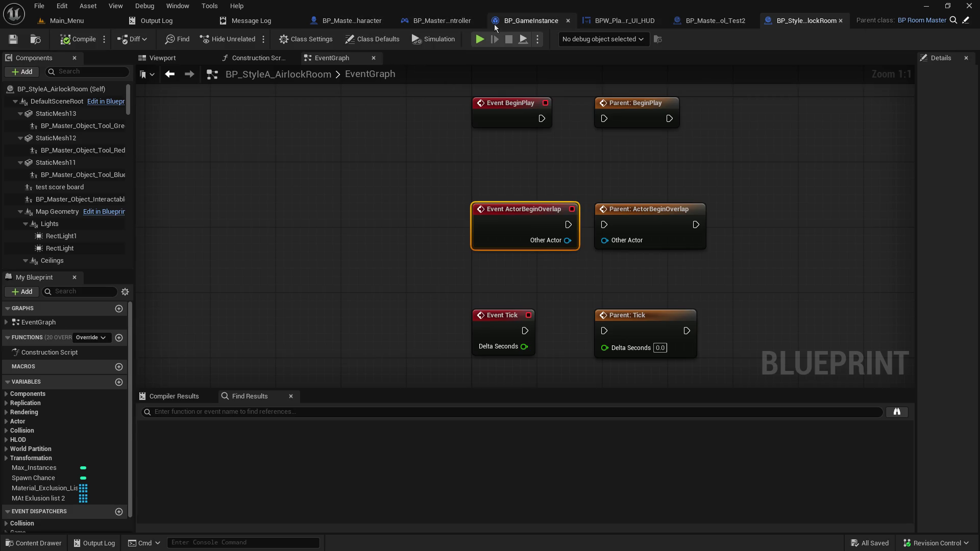
pyautogui.moveTo(278, 149)
pyautogui.mouseDown()
pyautogui.moveTo(625, 148)
pyautogui.moveTo(726, 208)
pyautogui.mouseUp()
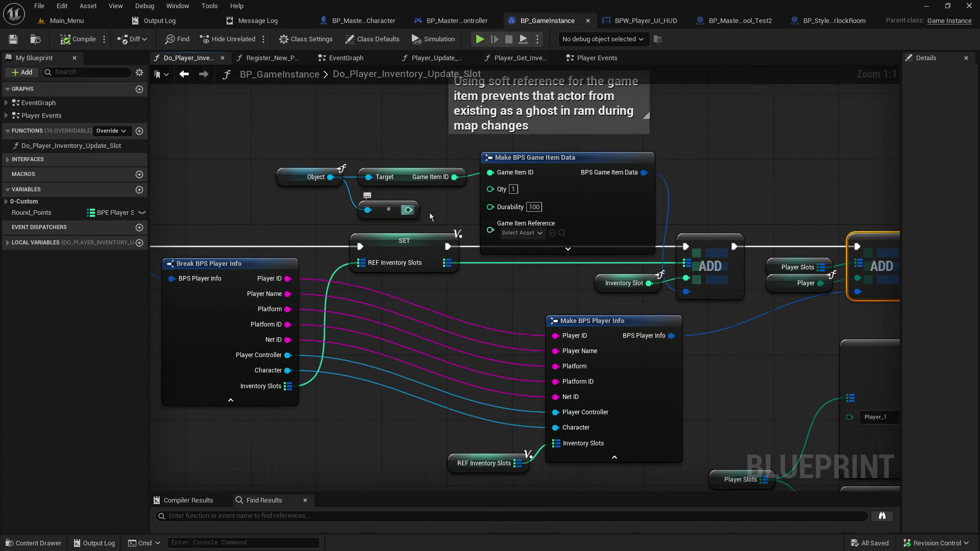
pyautogui.moveTo(408, 209); pyautogui.dragTo(489, 223)
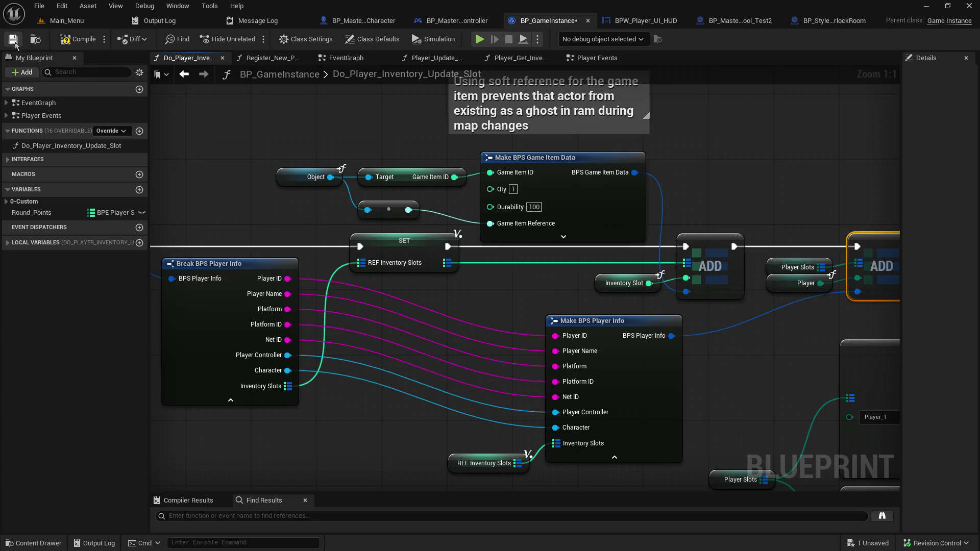
# - Save BP_GameInstance and start a Play-in-Editor session from the Main_Menu level
pyautogui.hotkey('ctrl', 's')
pyautogui.click(67, 20)
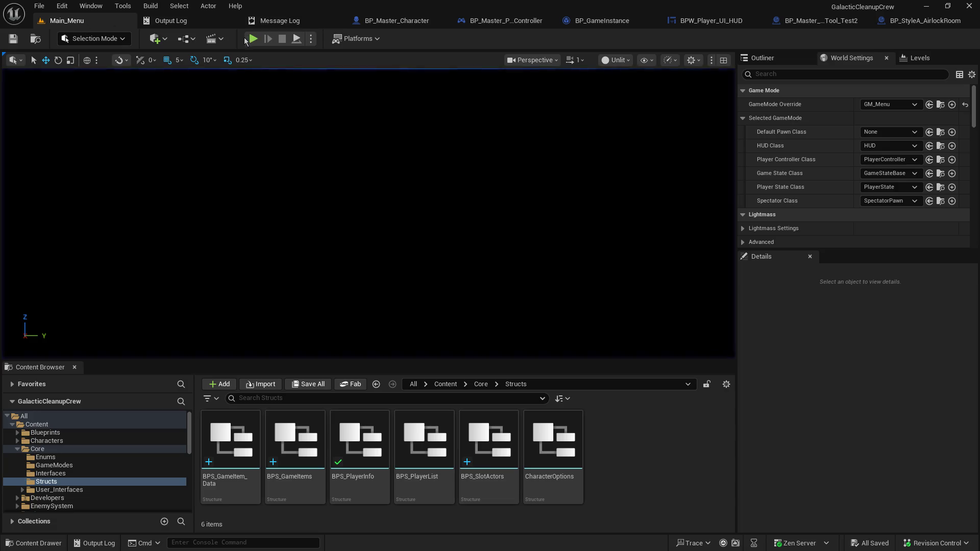
pyautogui.click(258, 41)
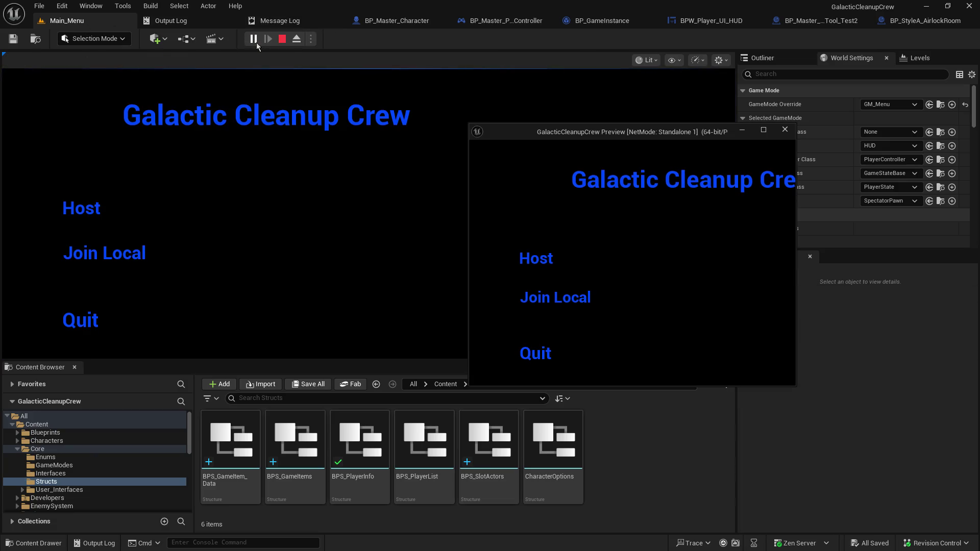
# - Host a game and resume past two breakpoints until halted at Update Inventory Slot, then step in
pyautogui.click(66, 209)
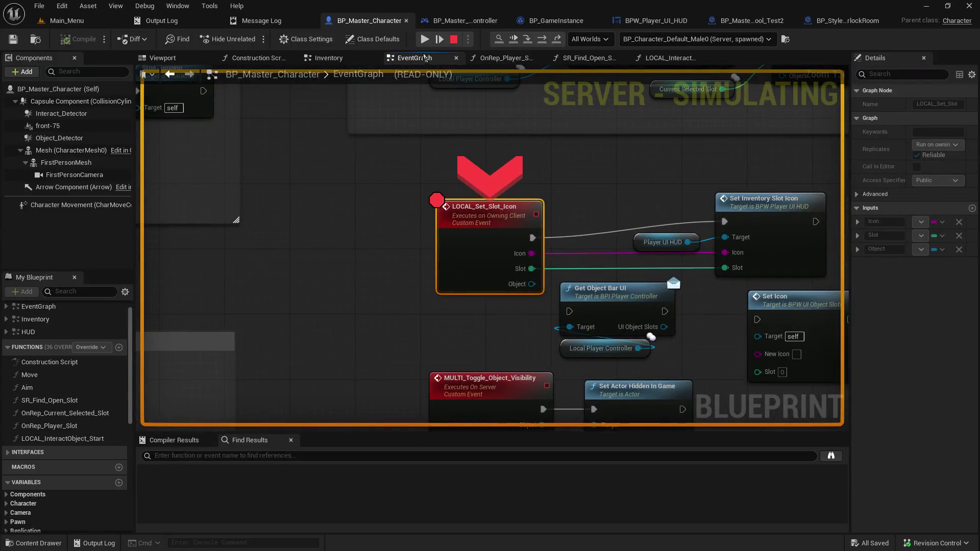
pyautogui.click(424, 38)
pyautogui.click(424, 38)
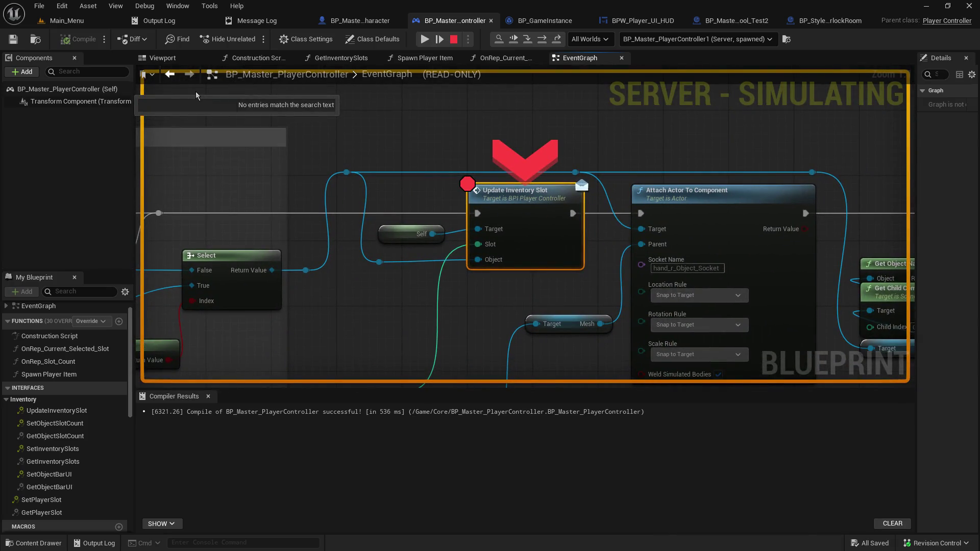
pyautogui.moveTo(435, 234)
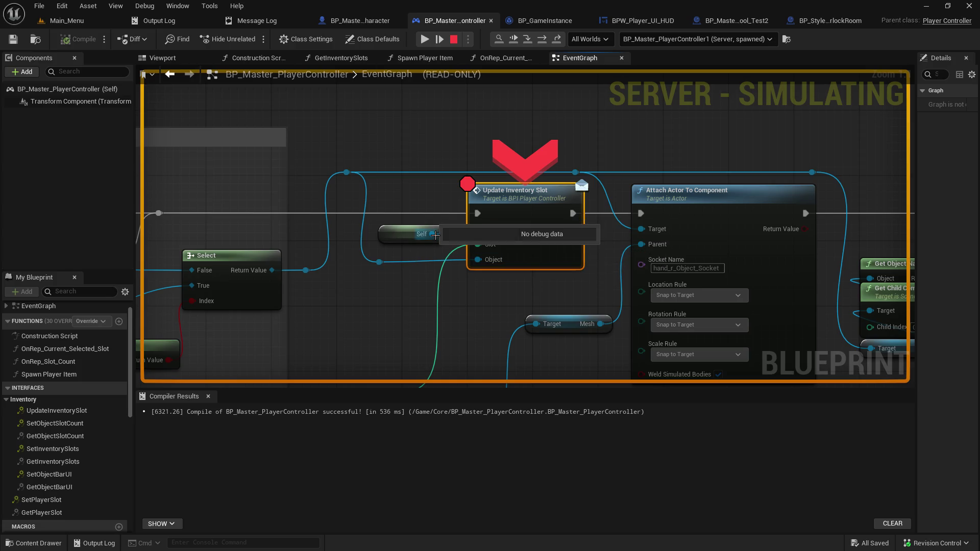
pyautogui.click(526, 41)
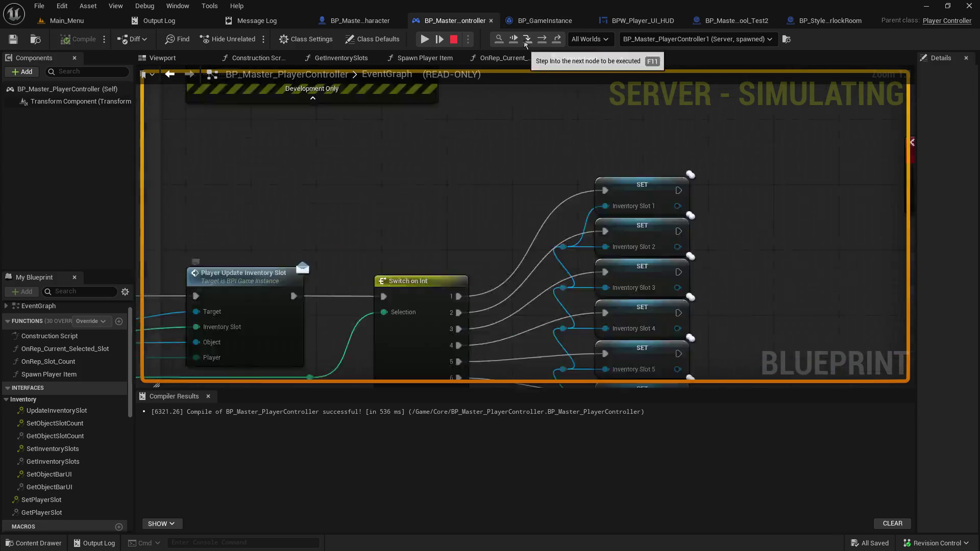
# - Step into Do_Player_Inventory_Update_Slot through the temp player info and inventory slot setters to the second ADD node
pyautogui.click(526, 40)
pyautogui.click(526, 42)
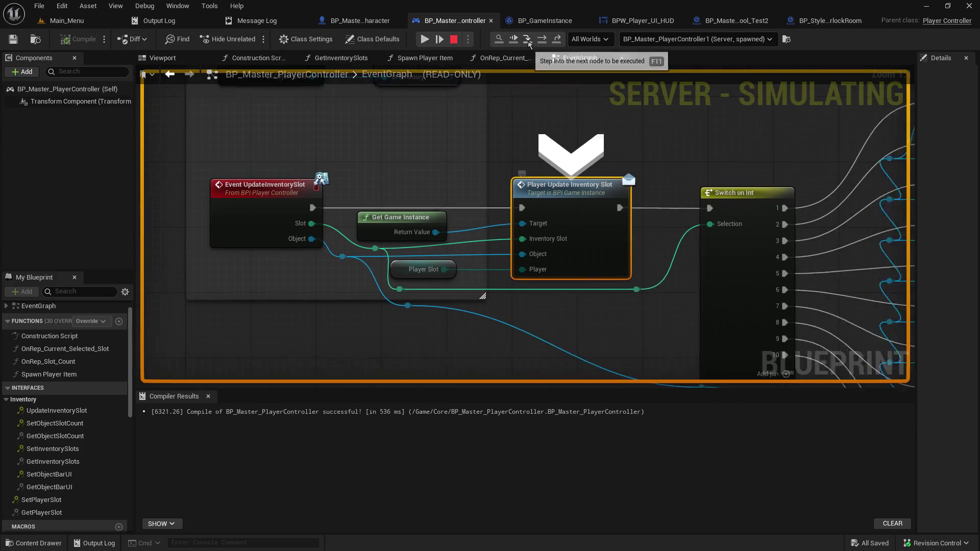
pyautogui.click(527, 41)
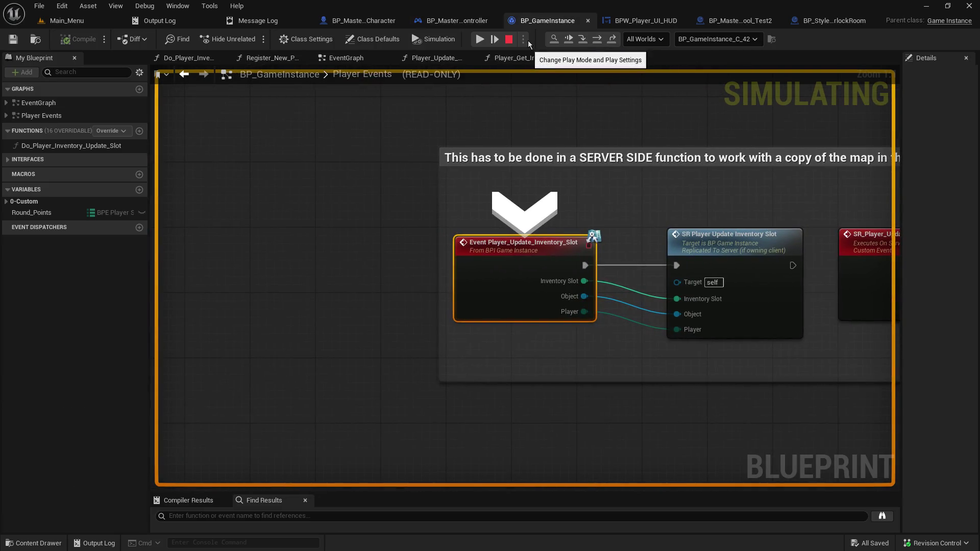
pyautogui.click(582, 41)
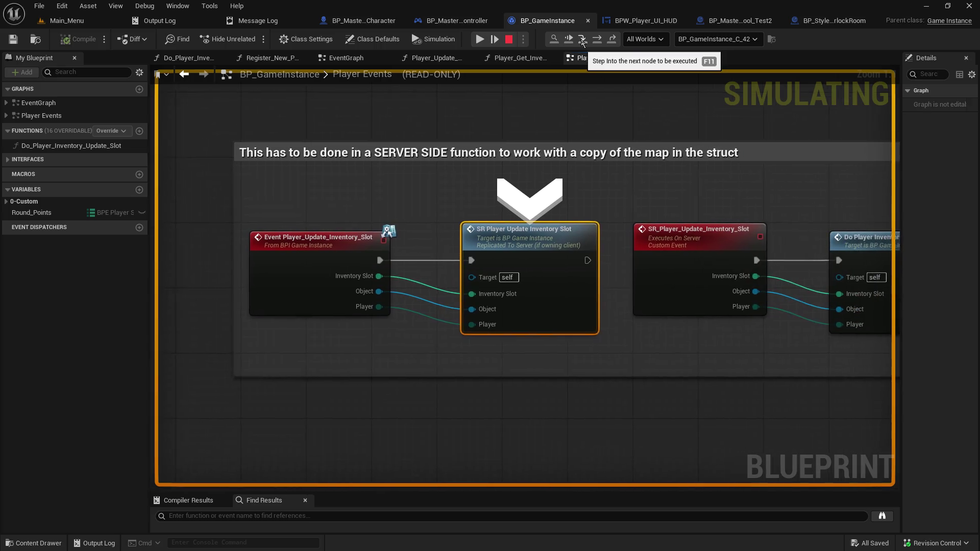
pyautogui.click(582, 41)
pyautogui.click(582, 42)
pyautogui.click(583, 41)
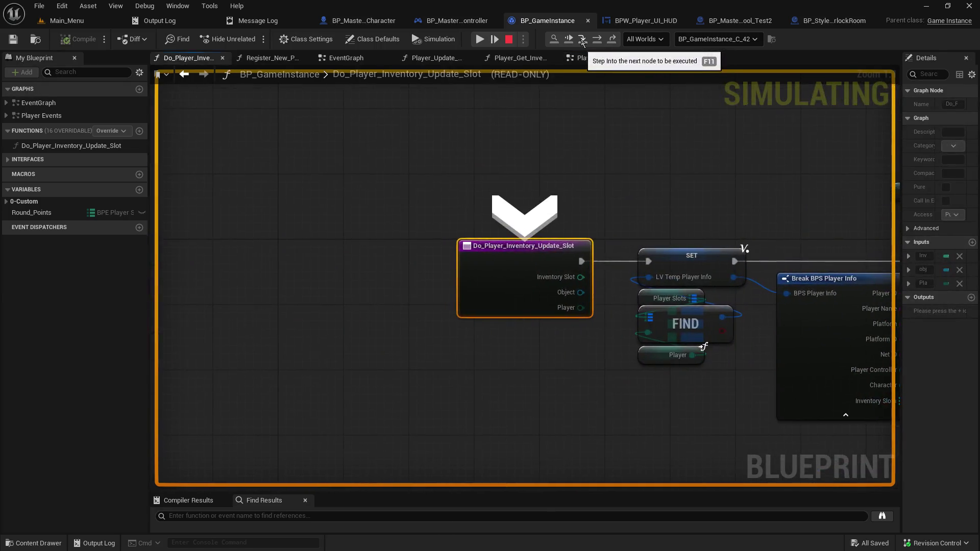
pyautogui.click(582, 41)
pyautogui.click(582, 41)
pyautogui.click(582, 41)
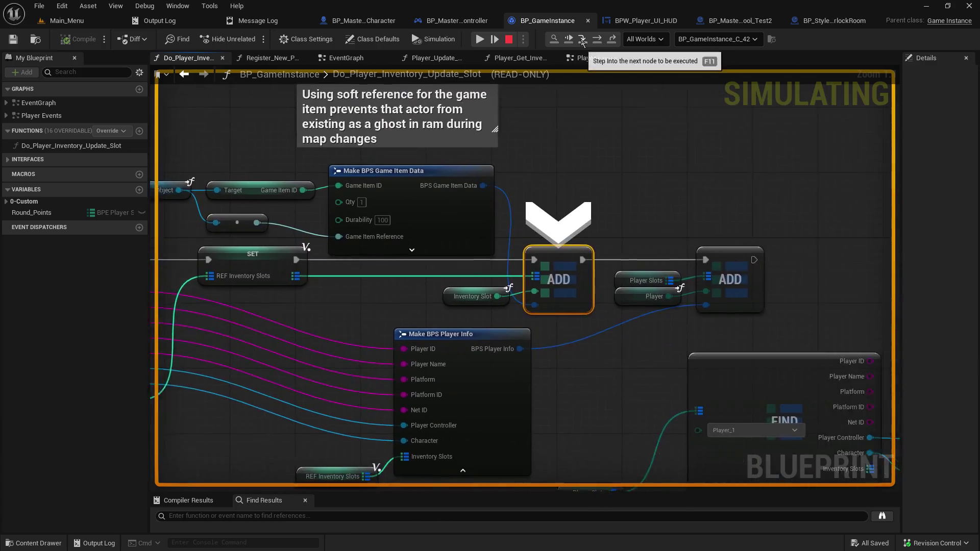
pyautogui.click(582, 41)
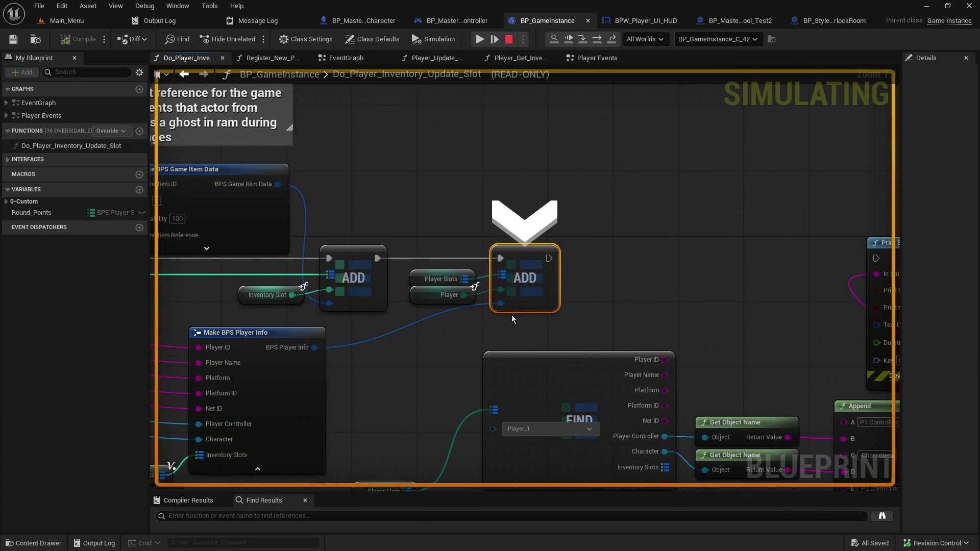
# - Expand the player info's Inventory_Slots to check the first item, then step back to Switch on Int
pyautogui.click(521, 314)
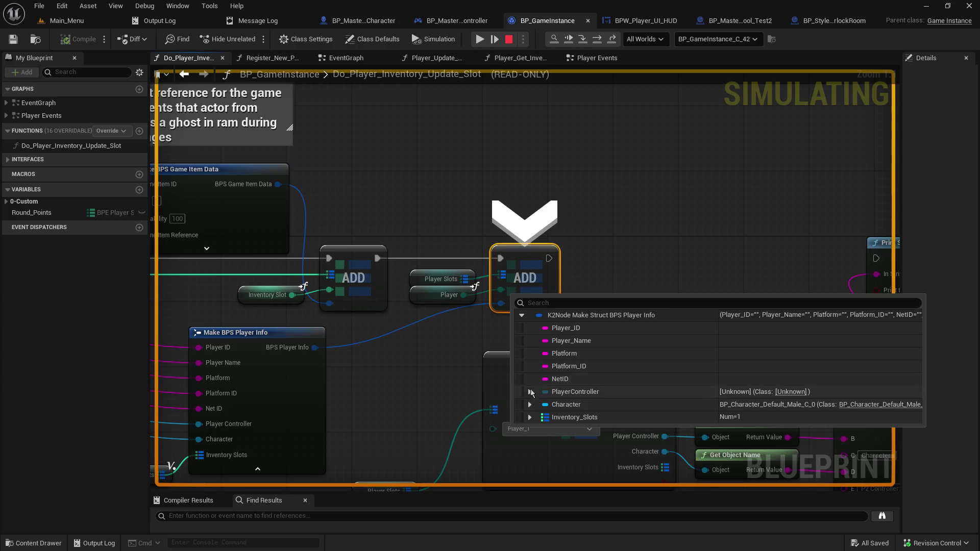
pyautogui.click(529, 417)
pyautogui.click(537, 430)
pyautogui.scroll(-1, 541, 431)
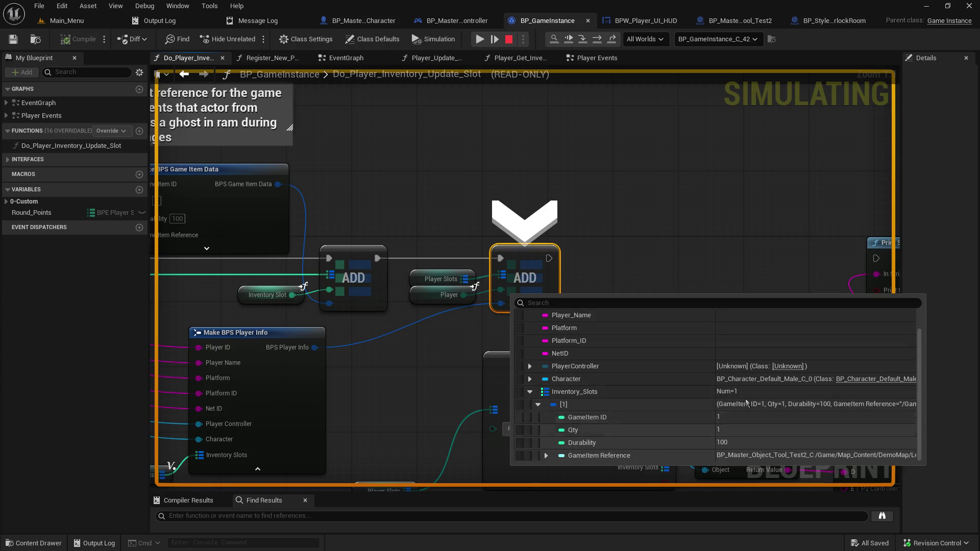
pyautogui.click(452, 127)
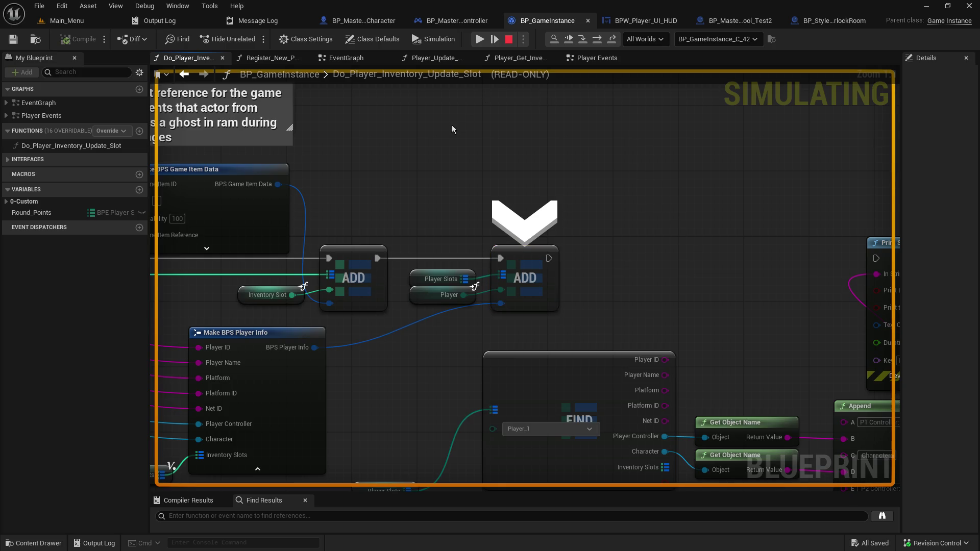
pyautogui.click(584, 43)
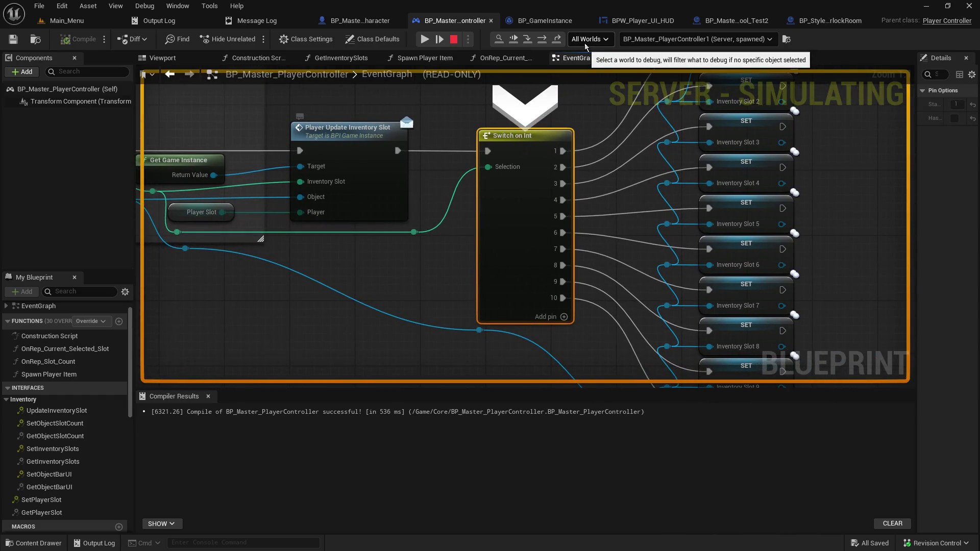
# - Step from the player controller past the attach actor call into the character's slot icon update
pyautogui.click(531, 43)
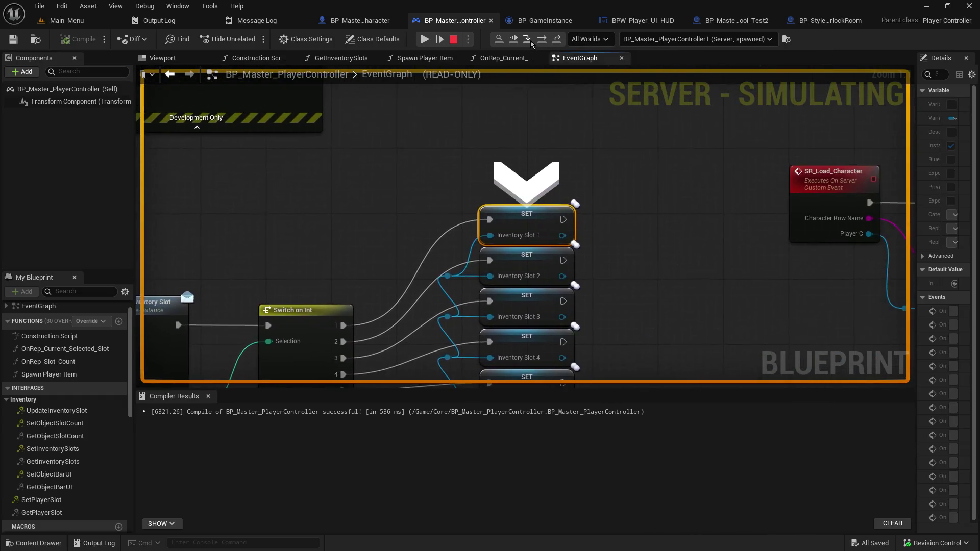
pyautogui.click(531, 43)
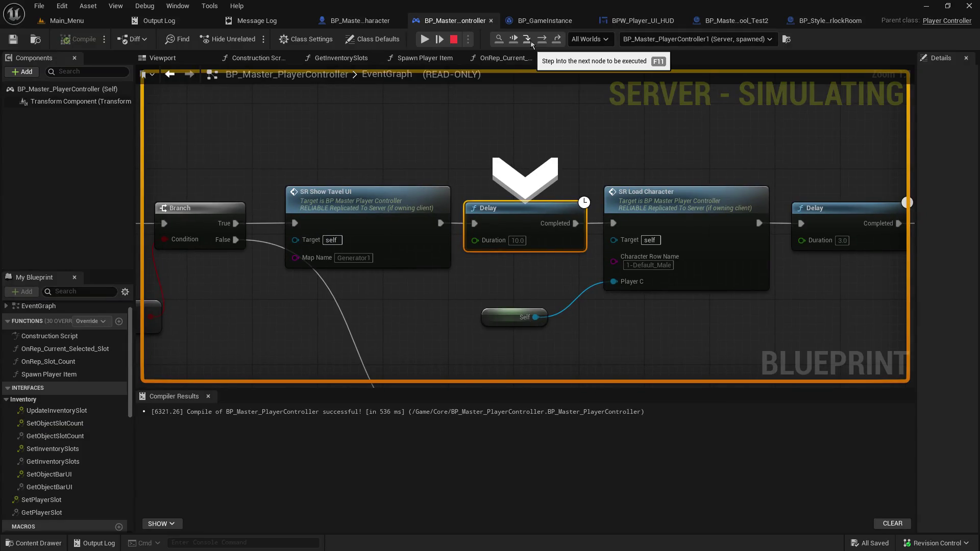
pyautogui.click(530, 43)
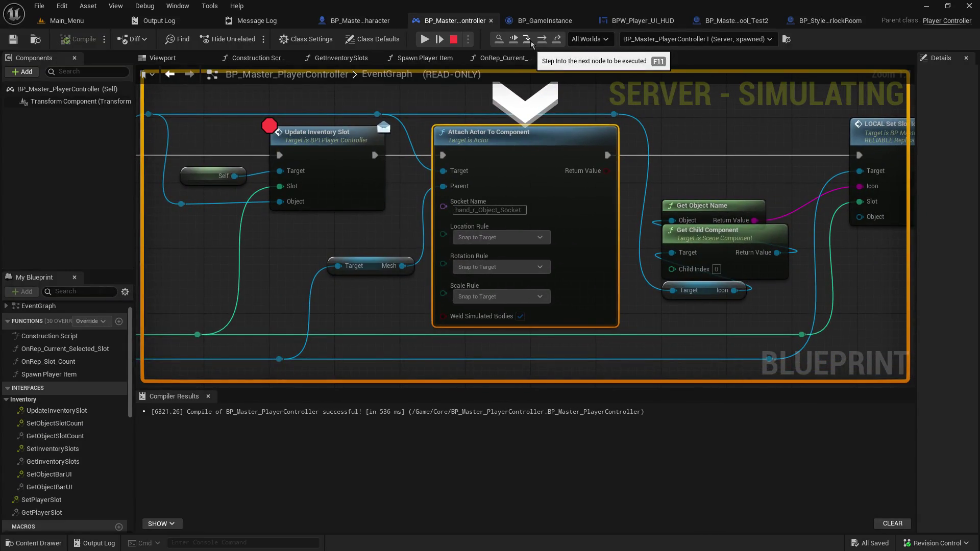
pyautogui.click(530, 42)
pyautogui.click(530, 43)
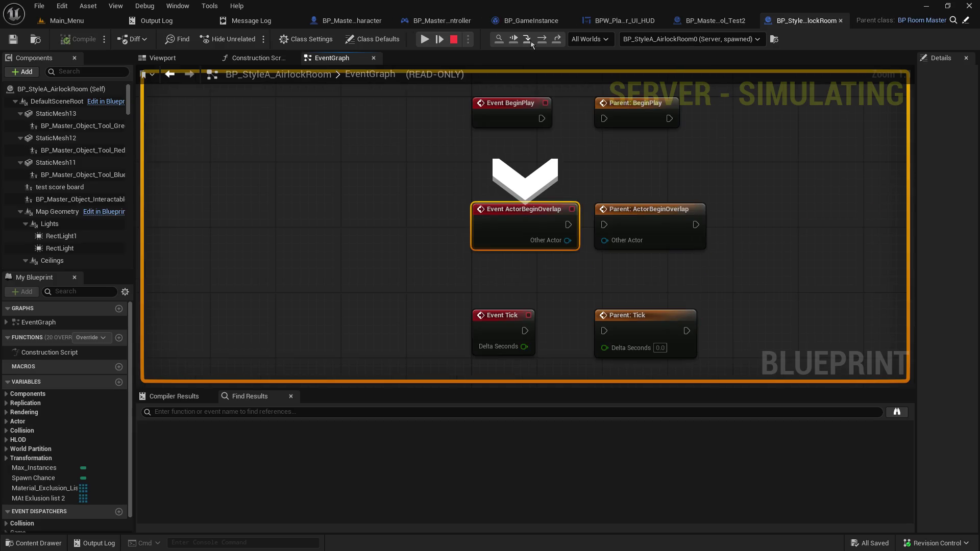
pyautogui.click(530, 43)
pyautogui.click(531, 43)
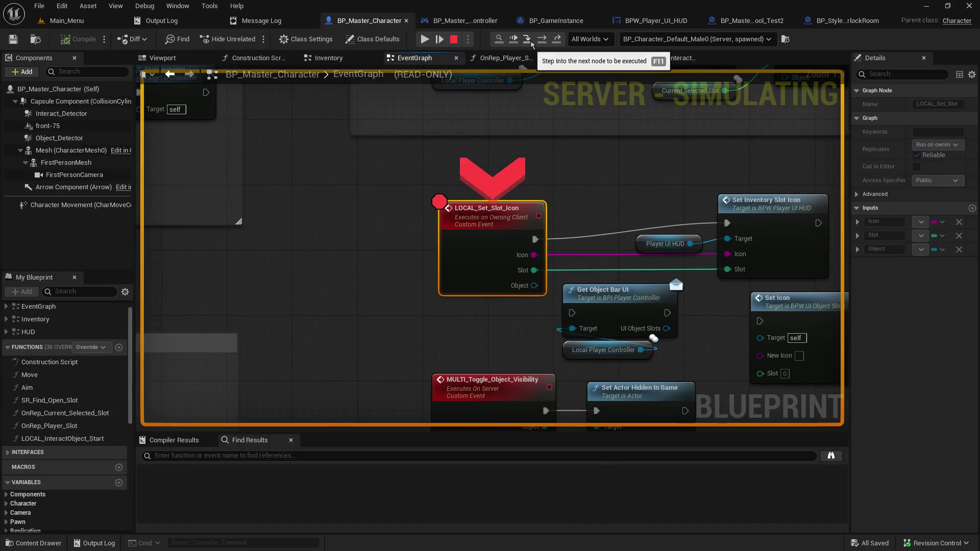
pyautogui.click(530, 43)
# - Remove the breakpoint from the LOCAL_Set_Slot_Icon event
pyautogui.moveTo(408, 256)
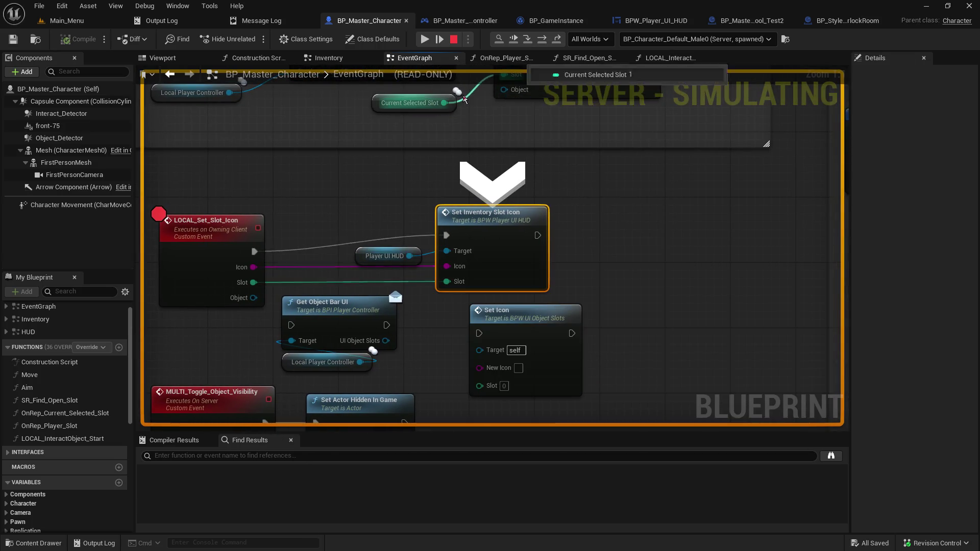
pyautogui.click(240, 234)
pyautogui.press('F9')
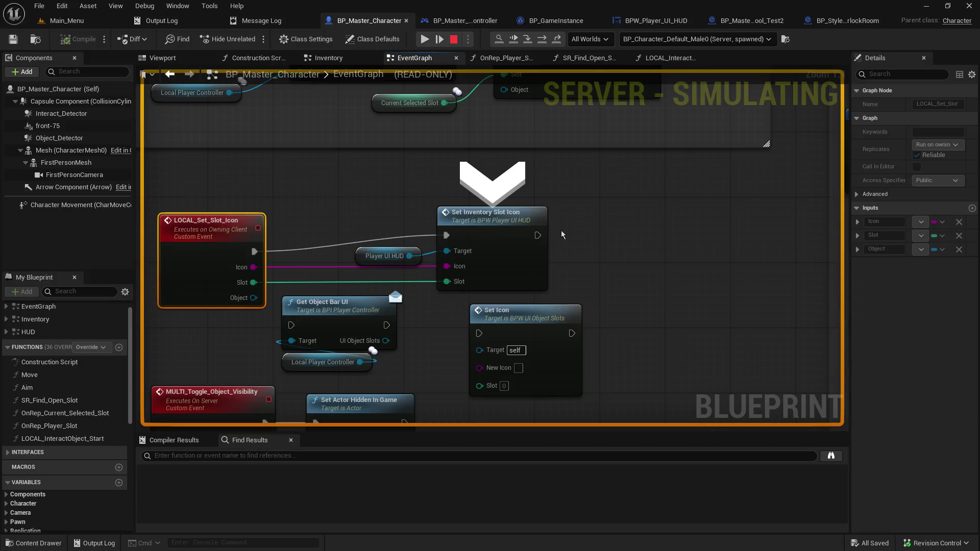
# - Step through the HUD's Set Inventory Slot Icon logic into the Set Slot Image event
pyautogui.click(529, 43)
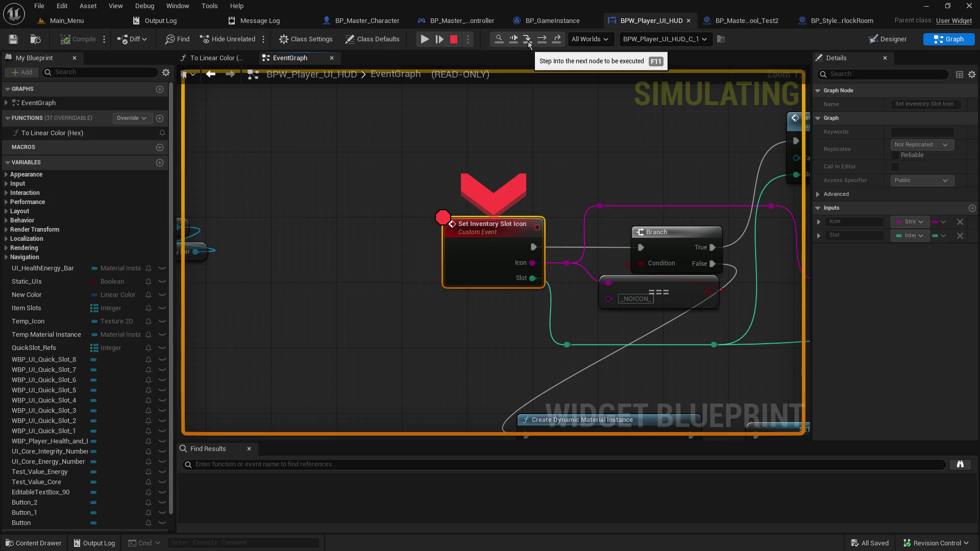
pyautogui.click(528, 43)
pyautogui.click(528, 43)
pyautogui.click(528, 44)
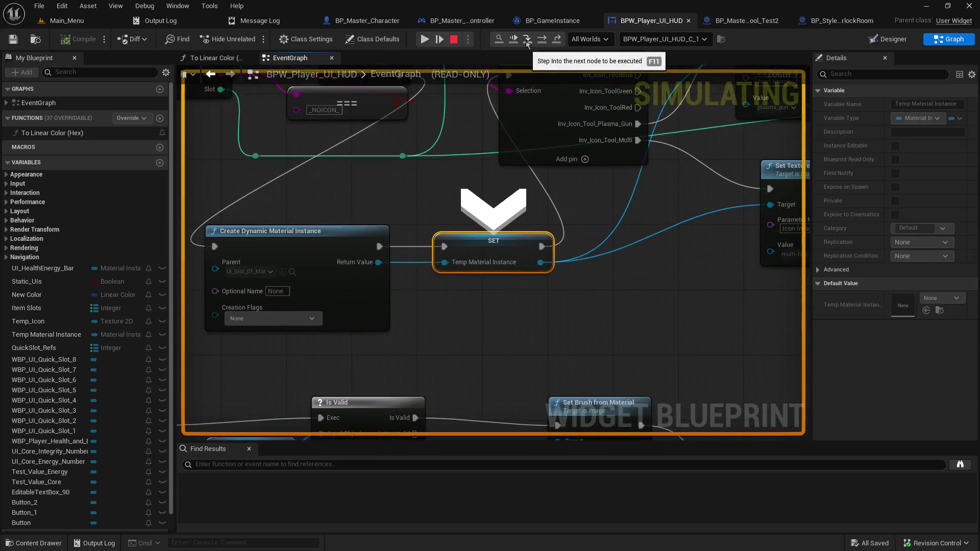
pyautogui.click(528, 44)
pyautogui.click(527, 39)
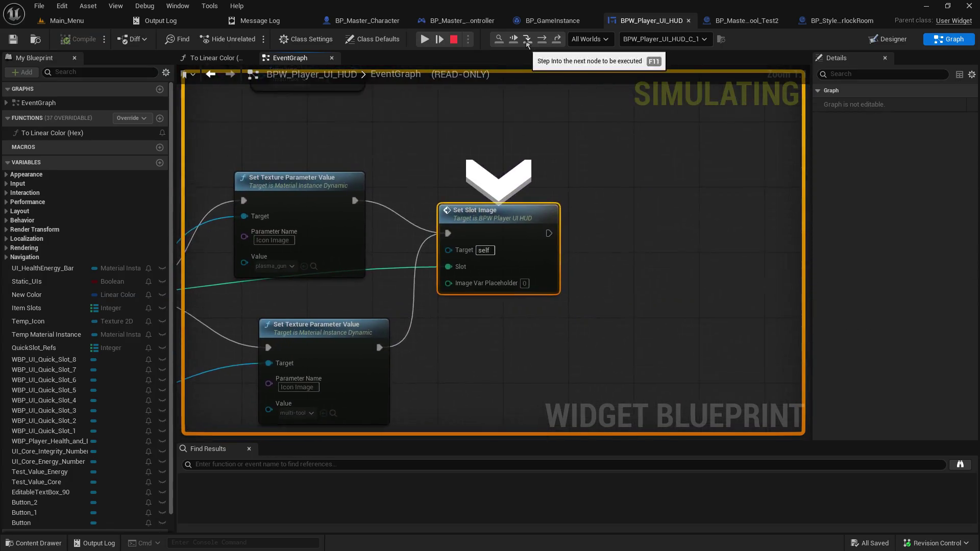
pyautogui.click(527, 40)
# - Step through the Is Valid check and Temp Icon assignment back to the quick slot loop, then resume
pyautogui.click(526, 41)
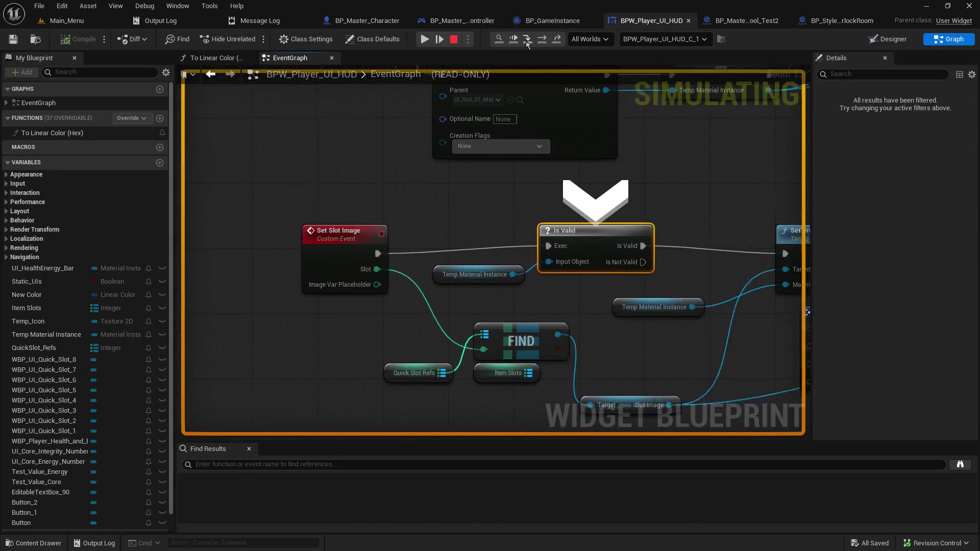
pyautogui.click(526, 40)
pyautogui.click(526, 43)
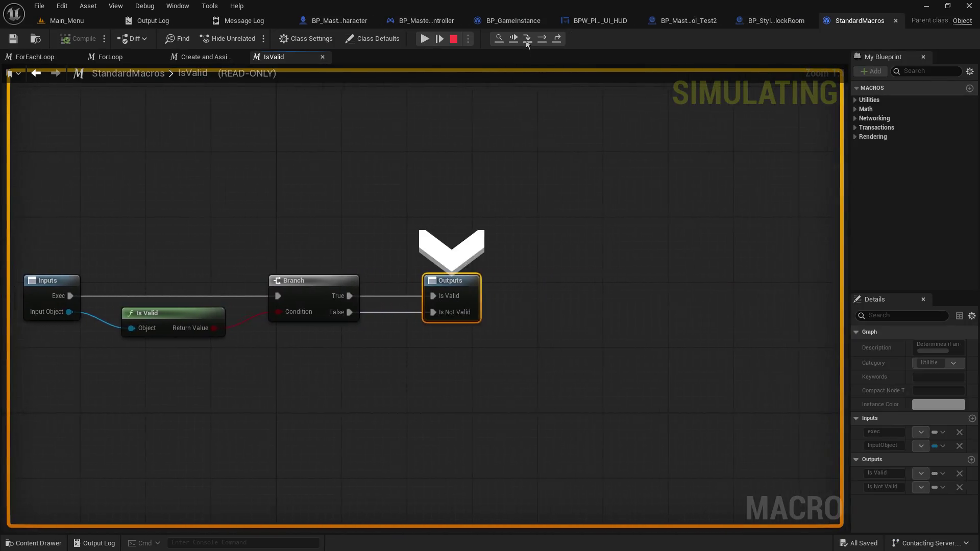
pyautogui.click(526, 42)
pyautogui.click(527, 43)
pyautogui.click(527, 43)
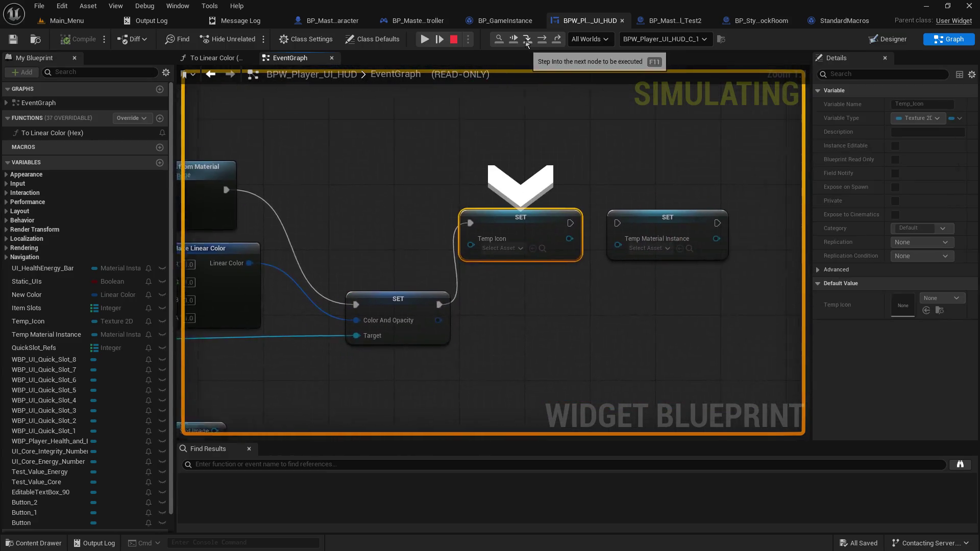
pyautogui.click(526, 43)
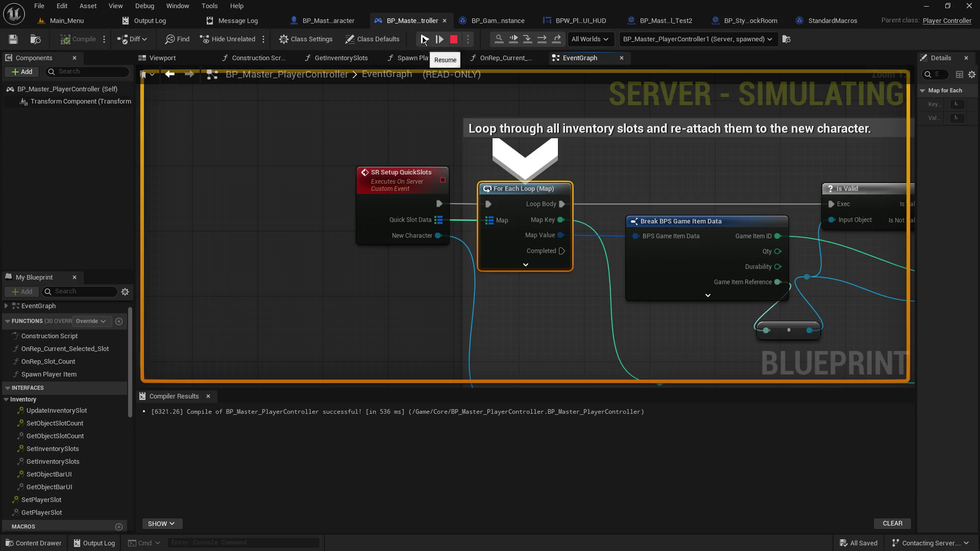
pyautogui.click(422, 42)
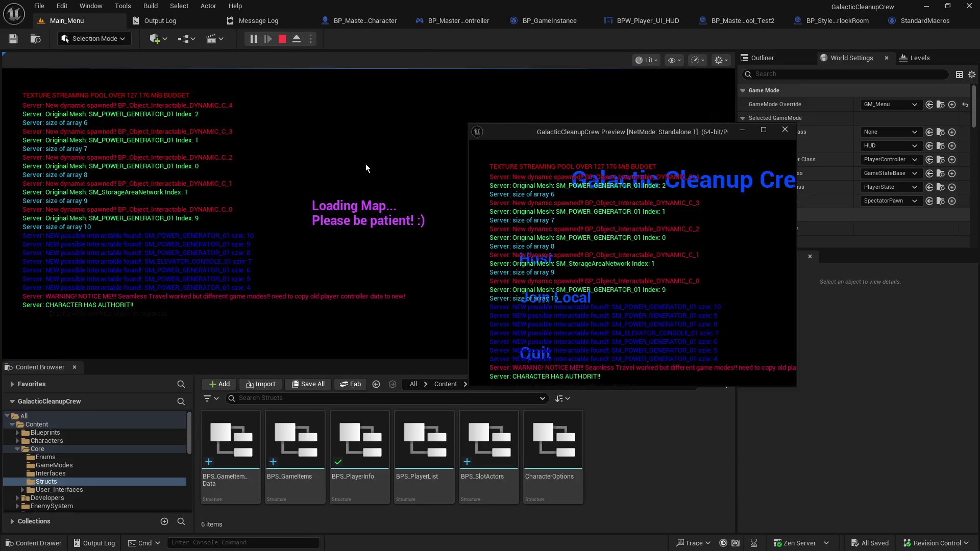
# - Resume past the breakpoints and remove the breakpoint on Set Inventory Slot Icon
pyautogui.click(365, 164)
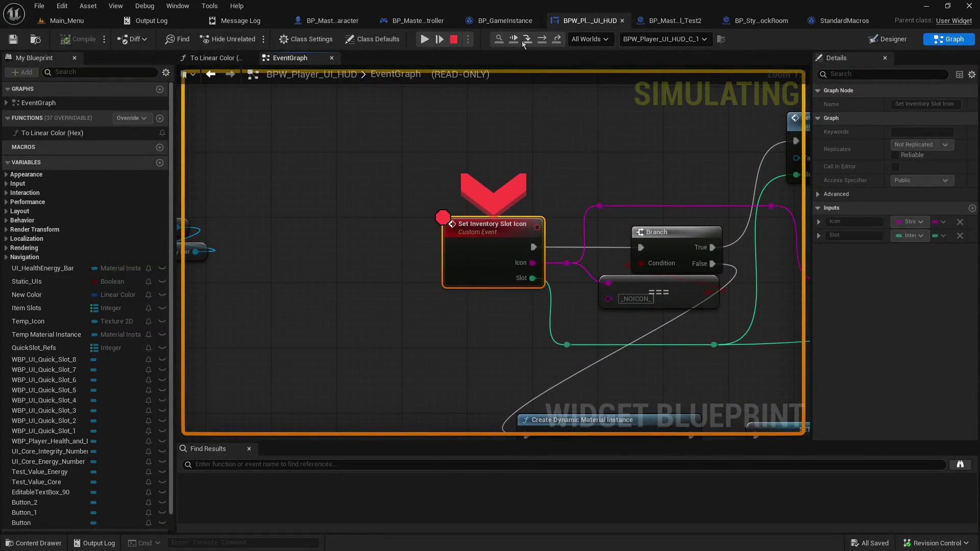
pyautogui.click(427, 39)
pyautogui.click(388, 165)
pyautogui.press('F9')
pyautogui.click(424, 42)
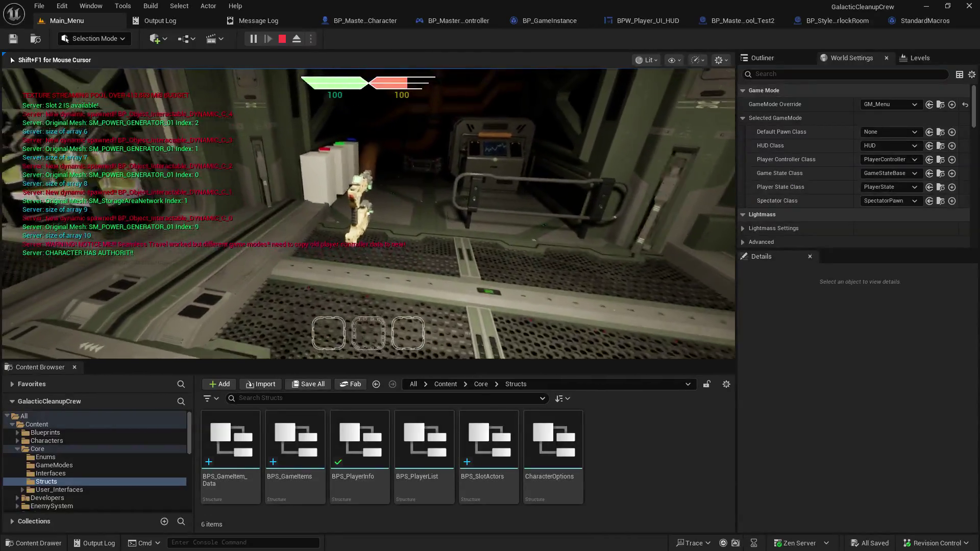
# - Walk forward to pick up the weapon, look around, and stop the play session with Esc
pyautogui.press('w')
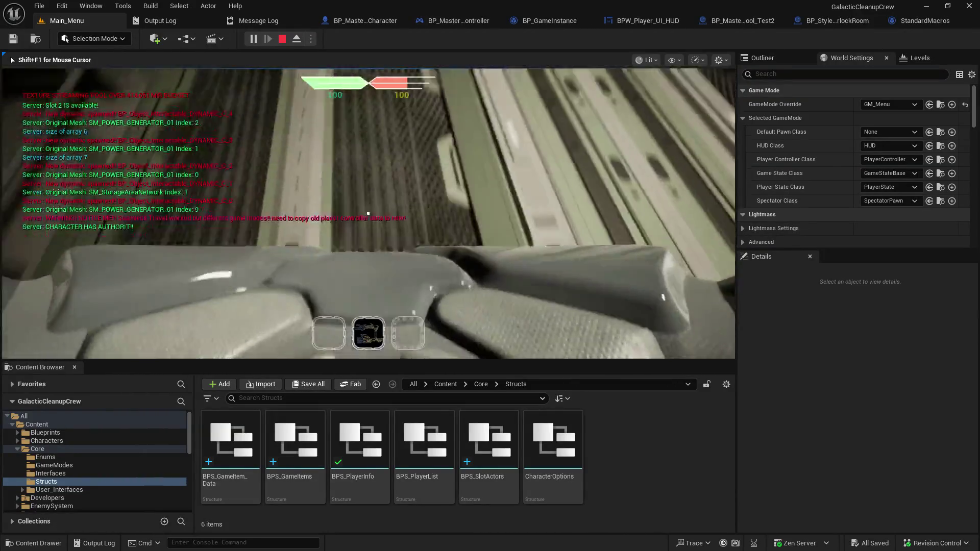
pyautogui.press('g')
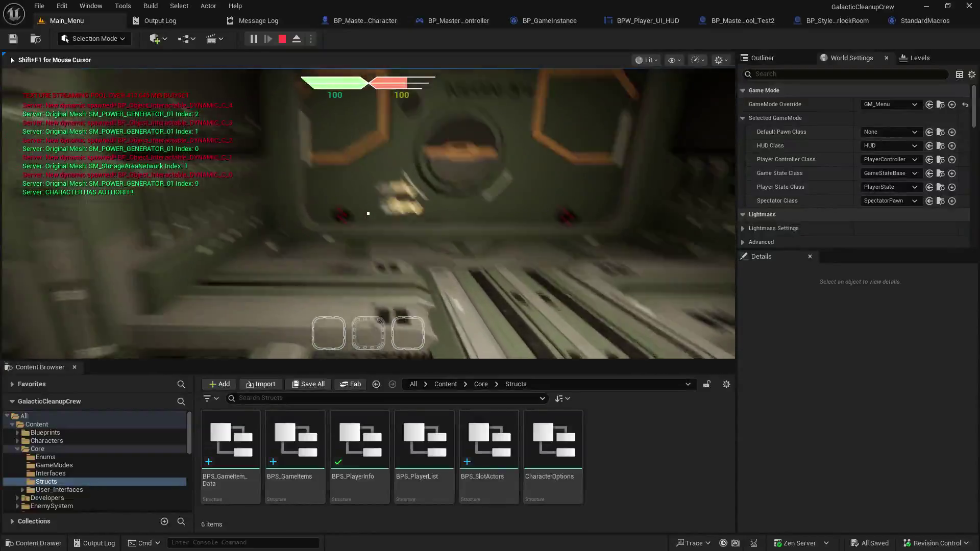
pyautogui.press('Escape')
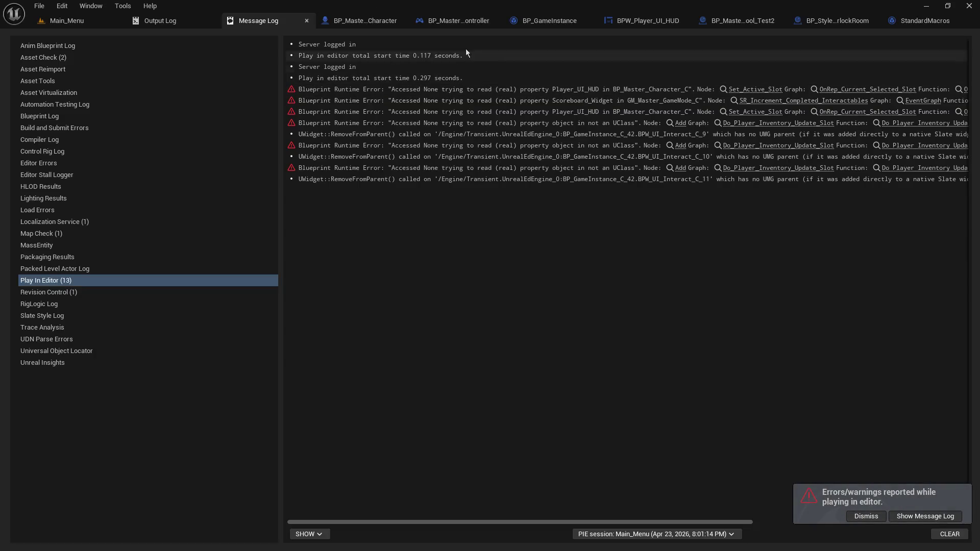
# - Start a two-player test from Main_Menu, hosting in one window and joining from the other
pyautogui.click(116, 21)
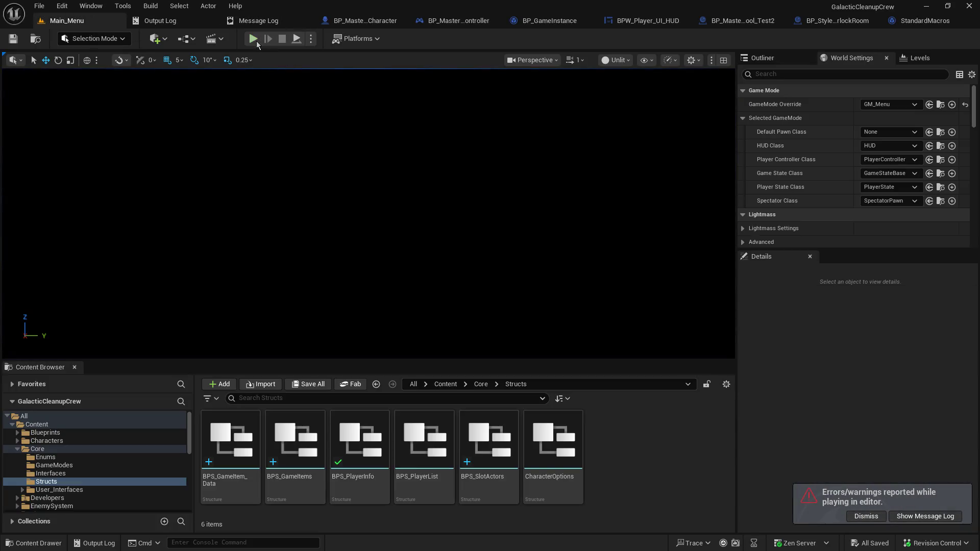
pyautogui.click(252, 39)
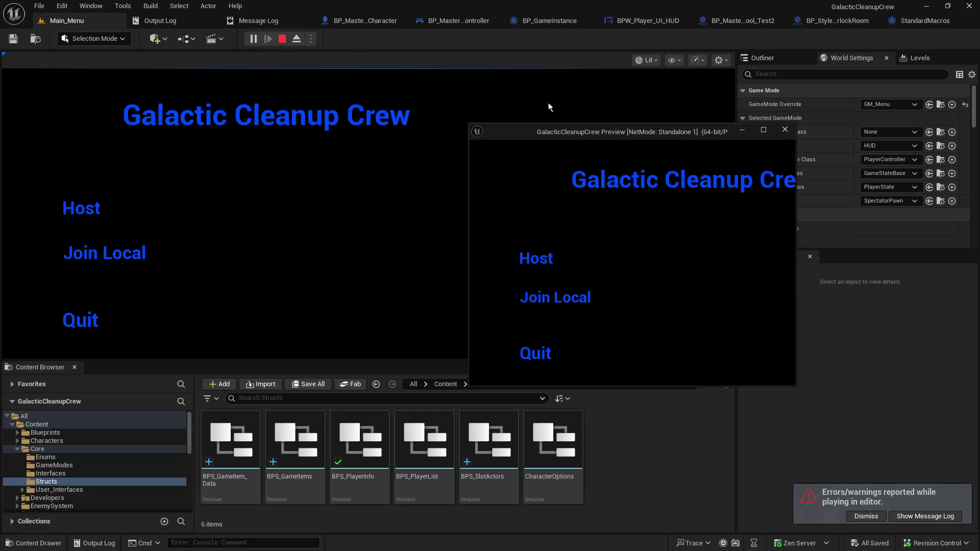
pyautogui.click(82, 212)
pyautogui.click(574, 202)
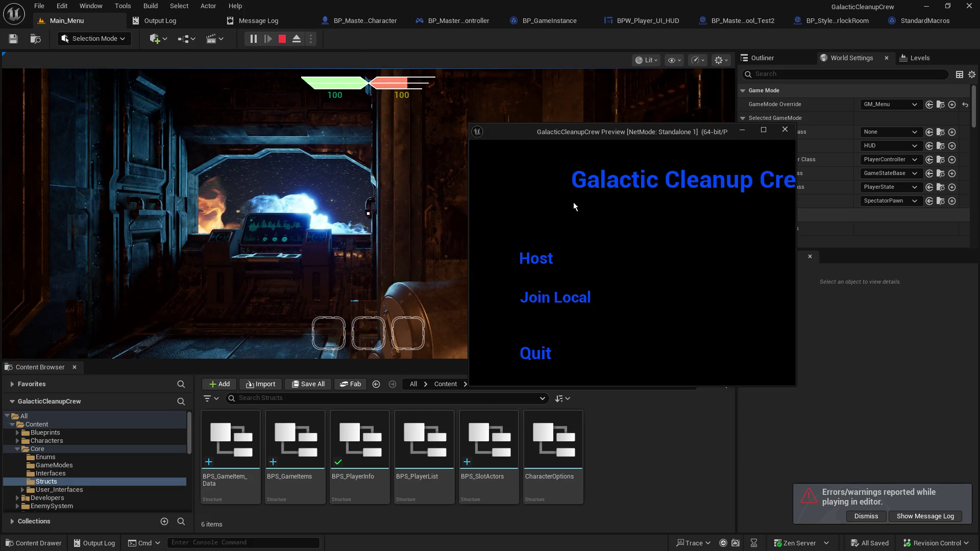
pyautogui.click(577, 300)
pyautogui.click(127, 202)
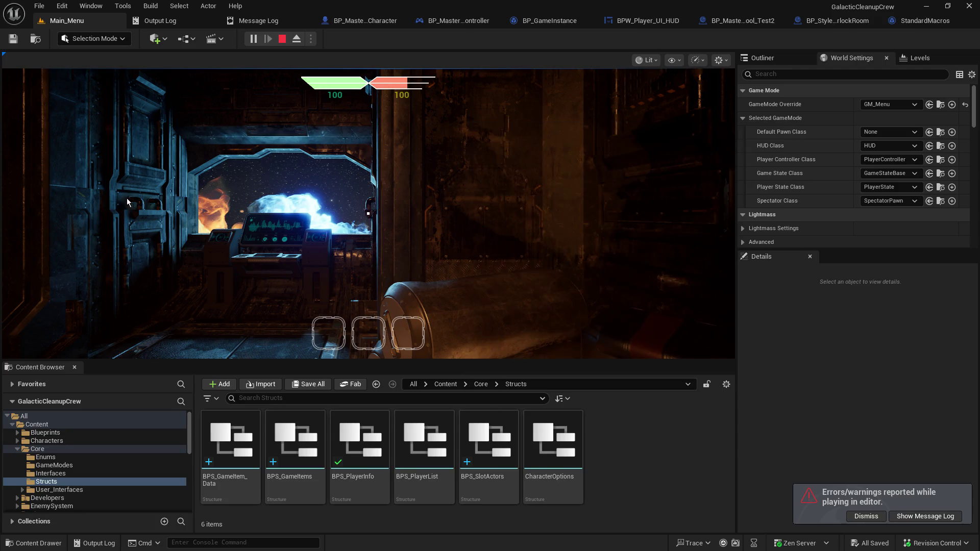
# - Pick up an item from the table, trigger travel to the next map, and resume after the breakpoint
pyautogui.press('w')
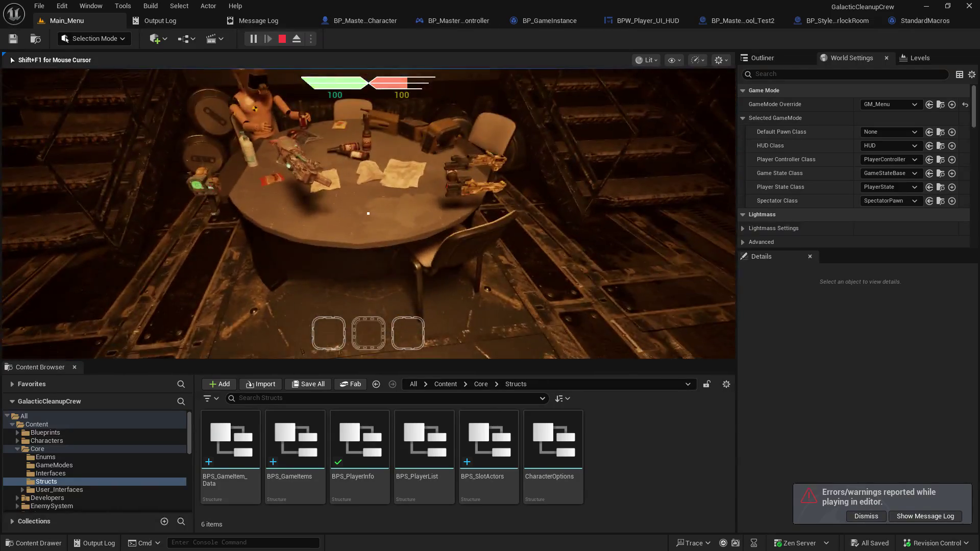
pyautogui.press('e')
pyautogui.moveTo(367, 213)
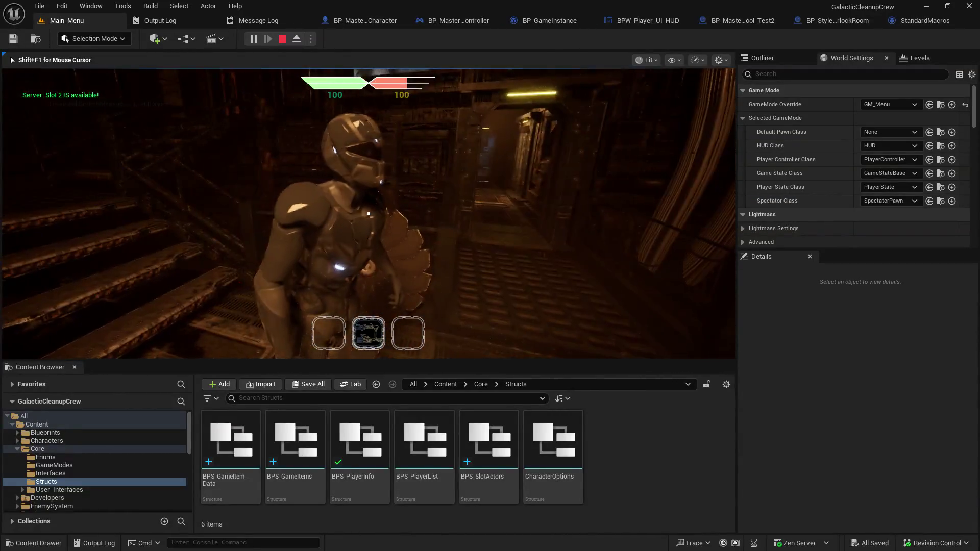
pyautogui.press('e')
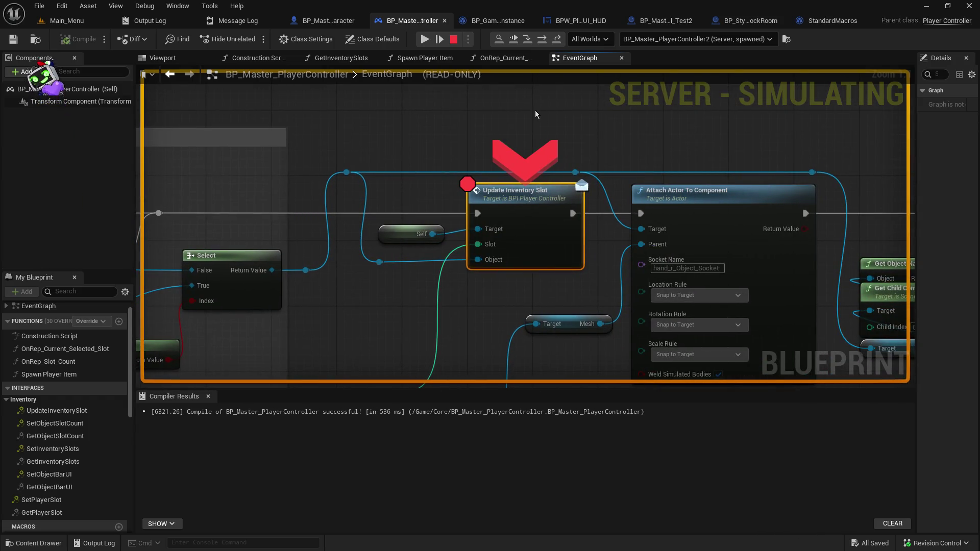
pyautogui.click(423, 40)
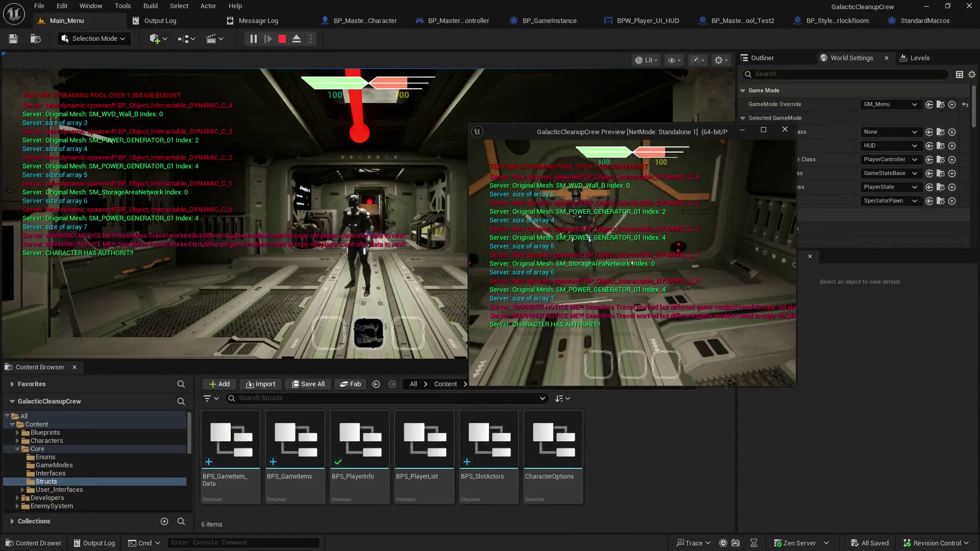
# - Close one game window with Alt+F4 and move the second game window out of the way
pyautogui.hotkey('alt', 'F4')
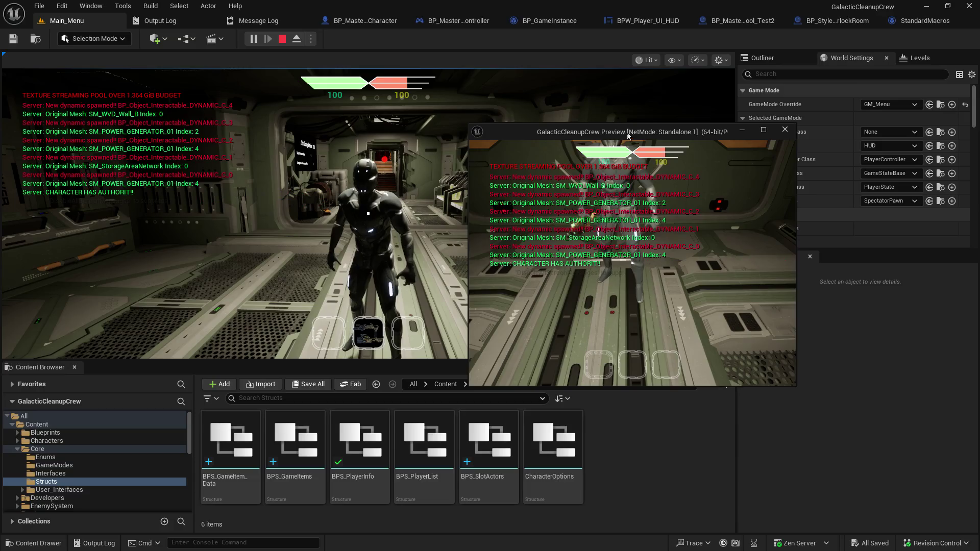
pyautogui.moveTo(623, 134); pyautogui.dragTo(979, 137)
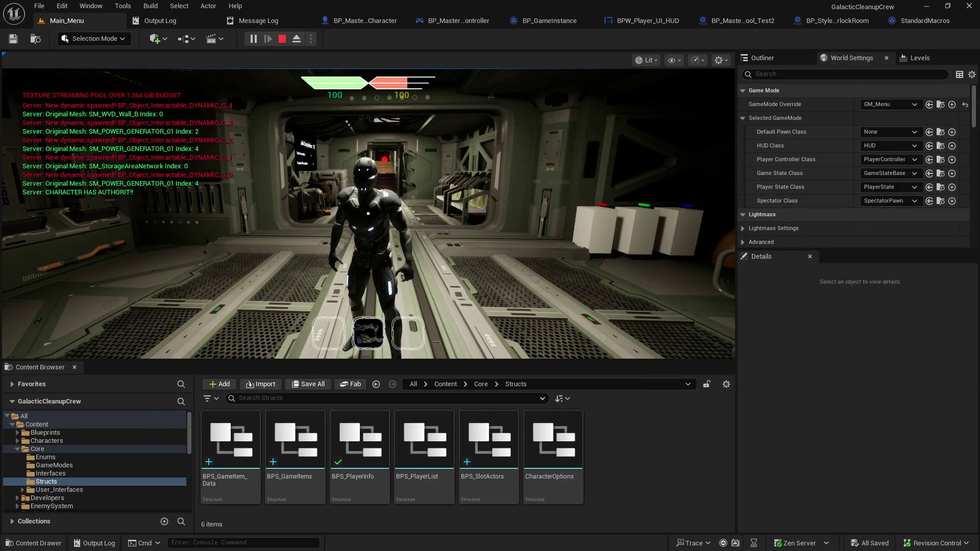
pyautogui.click(219, 260)
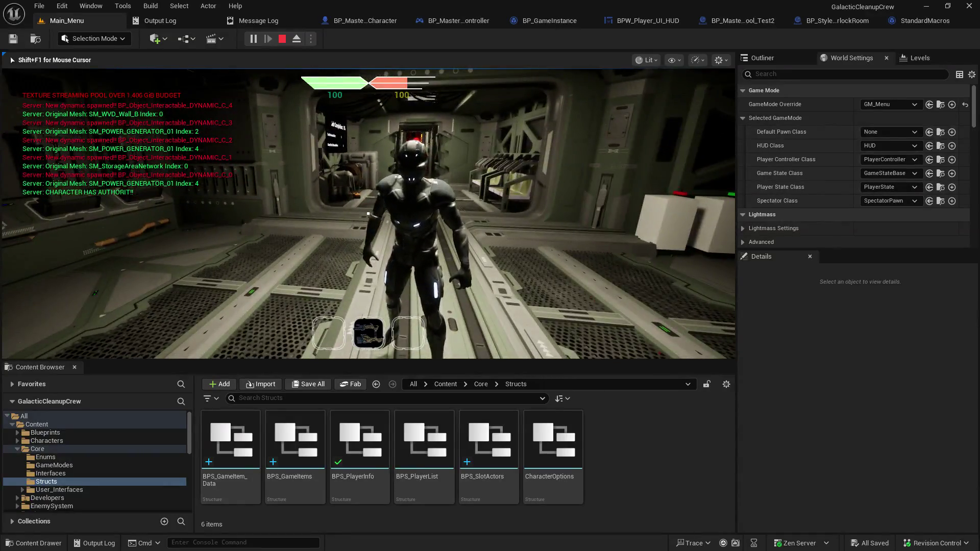
pyautogui.press('w')
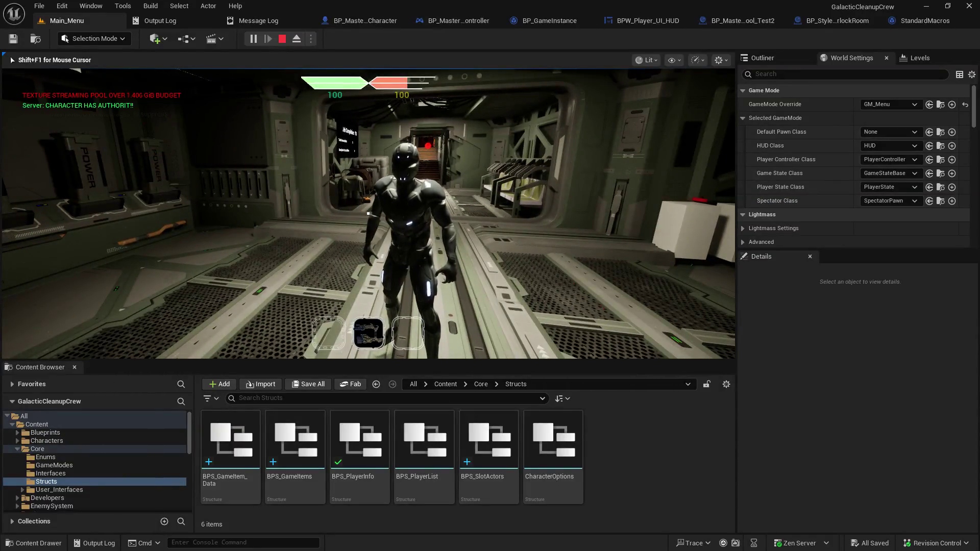
pyautogui.press('w')
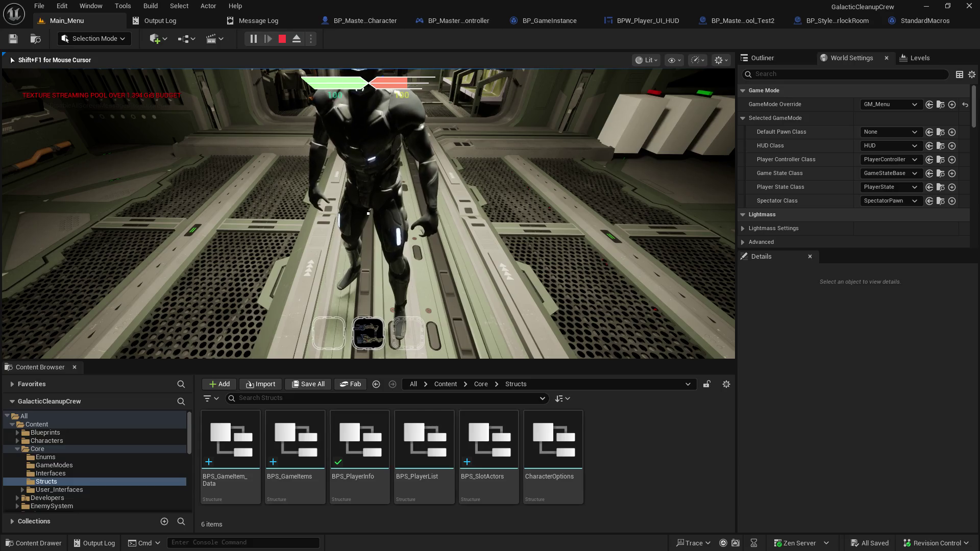
pyautogui.press('w')
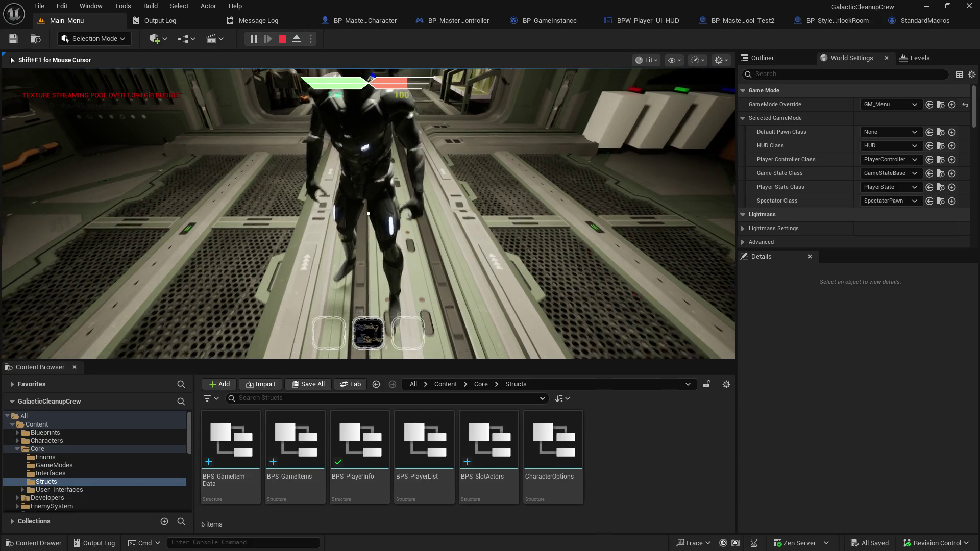
pyautogui.press('w')
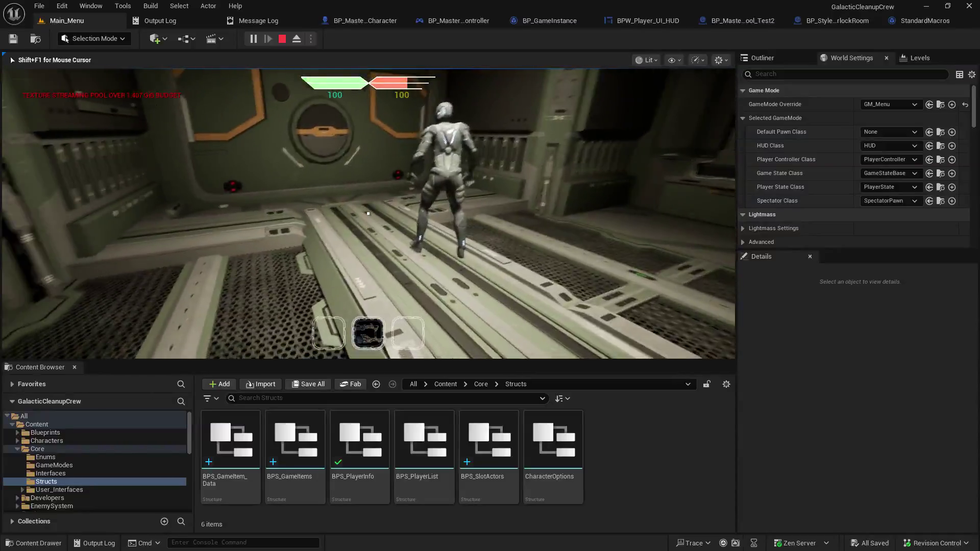
pyautogui.press('w')
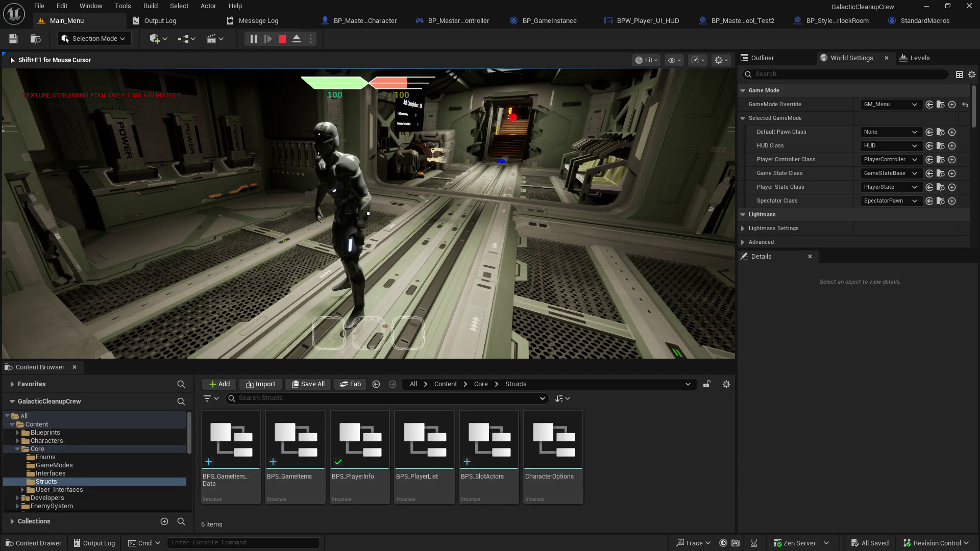
pyautogui.hotkey('shift', 'F1')
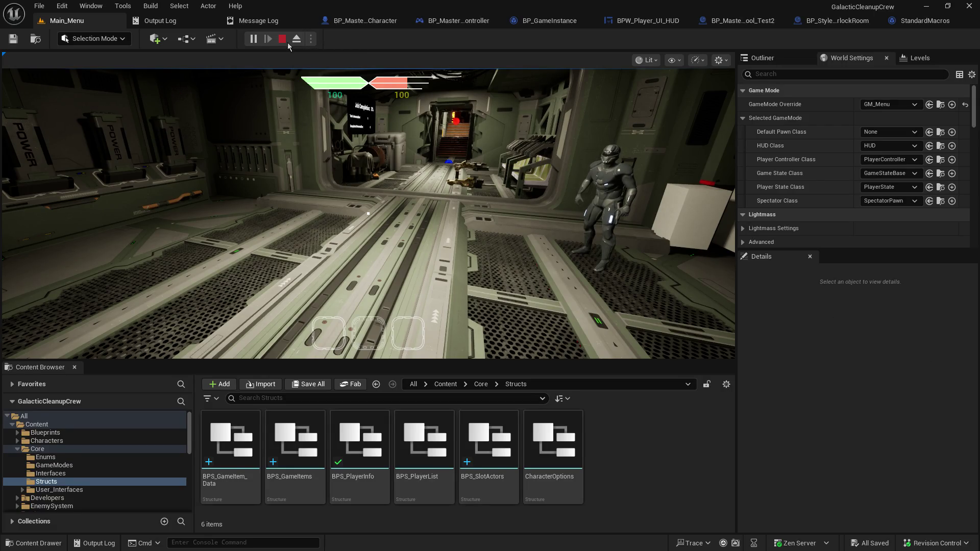
# - Stop the running session and restart Play from Main_Menu, hosting a game
pyautogui.click(282, 39)
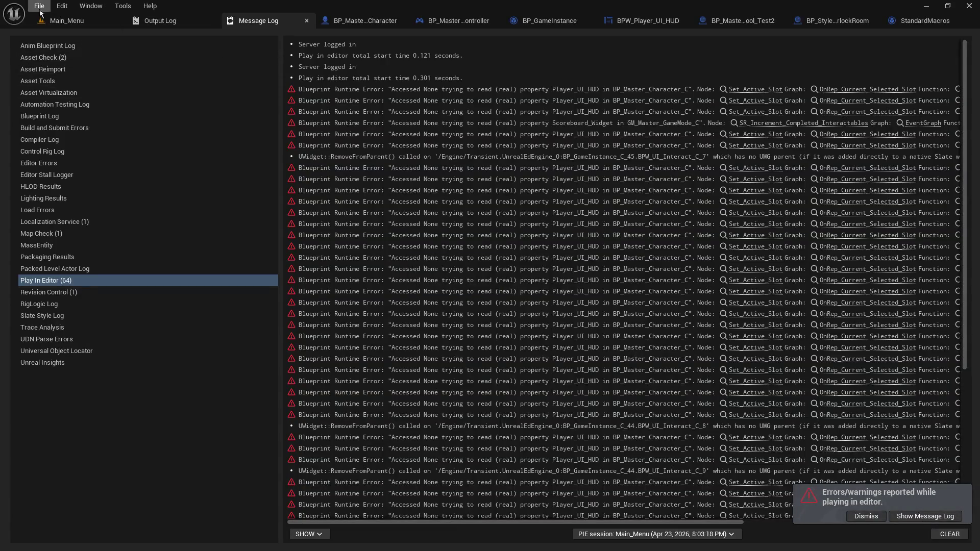
pyautogui.click(91, 24)
pyautogui.click(253, 39)
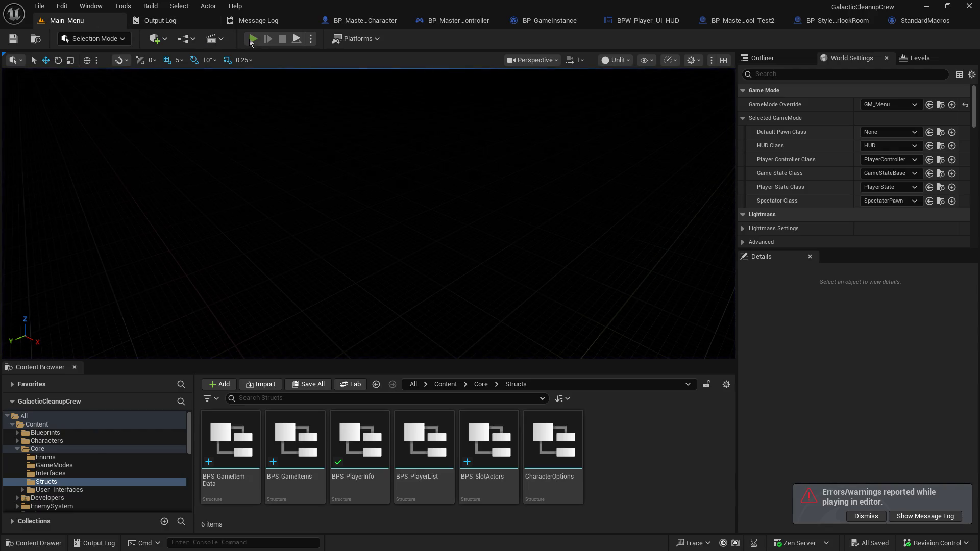
pyautogui.click(84, 212)
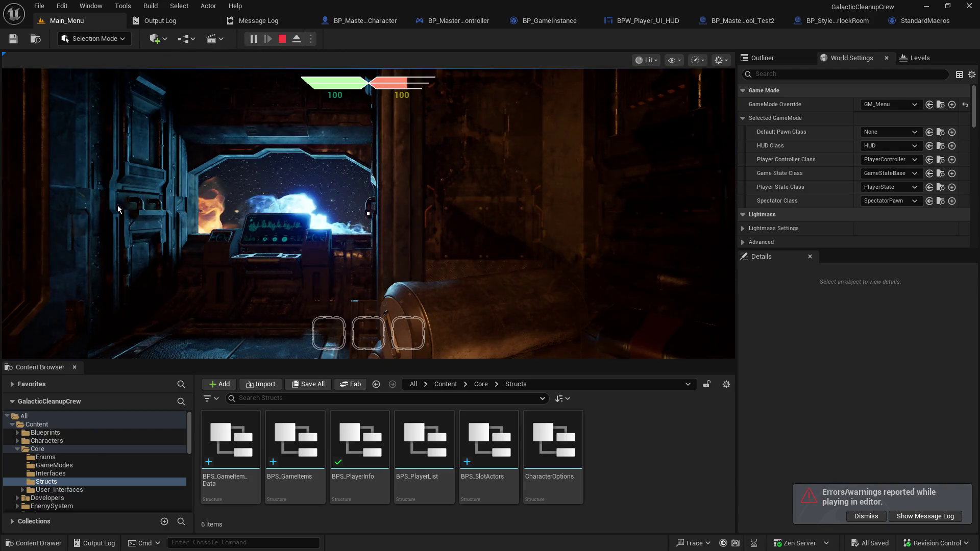
# - Walk to the table, pick up the item, and resume from the Update Inventory Slot breakpoint
pyautogui.press('w')
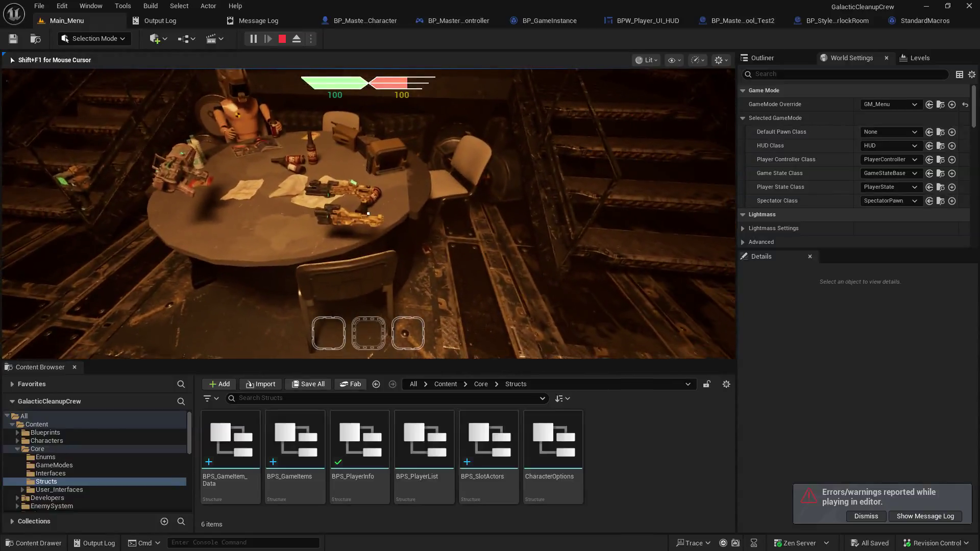
pyautogui.press('e')
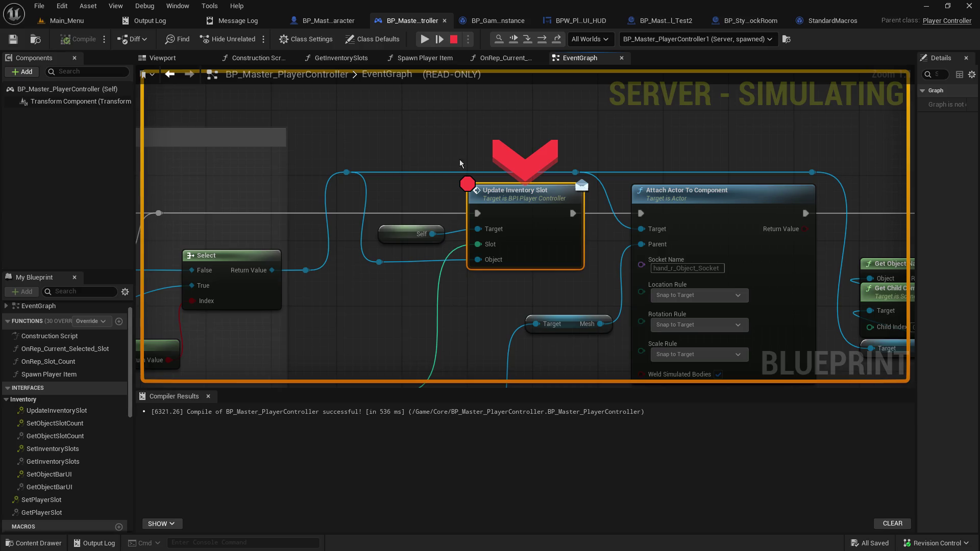
pyautogui.click(424, 41)
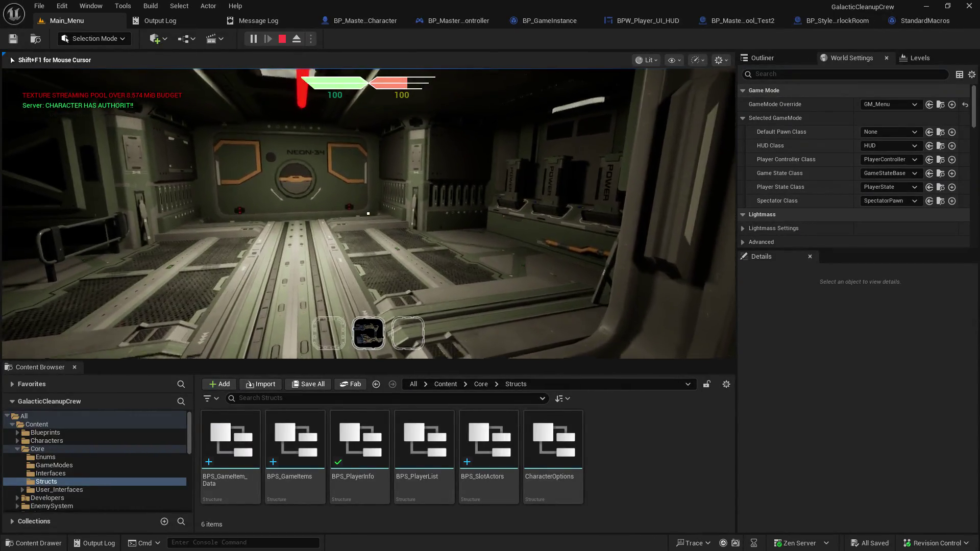
# - Walk forward to face the NEON-34 wall, then end the play session with Esc
pyautogui.press('w')
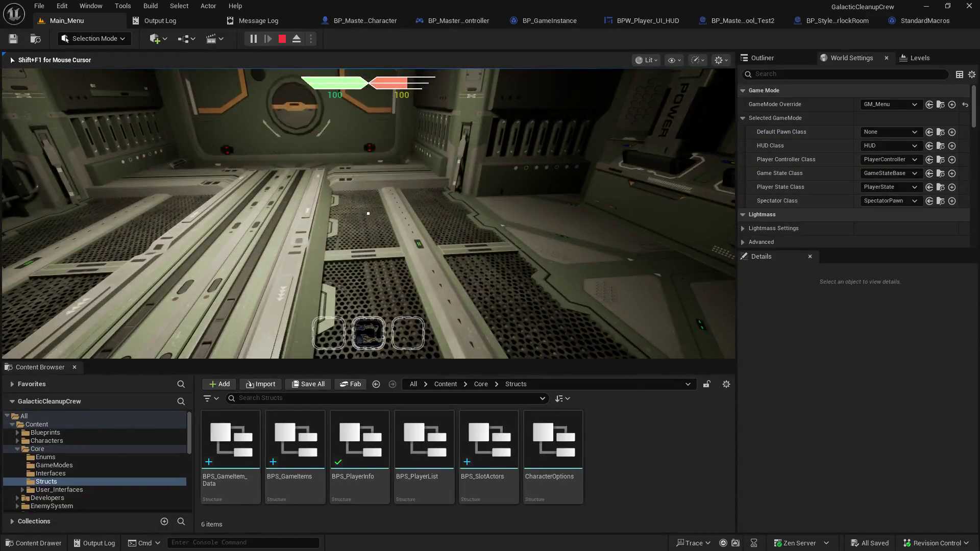
pyautogui.press('Escape')
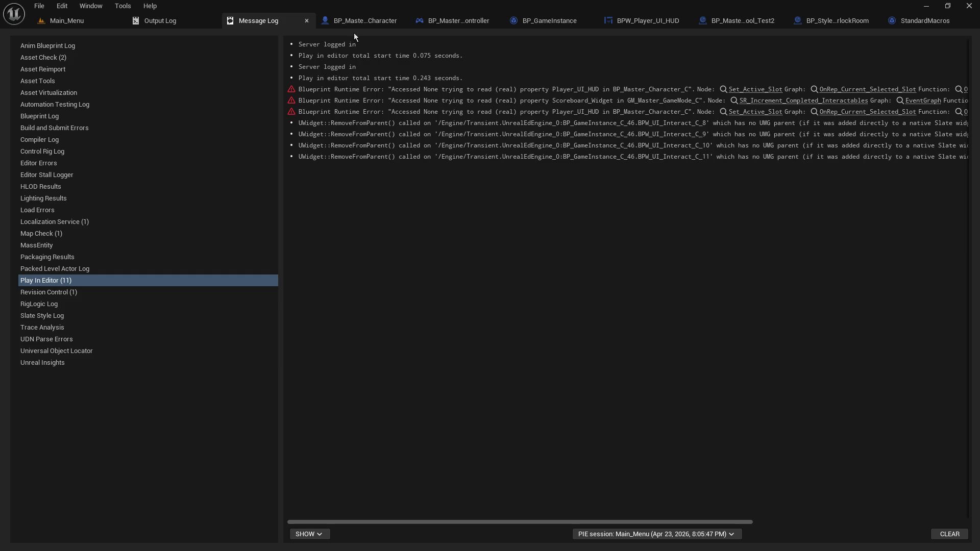
# - Add an F9 breakpoint on the Branch after Change_Selected_Slot in BP_Master_Character, then switch to Main_Menu
pyautogui.click(357, 22)
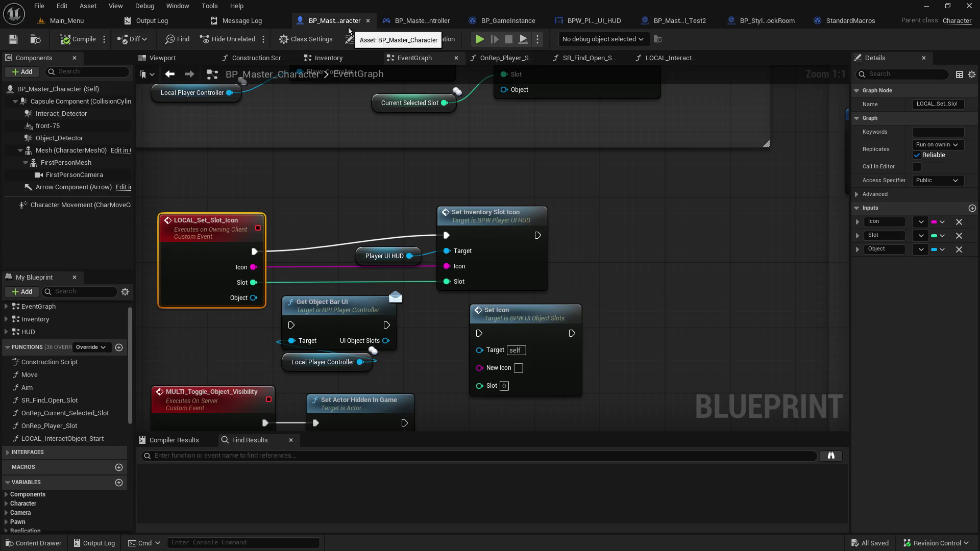
pyautogui.scroll(5, 321, 191)
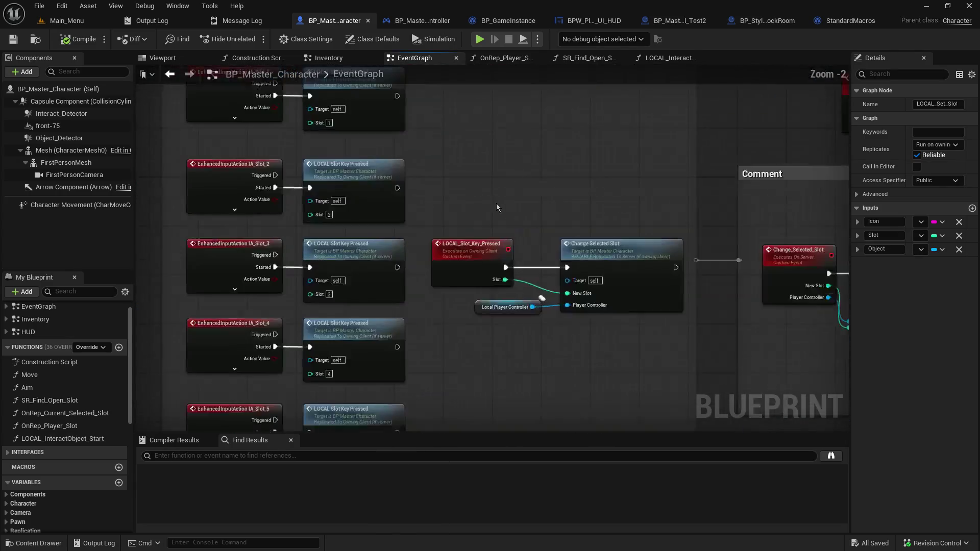
pyautogui.moveTo(559, 213); pyautogui.dragTo(317, 150)
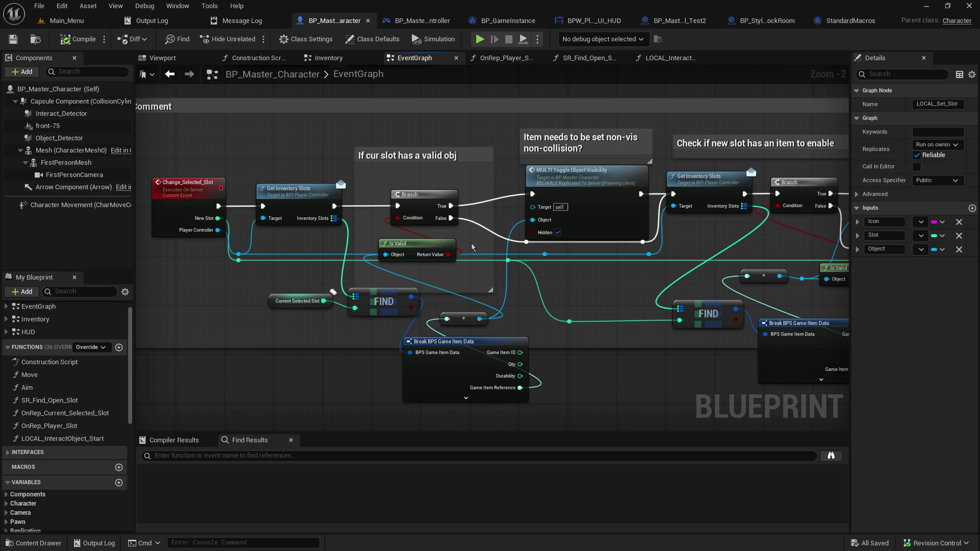
pyautogui.click(424, 202)
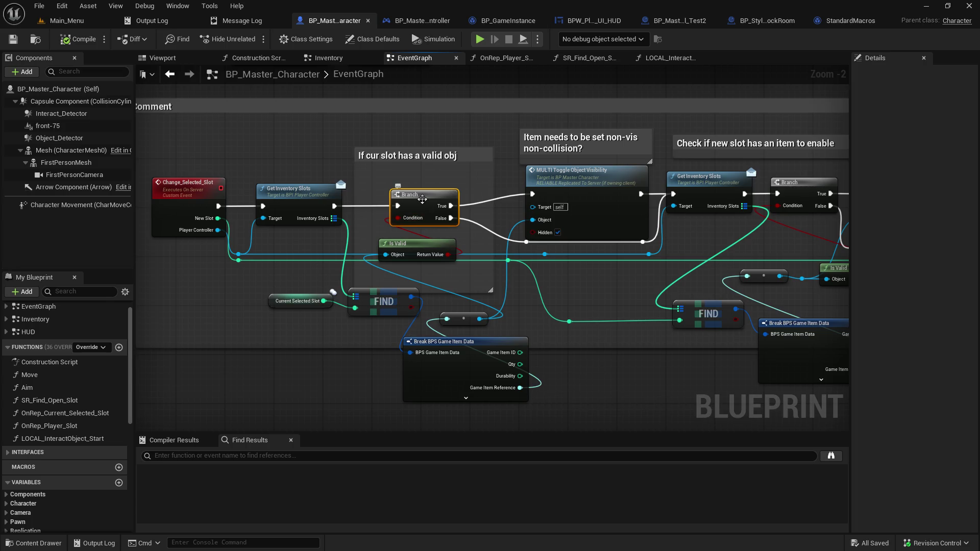
pyautogui.press('F9')
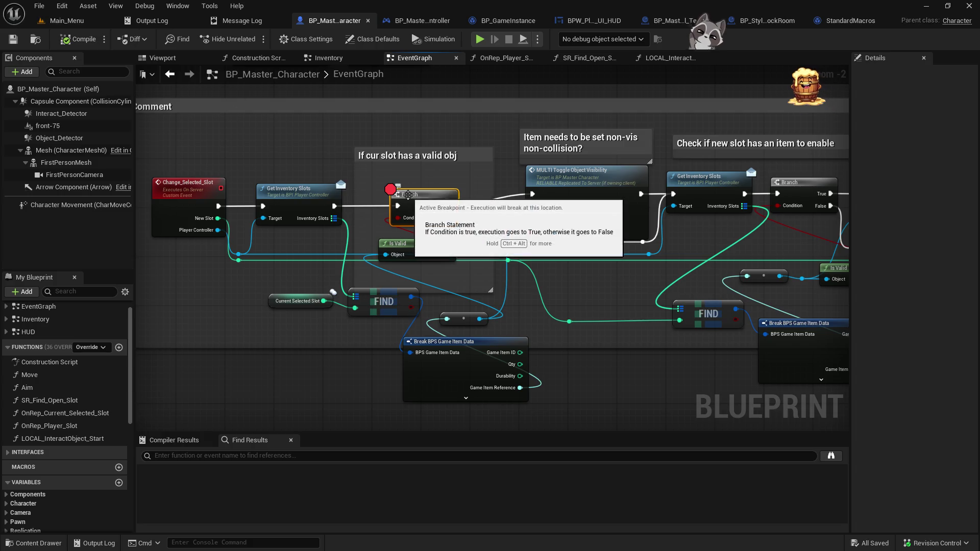
pyautogui.press('F9')
pyautogui.click(118, 22)
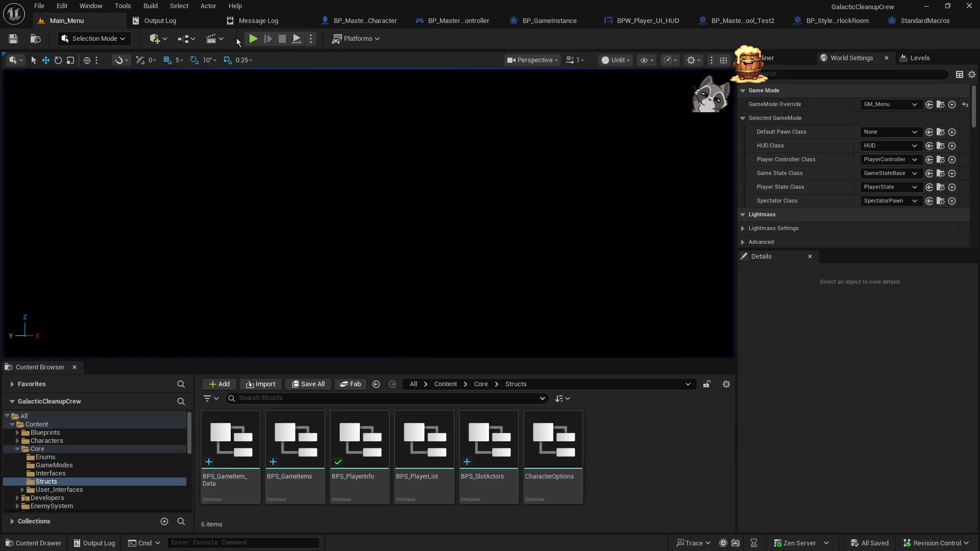
# - Play as host, resume past the PlayerController breakpoint, and stop at the new Branch breakpoint
pyautogui.click(252, 39)
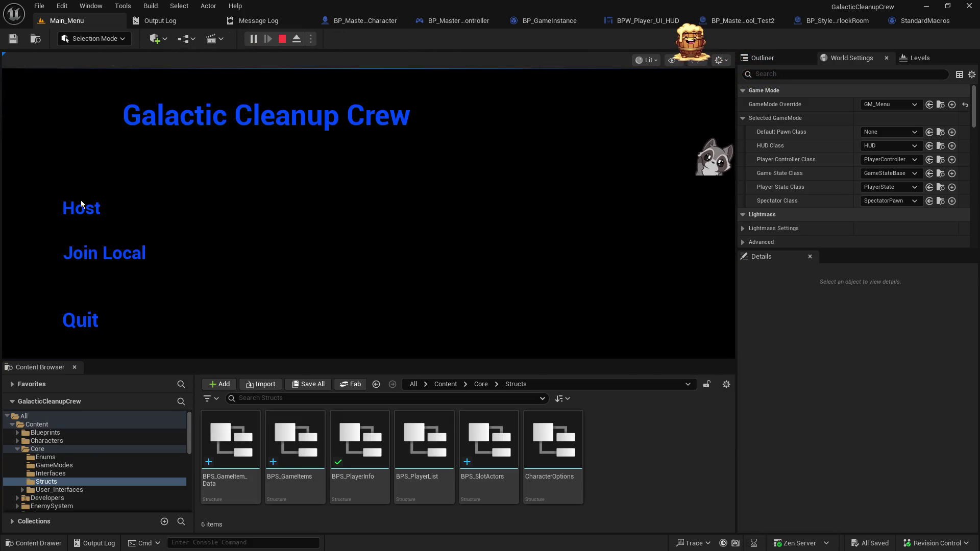
pyautogui.click(81, 201)
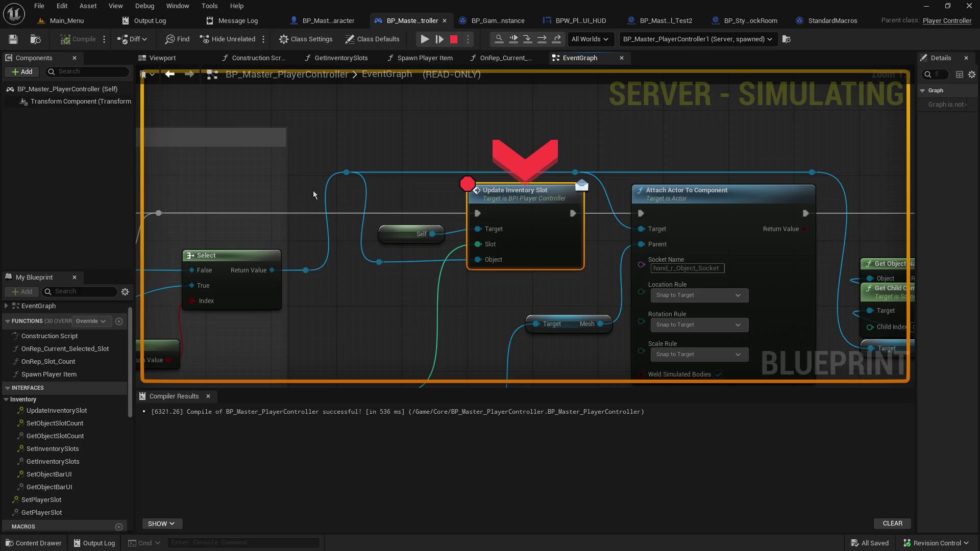
pyautogui.click(422, 38)
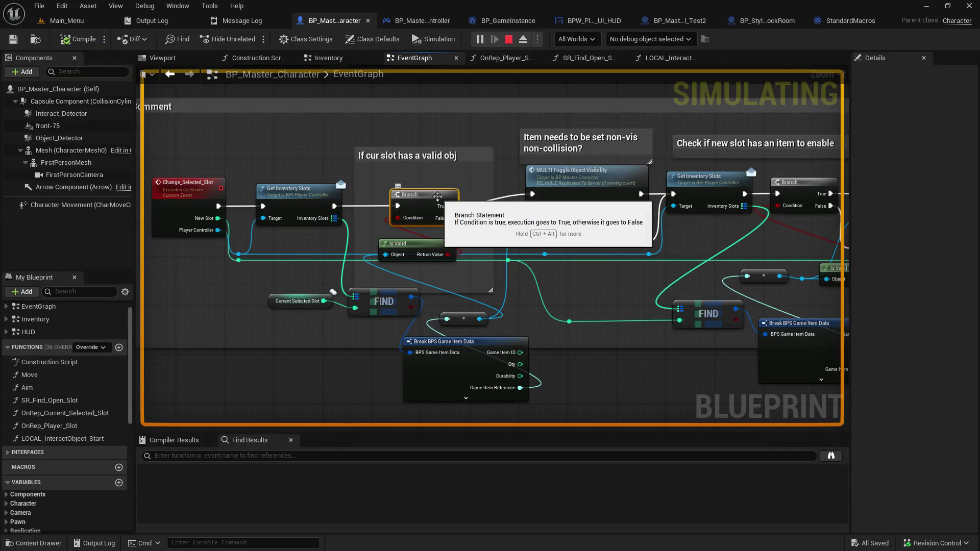
pyautogui.click(66, 20)
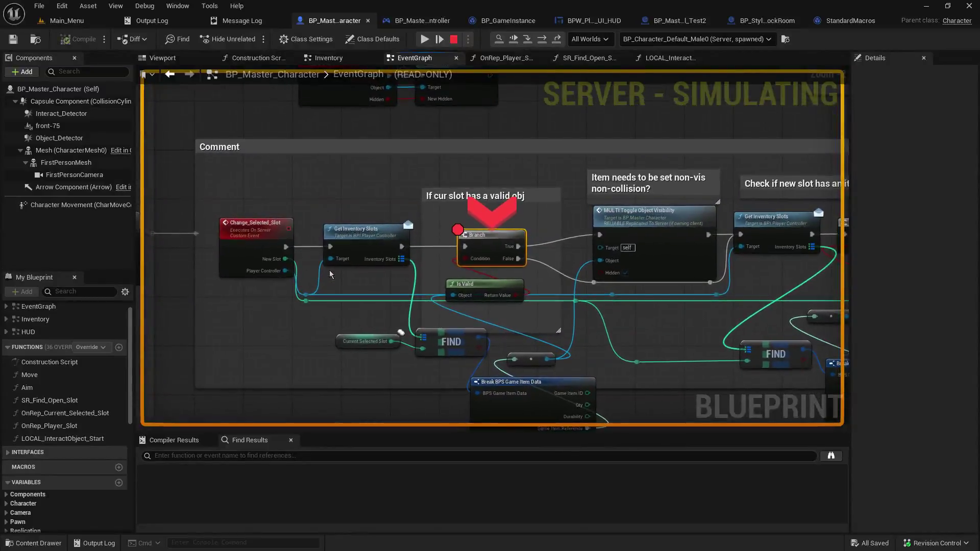
pyautogui.rightClick(329, 272)
pyautogui.click(431, 159)
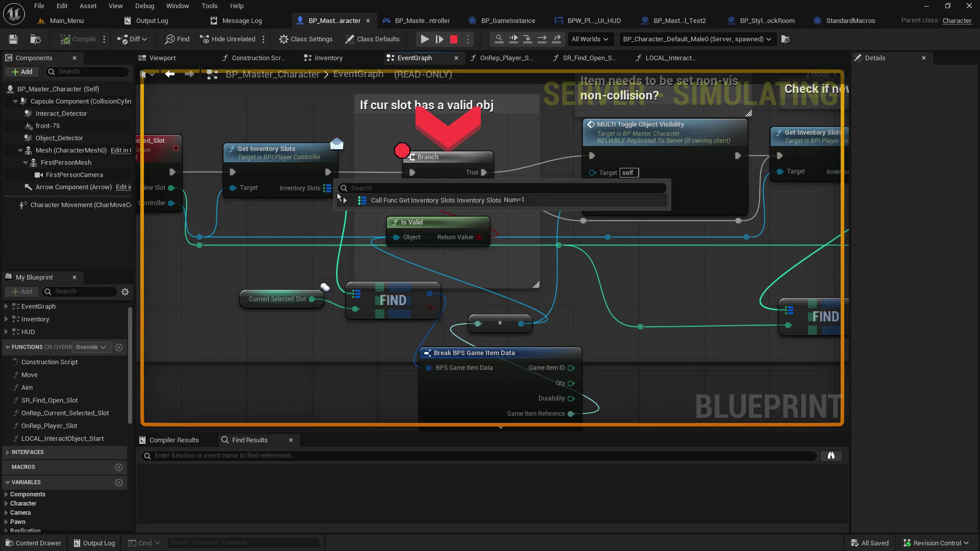
# - Inspect the Inventory Slots debug values and the FIND node's found item fields
pyautogui.click(344, 200)
pyautogui.click(352, 214)
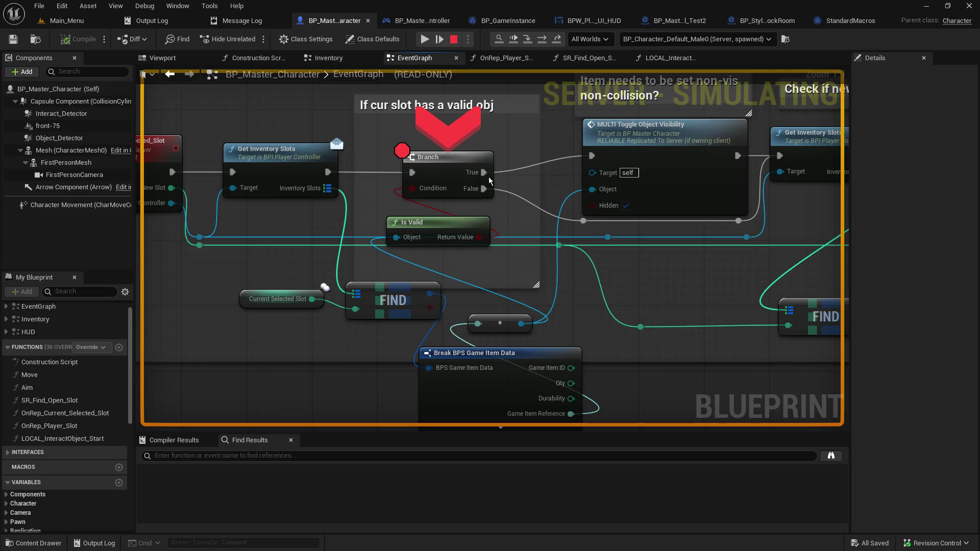
pyautogui.click(658, 134)
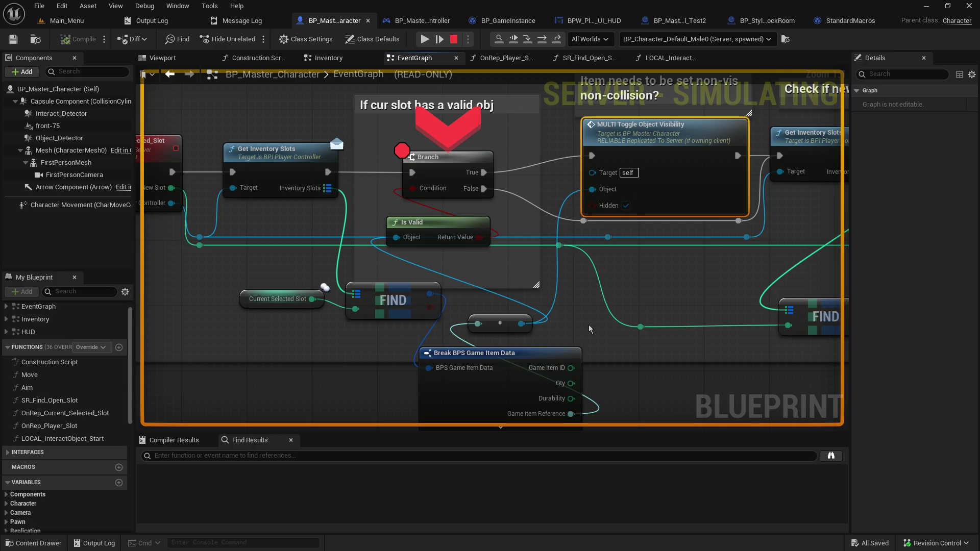
pyautogui.moveTo(571, 414); pyautogui.dragTo(473, 317)
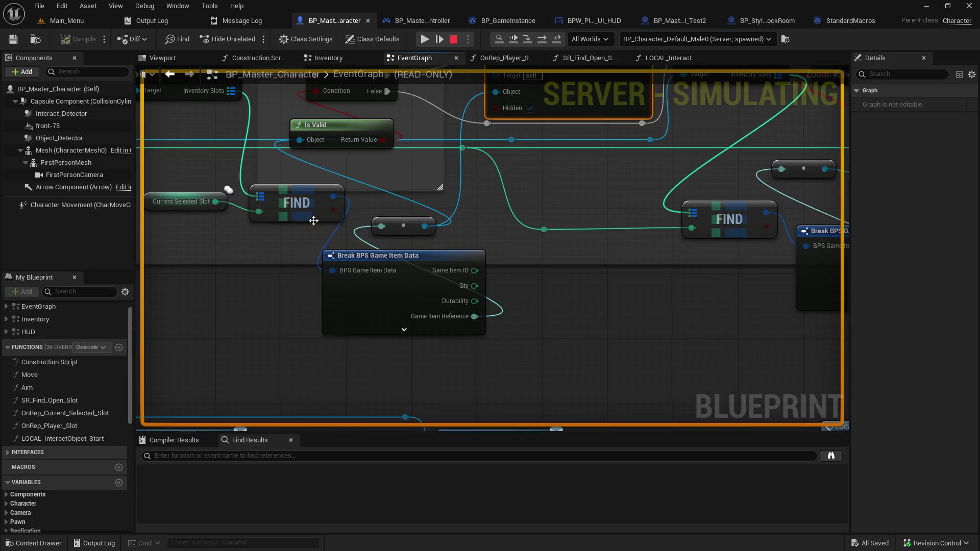
pyautogui.moveTo(334, 198)
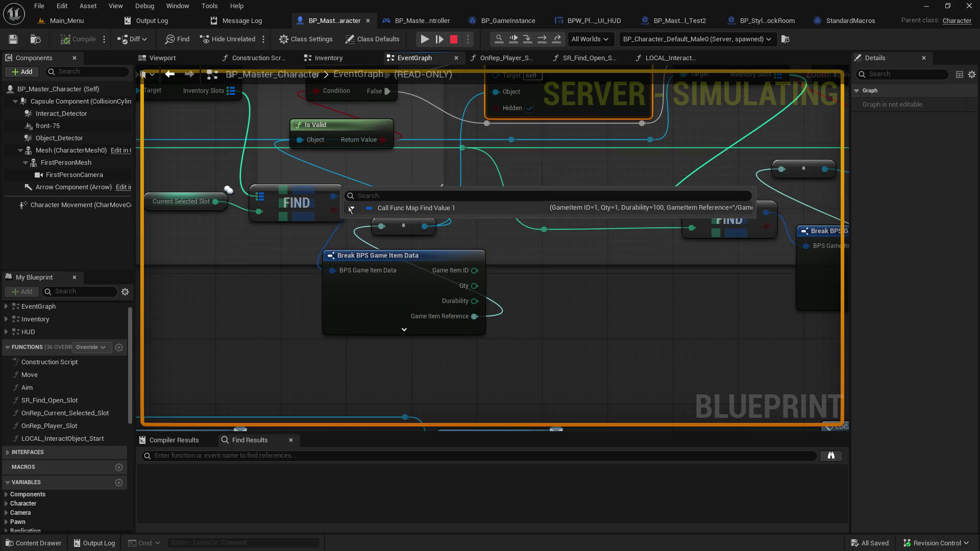
pyautogui.click(351, 208)
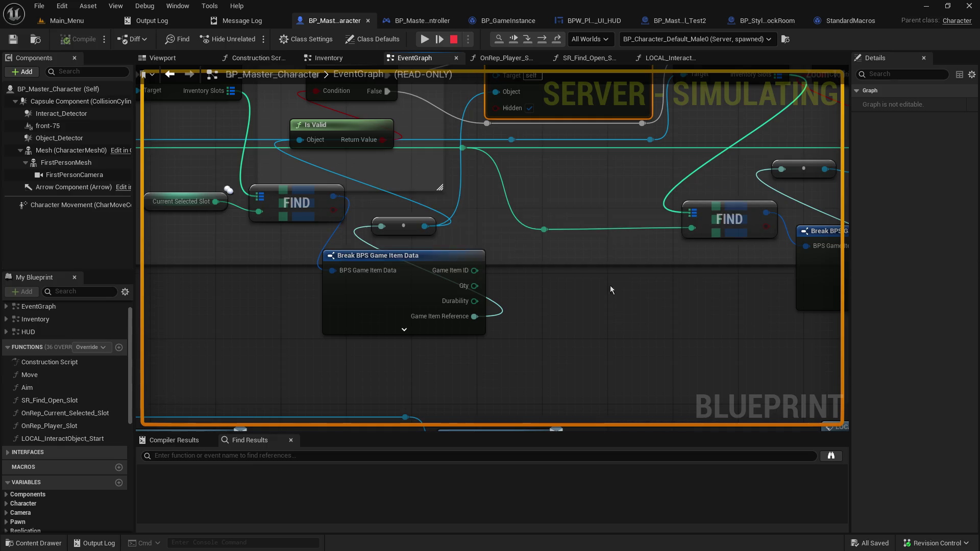
pyautogui.moveTo(422, 229)
pyautogui.moveTo(303, 143)
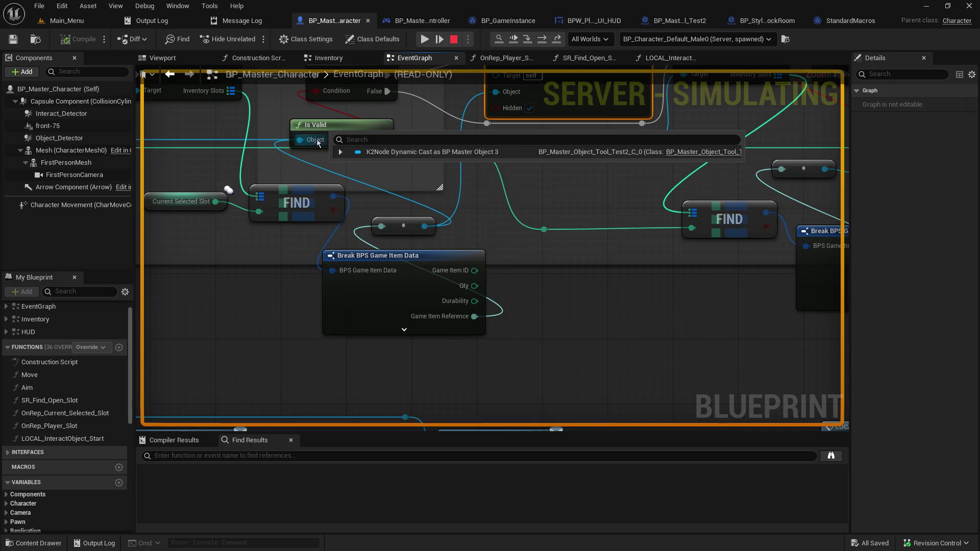
pyautogui.moveTo(382, 140)
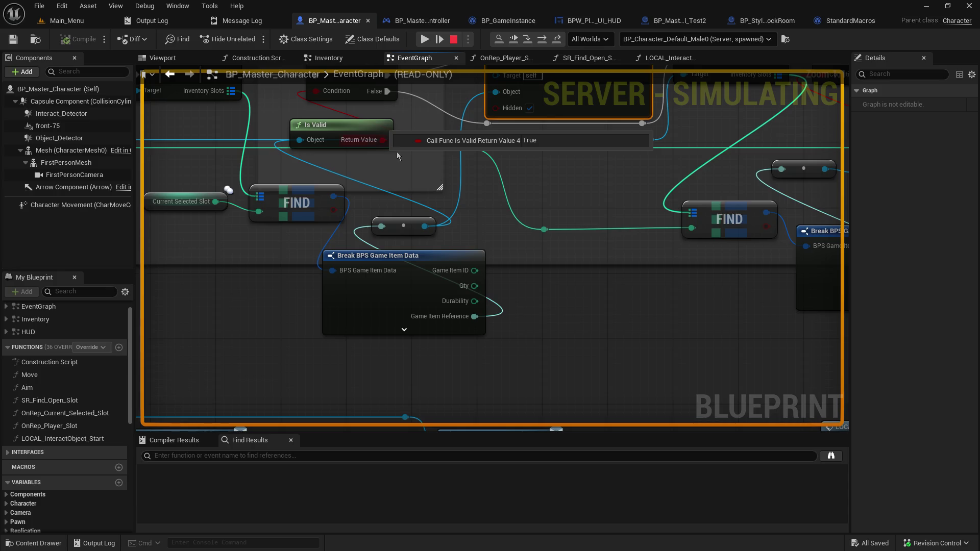
# - Step through MULTI Toggle Object Visibility and Set Actor Hidden In Game to Get Inventory Slots
pyautogui.click(499, 38)
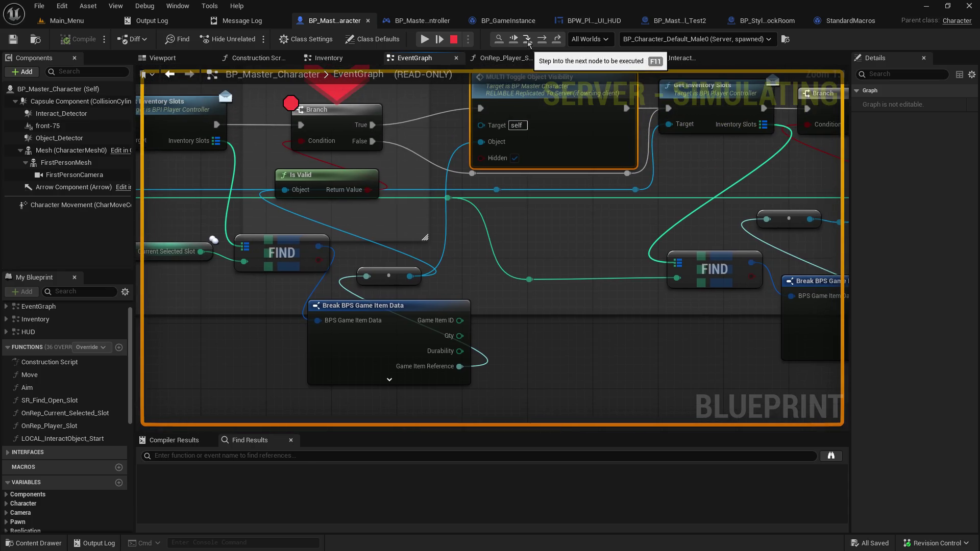
pyautogui.click(527, 38)
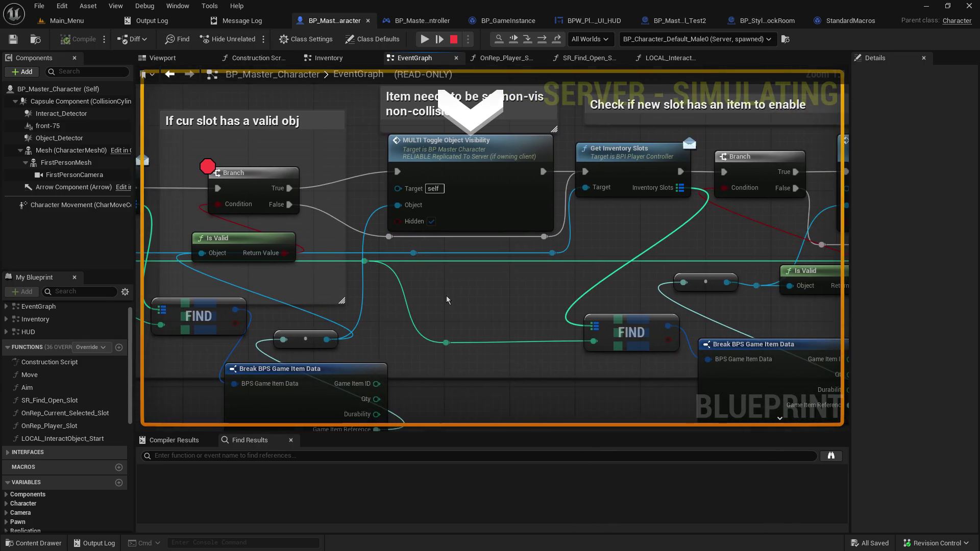
pyautogui.moveTo(397, 211)
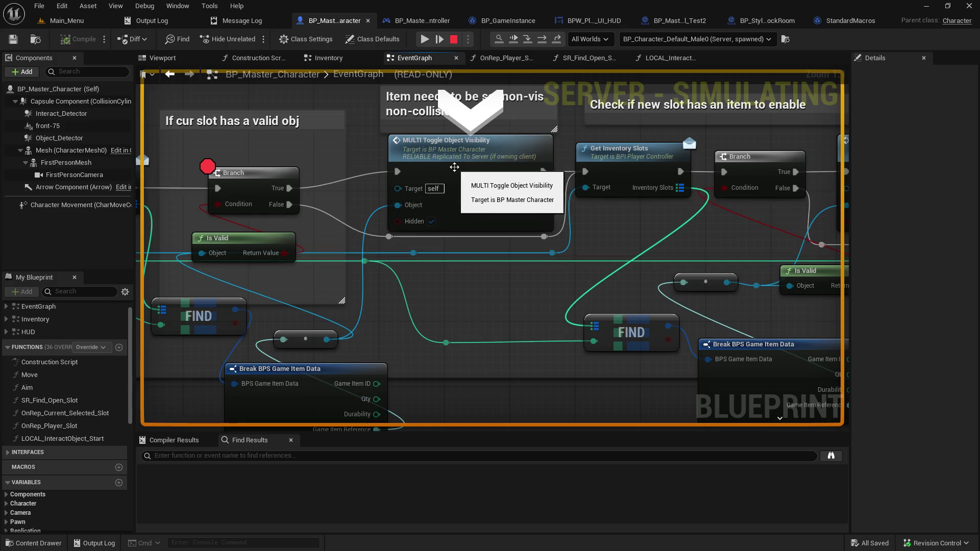
pyautogui.click(527, 39)
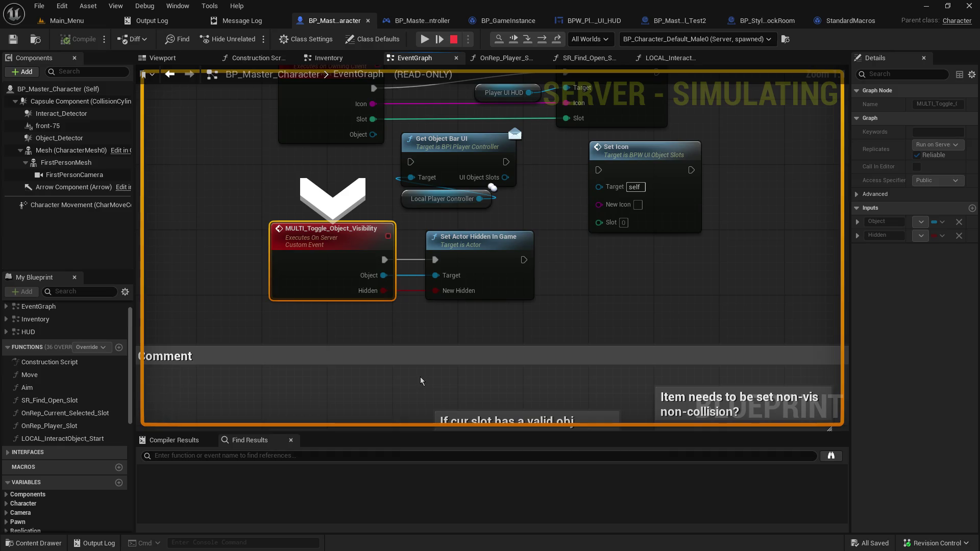
pyautogui.moveTo(388, 276)
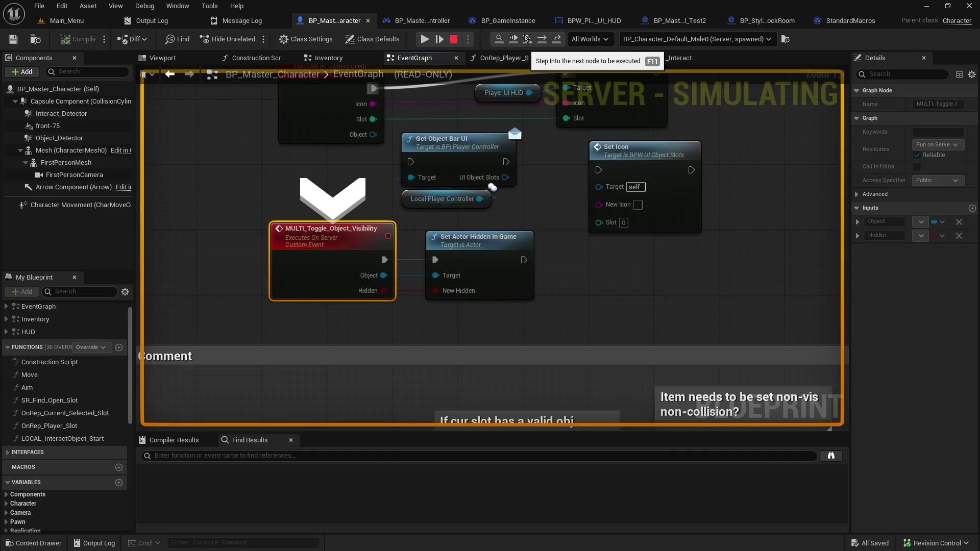
pyautogui.click(527, 39)
pyautogui.moveTo(393, 261)
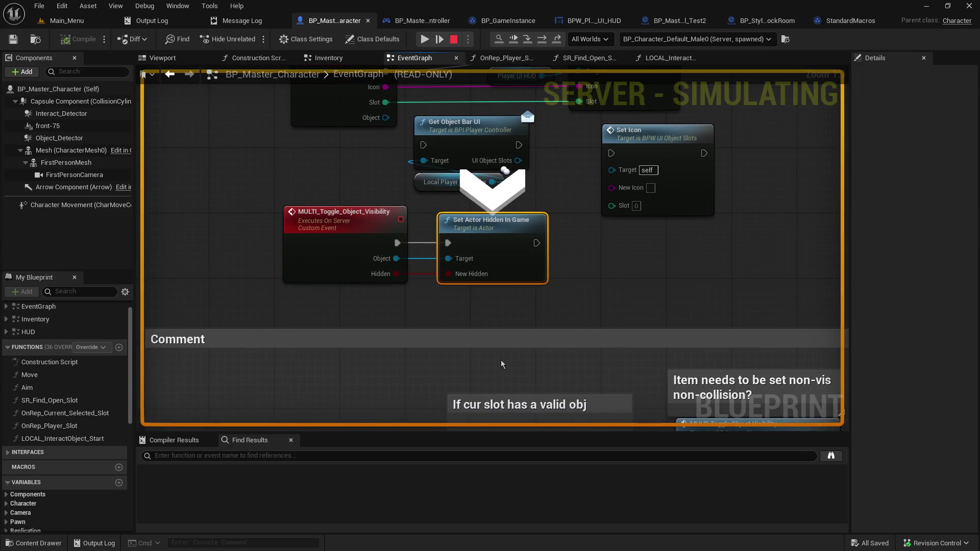
pyautogui.click(532, 37)
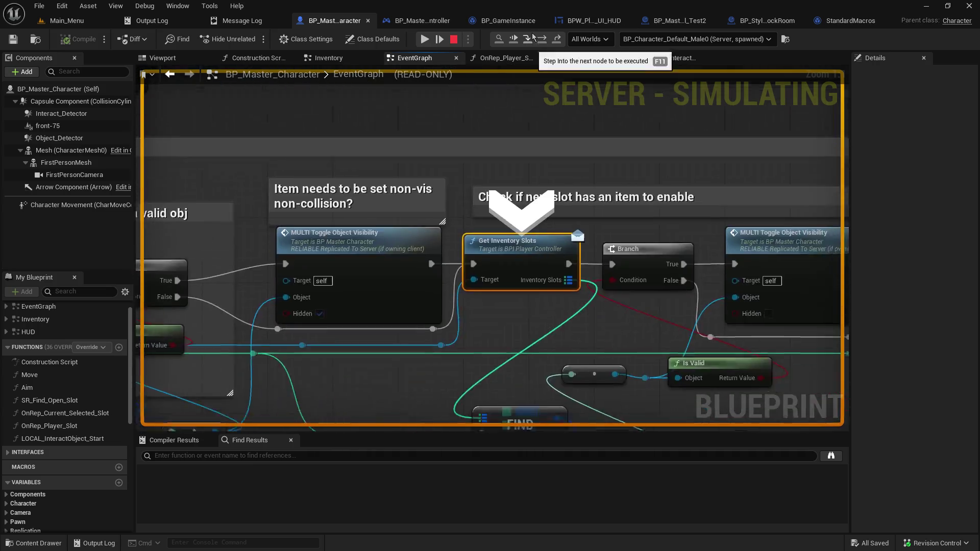
# - Step into the controller's GetInventorySlots and the game instance's Player_Get_Inventory lookup
pyautogui.moveTo(408, 131); pyautogui.dragTo(729, 373)
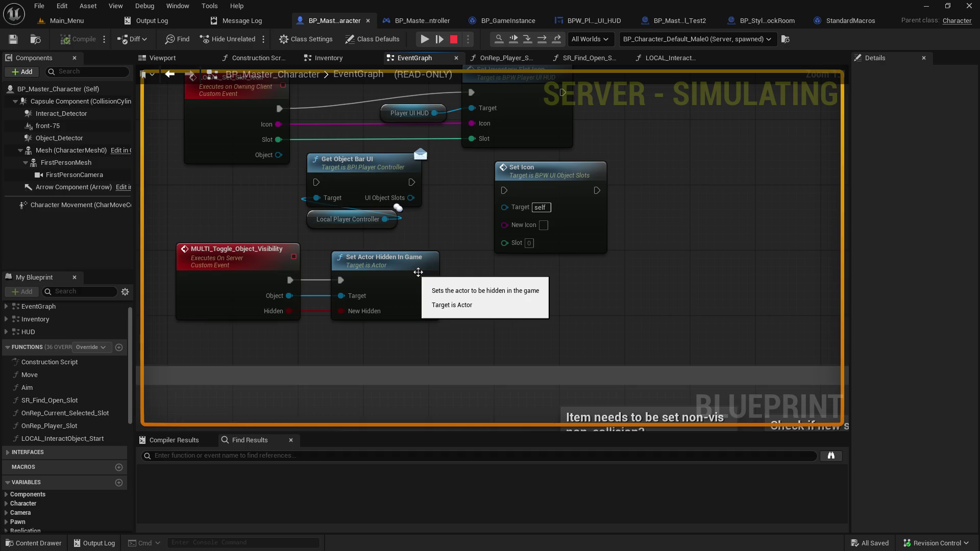
pyautogui.press('F10')
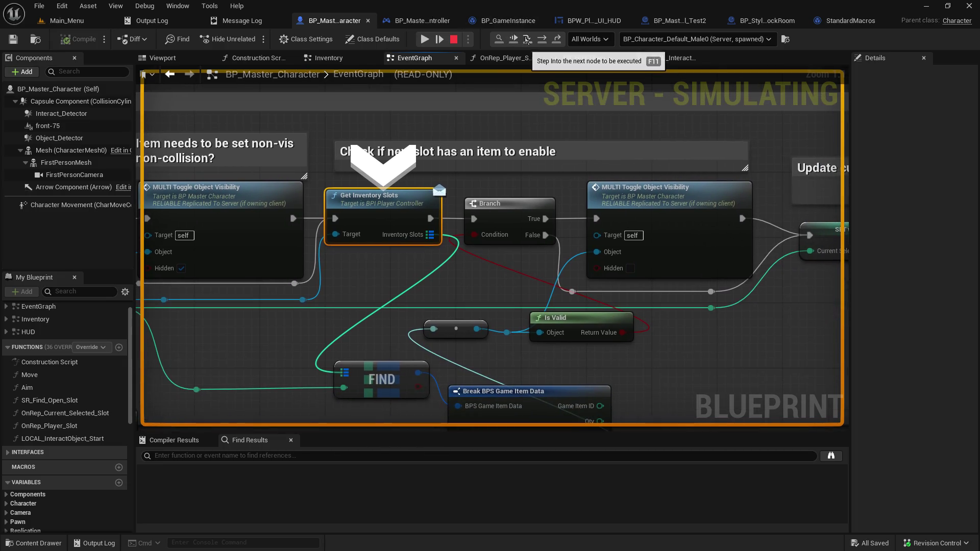
pyautogui.click(527, 41)
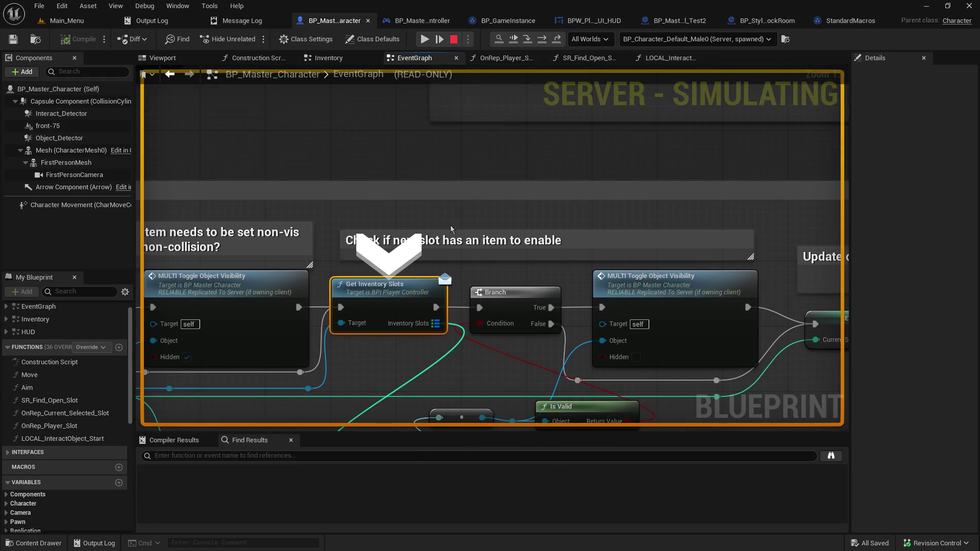
pyautogui.click(527, 41)
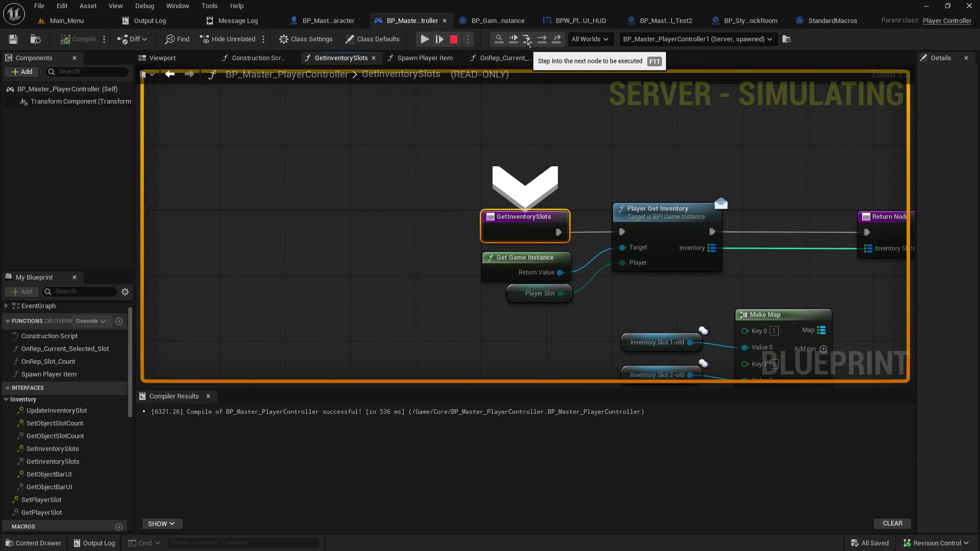
pyautogui.click(527, 41)
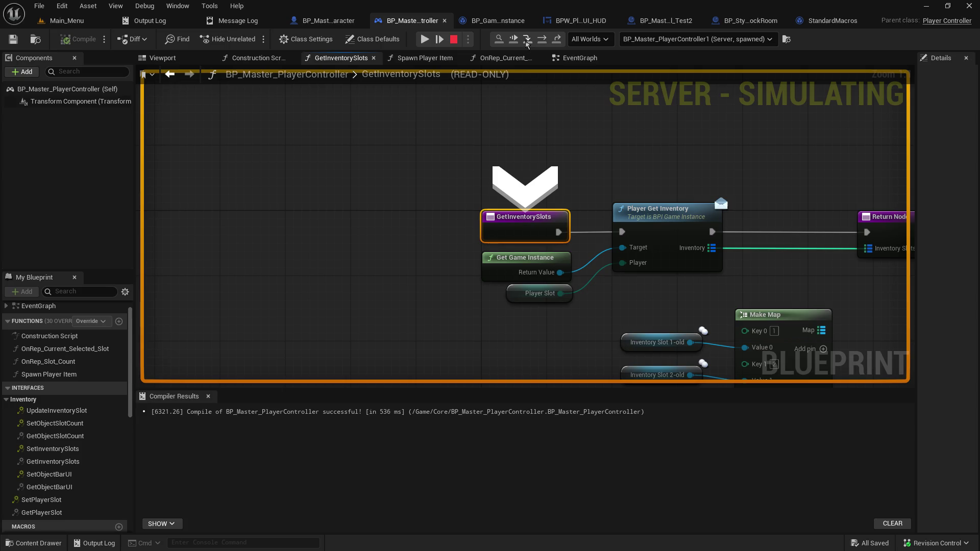
pyautogui.click(527, 41)
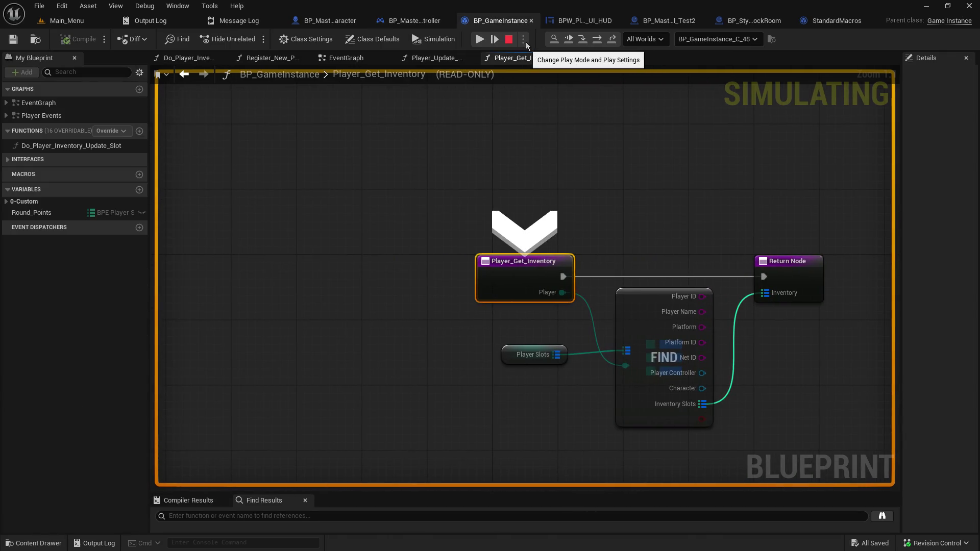
pyautogui.click(583, 40)
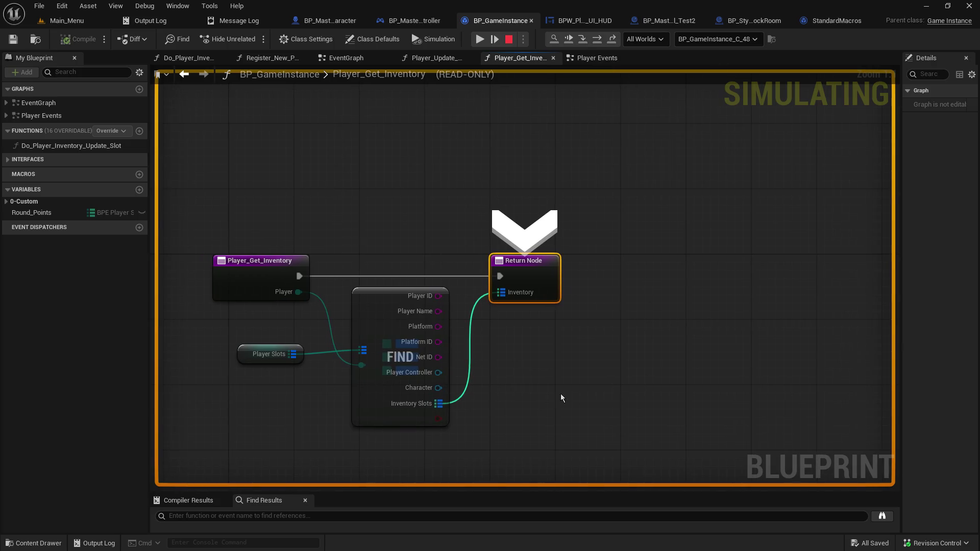
# - Step out, confirm the returned inventory holds one item, and return to the Branch check
pyautogui.click(593, 37)
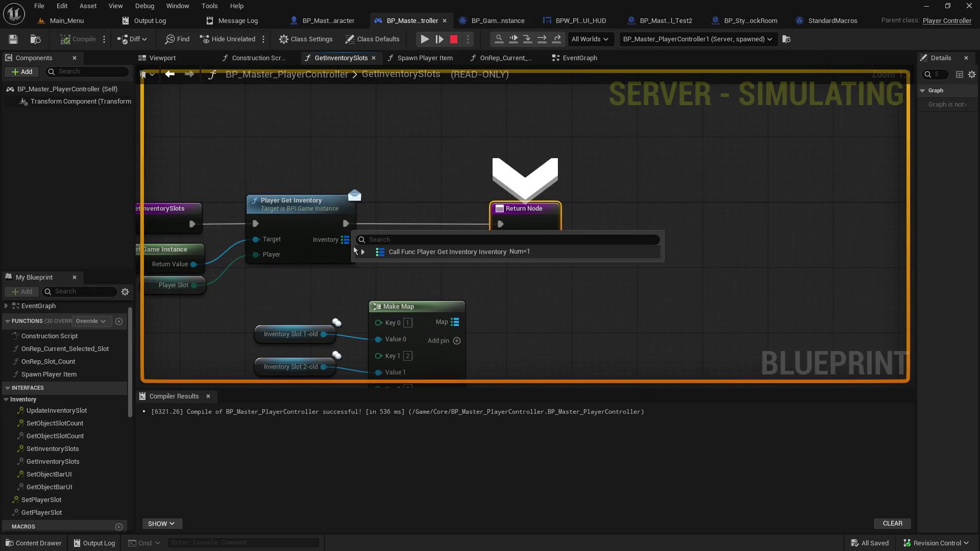
pyautogui.click(362, 251)
pyautogui.click(371, 264)
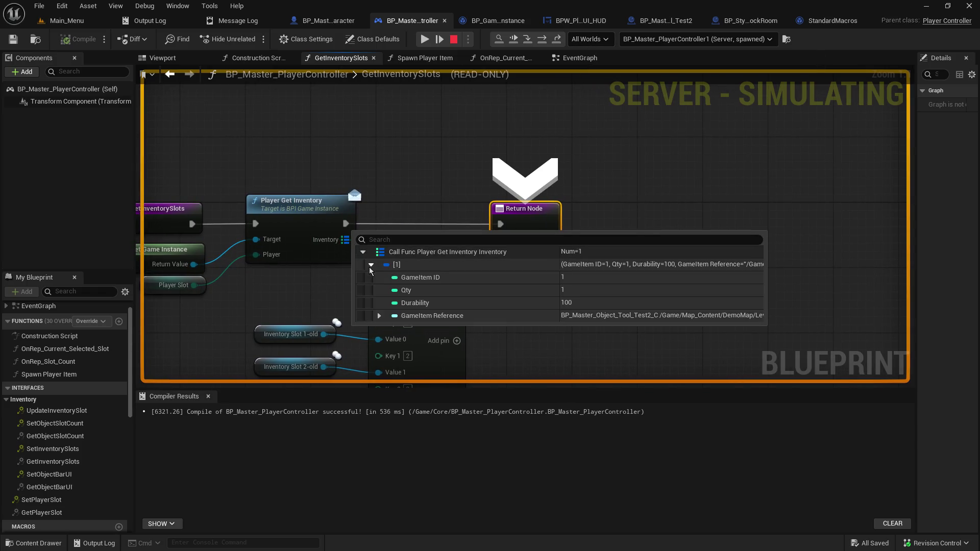
pyautogui.click(528, 39)
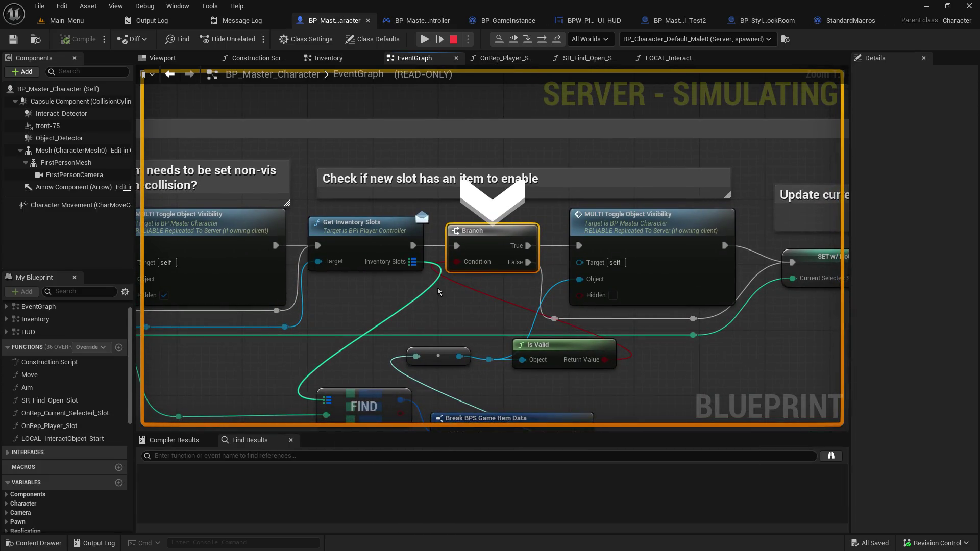
# - Inspect the Branch node's input values and the nodes that follow it
pyautogui.moveTo(439, 292)
pyautogui.mouseDown()
pyautogui.moveTo(475, 221)
pyautogui.moveTo(597, 208)
pyautogui.mouseUp()
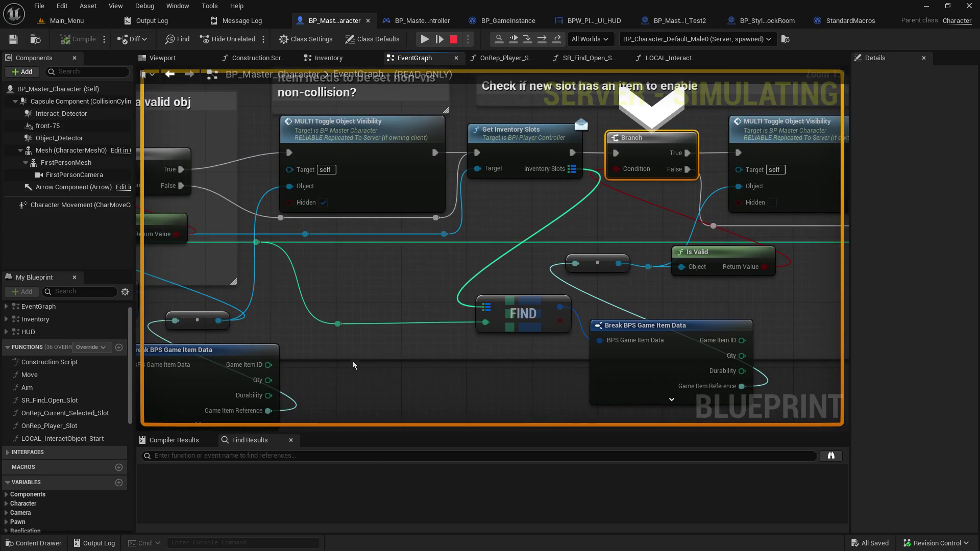
pyautogui.moveTo(344, 324)
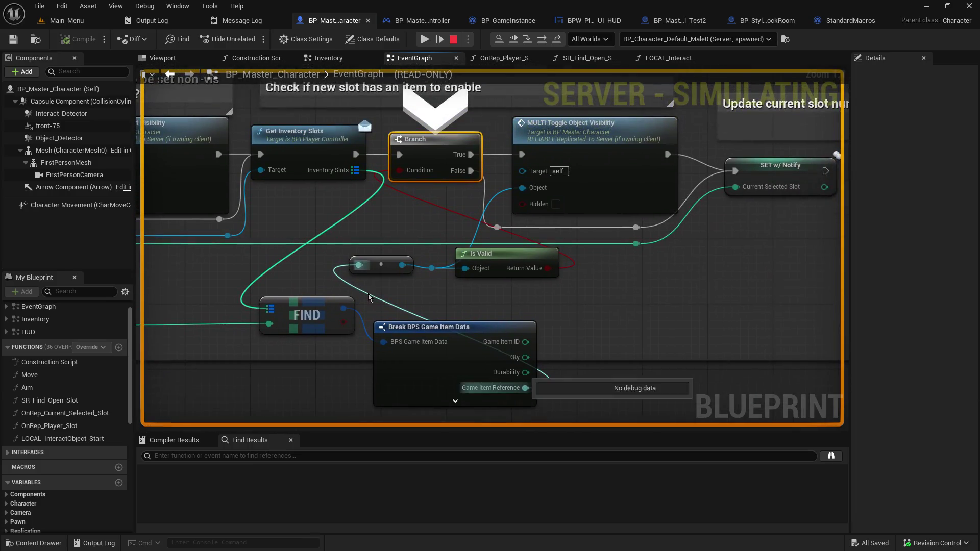
pyautogui.moveTo(344, 308)
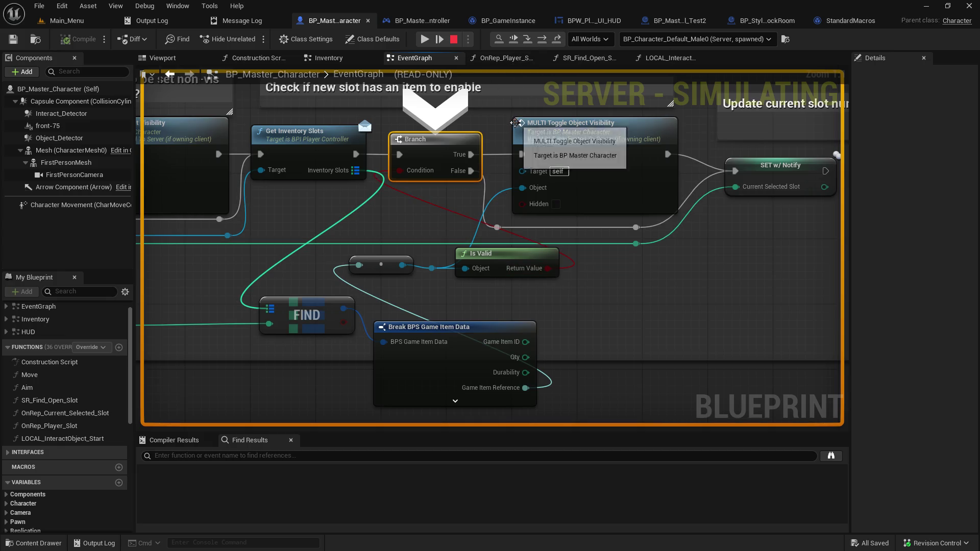
pyautogui.moveTo(510, 133); pyautogui.dragTo(356, 171)
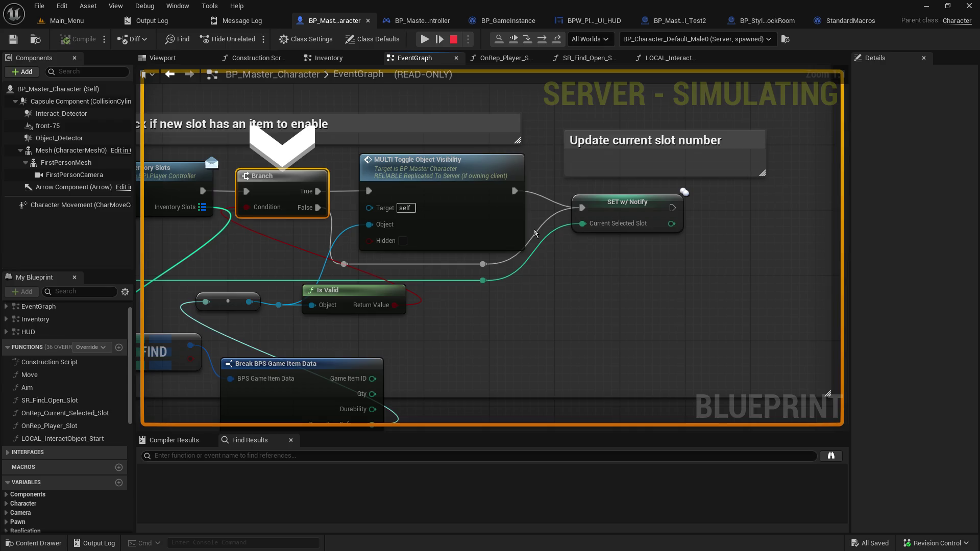
# - Step through OnRep_Current_Selected_Slot and the HUD's Set_Active_Slot into the For Each Loop
pyautogui.click(527, 42)
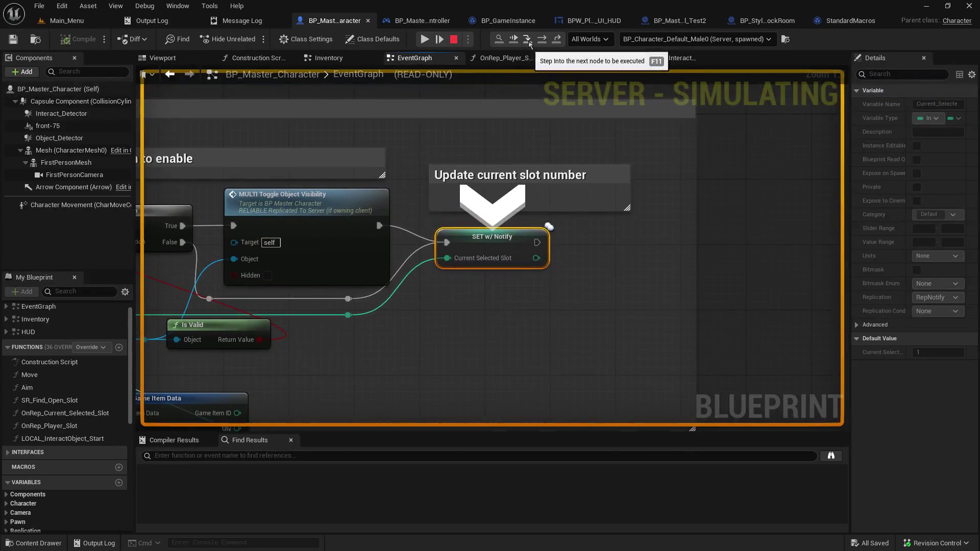
pyautogui.click(528, 43)
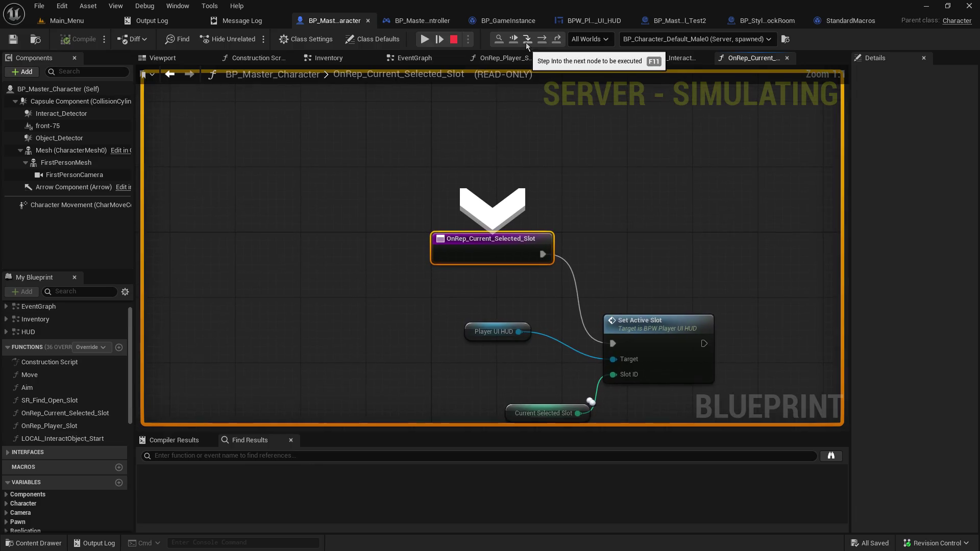
pyautogui.moveTo(654, 244); pyautogui.dragTo(639, 144)
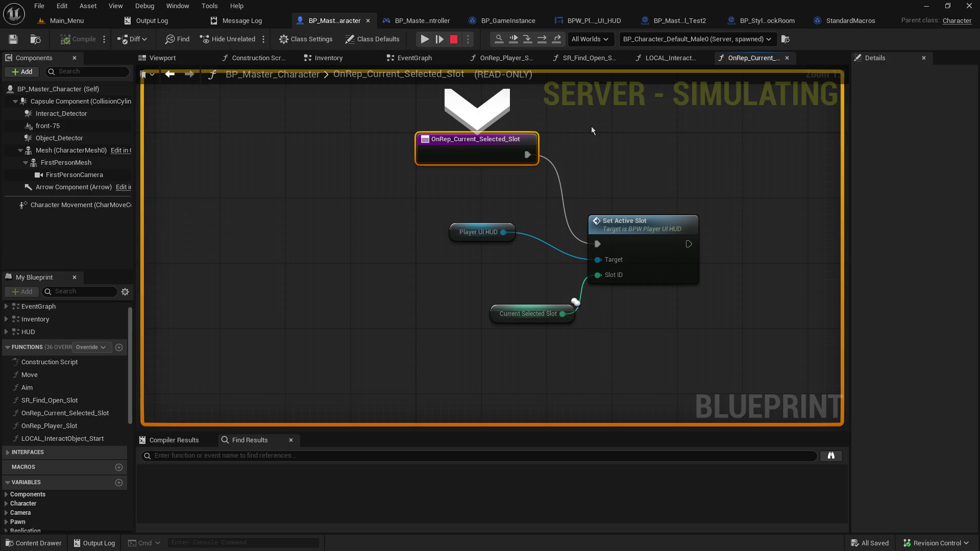
pyautogui.click(527, 43)
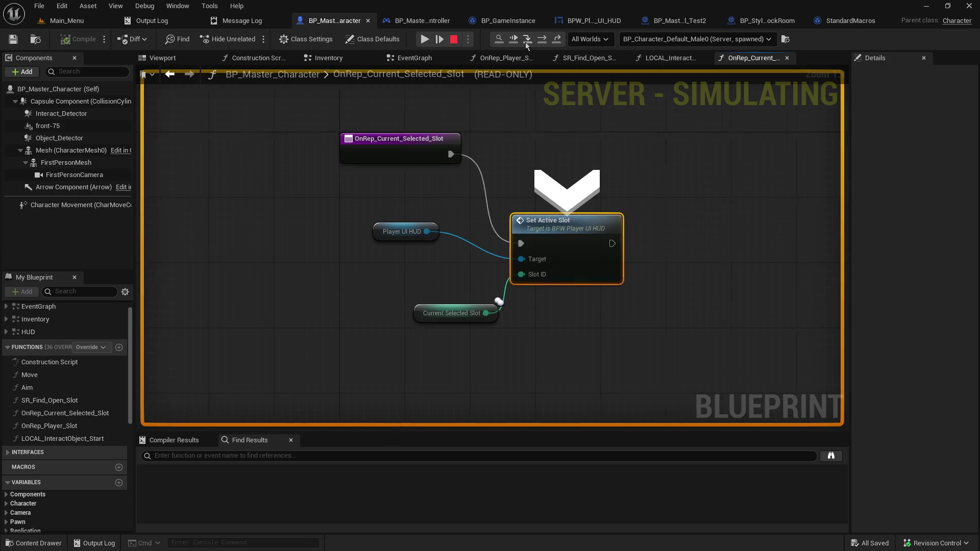
pyautogui.click(527, 44)
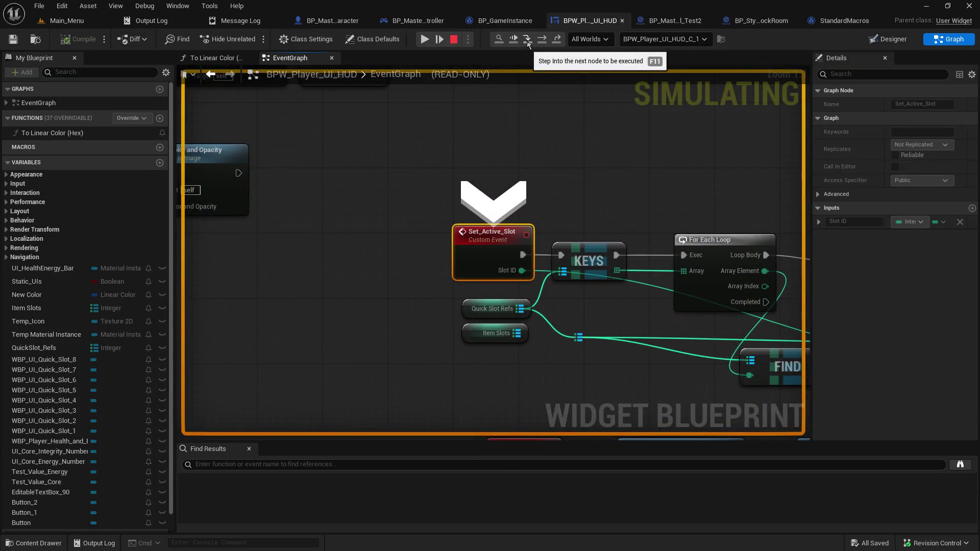
pyautogui.click(527, 44)
pyautogui.click(527, 44)
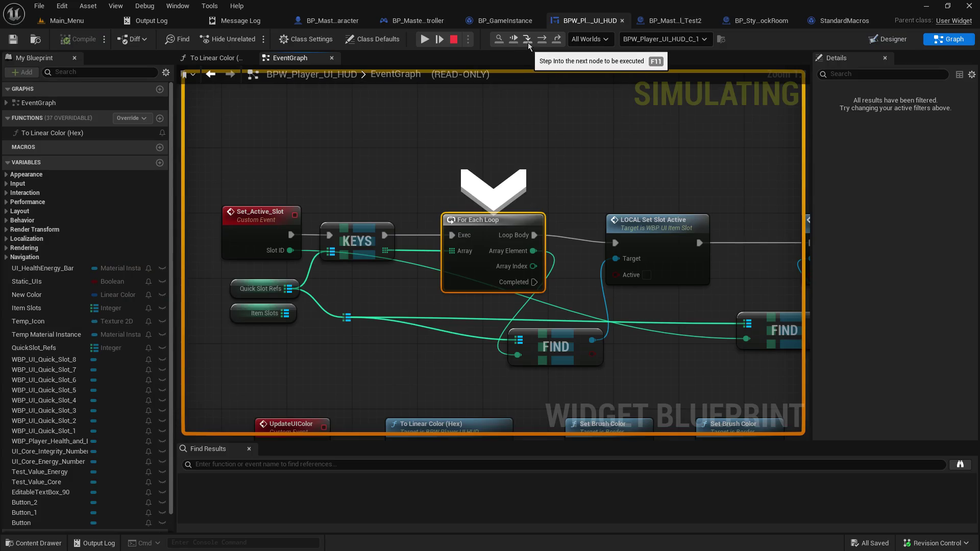
pyautogui.click(528, 44)
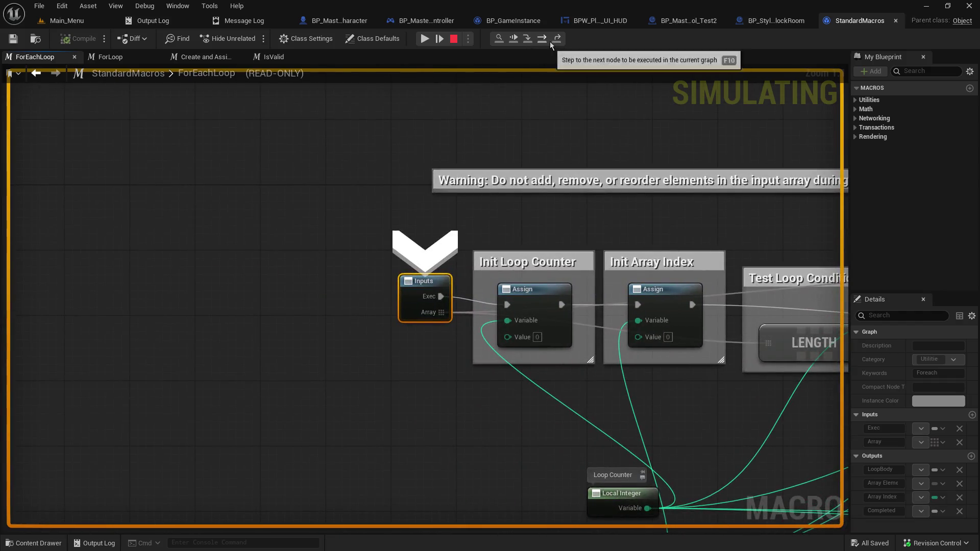
# - Step out of the loop macro and resume past the HUD and Branch breakpoints
pyautogui.click(556, 40)
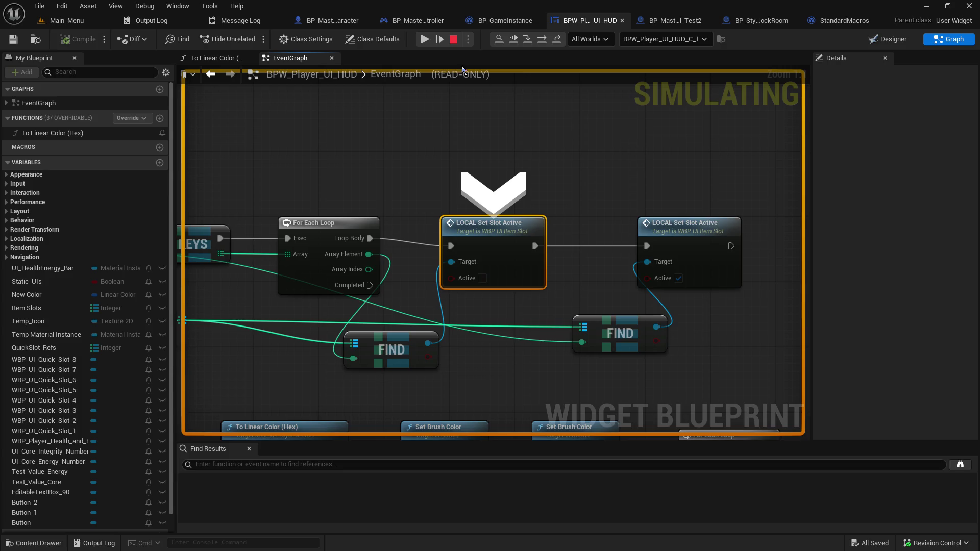
pyautogui.click(424, 40)
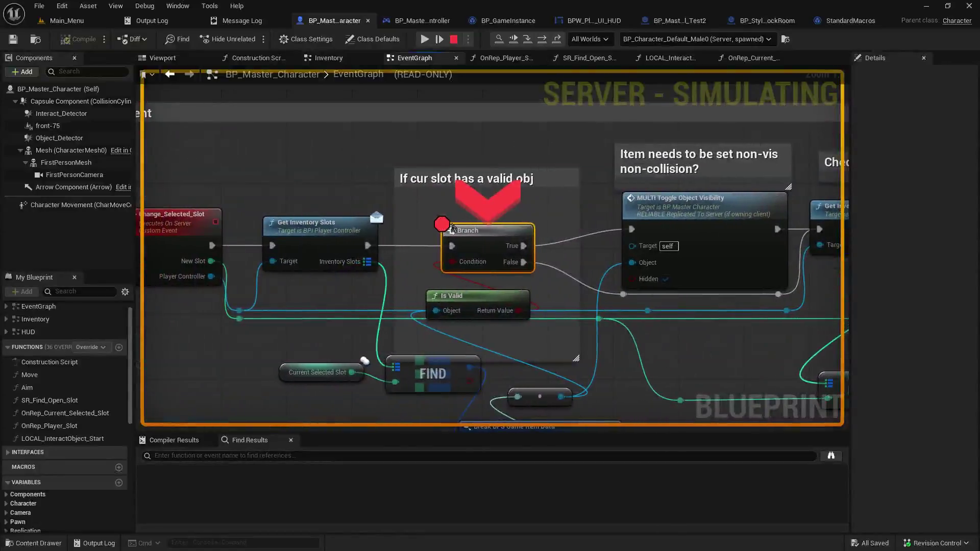
pyautogui.click(440, 41)
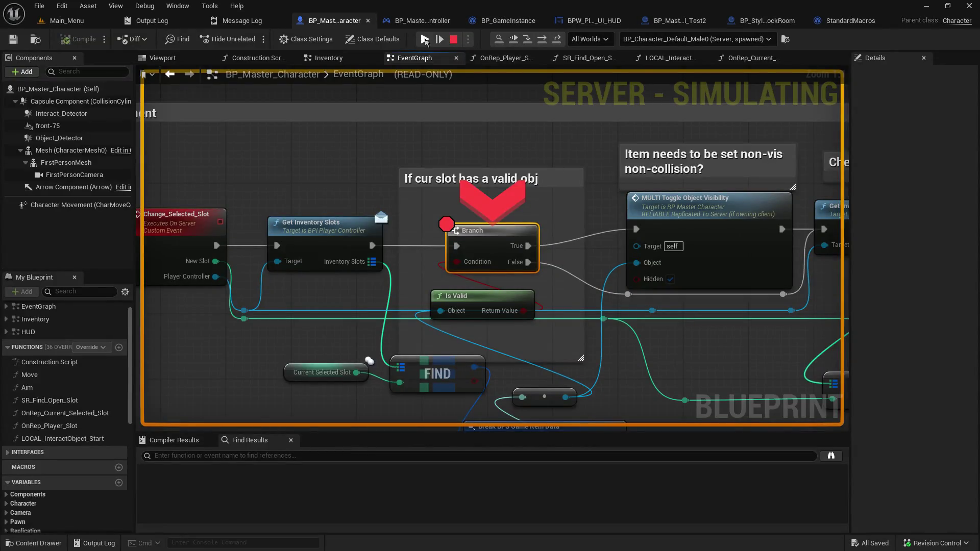
pyautogui.click(425, 41)
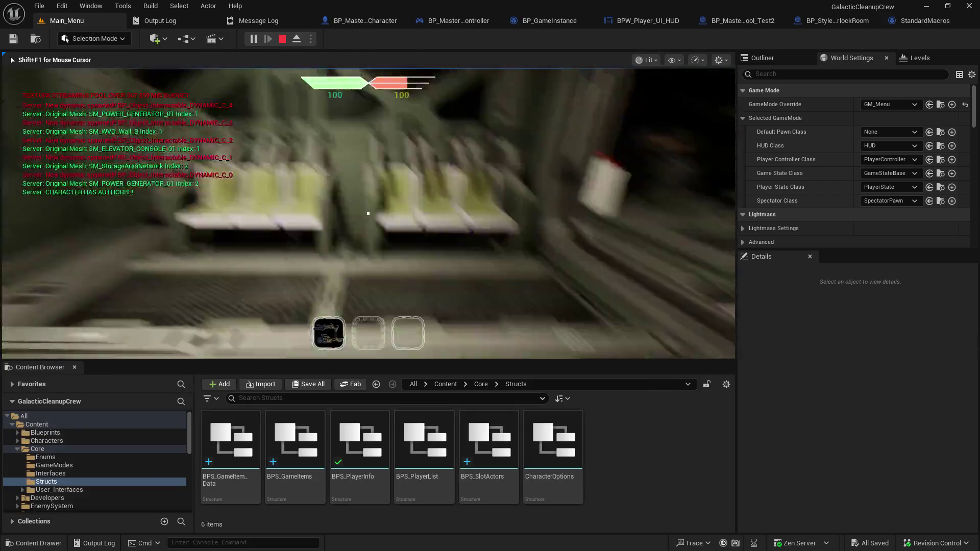
# - Stop the play session, then play again and host from the main menu
pyautogui.press('Escape')
pyautogui.click(120, 24)
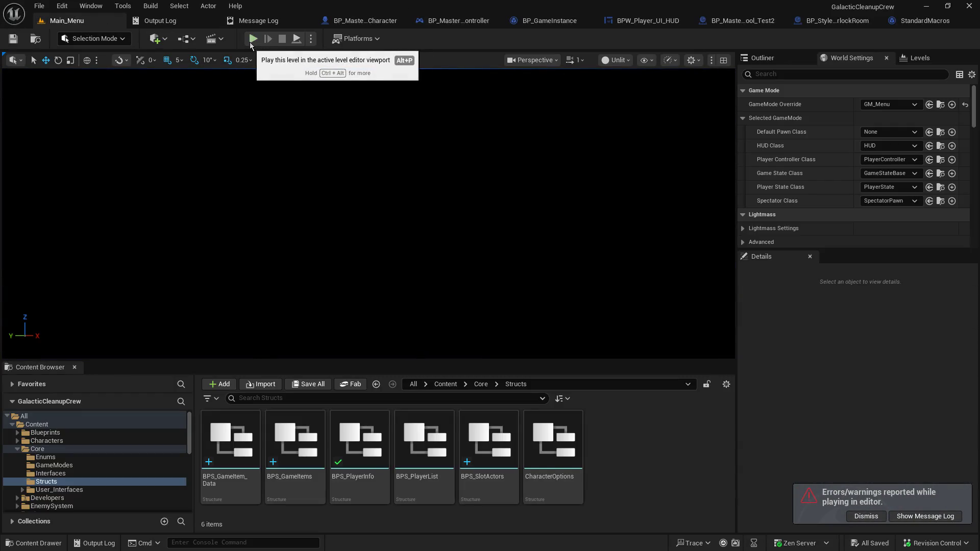
pyautogui.click(250, 44)
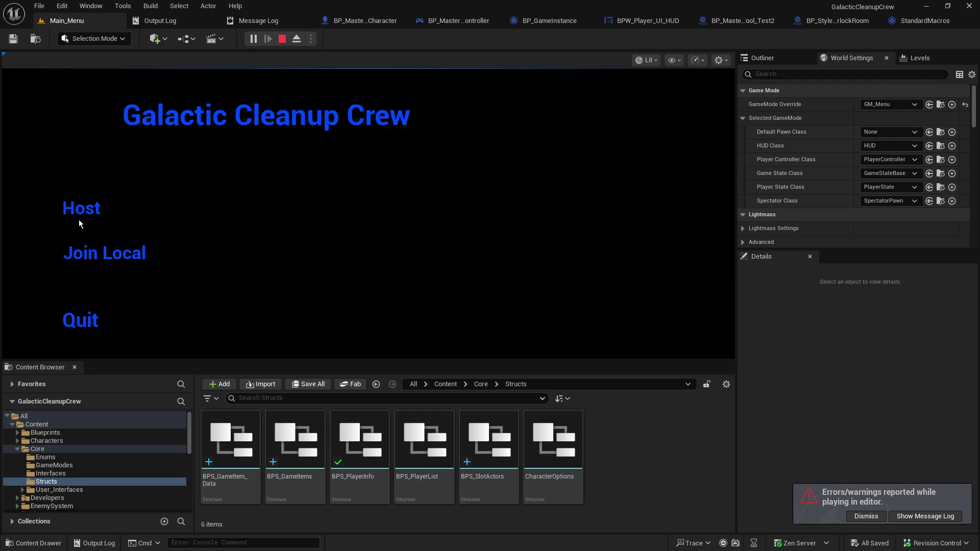
pyautogui.click(85, 209)
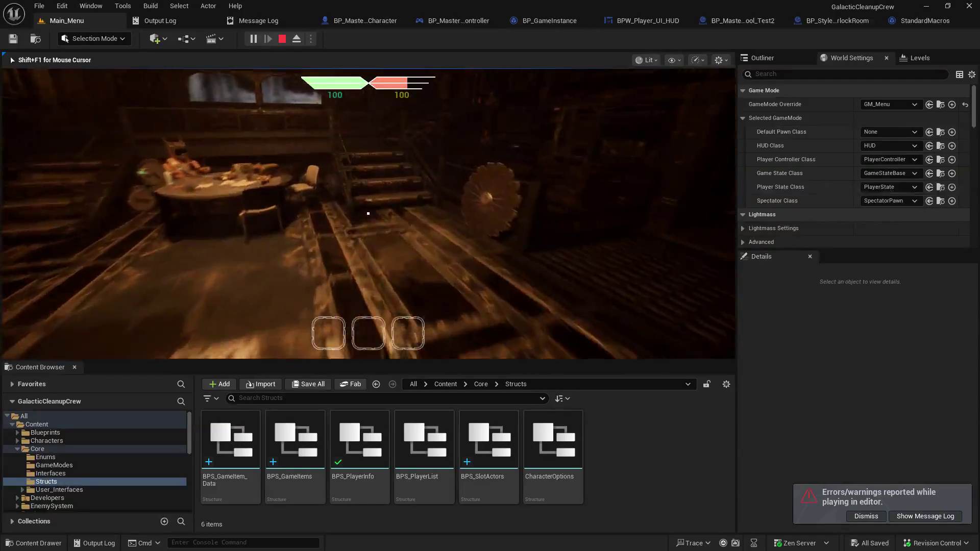
# - Resume past each Branch breakpoint pause until the level runs
pyautogui.scroll(-1, 368, 213)
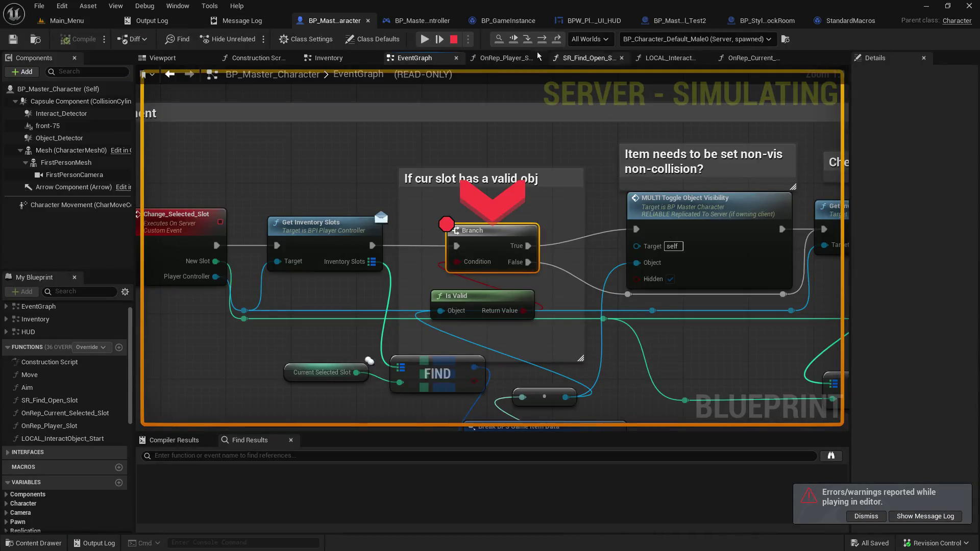
pyautogui.click(424, 39)
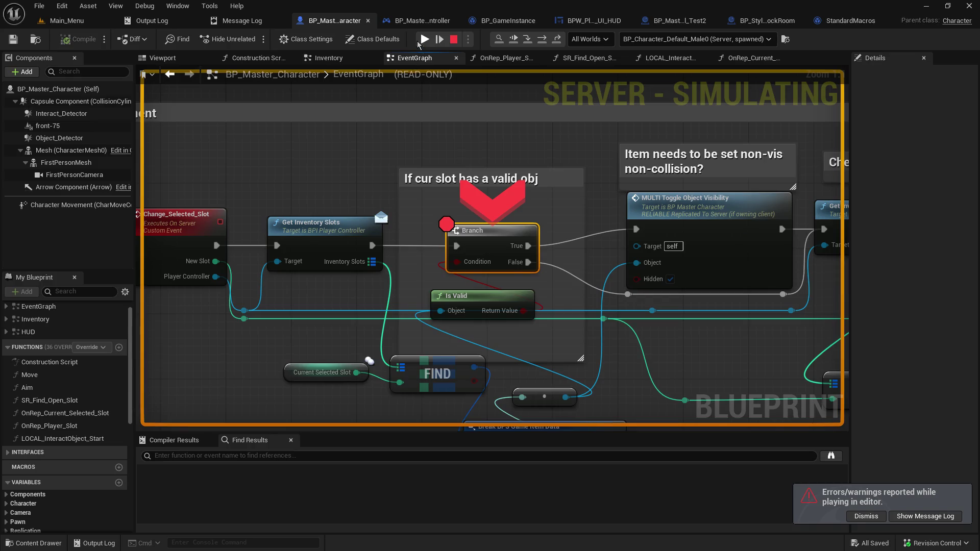
pyautogui.click(423, 39)
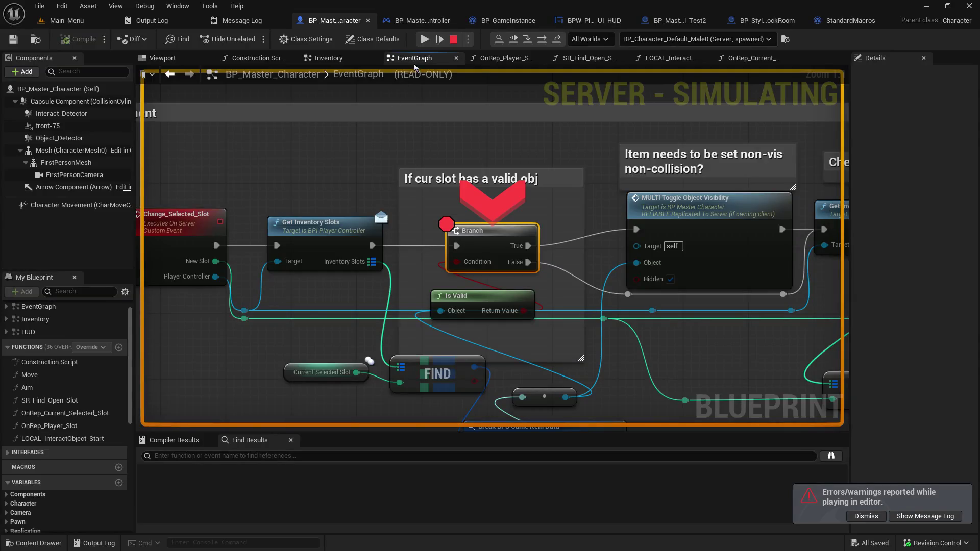
pyautogui.click(424, 39)
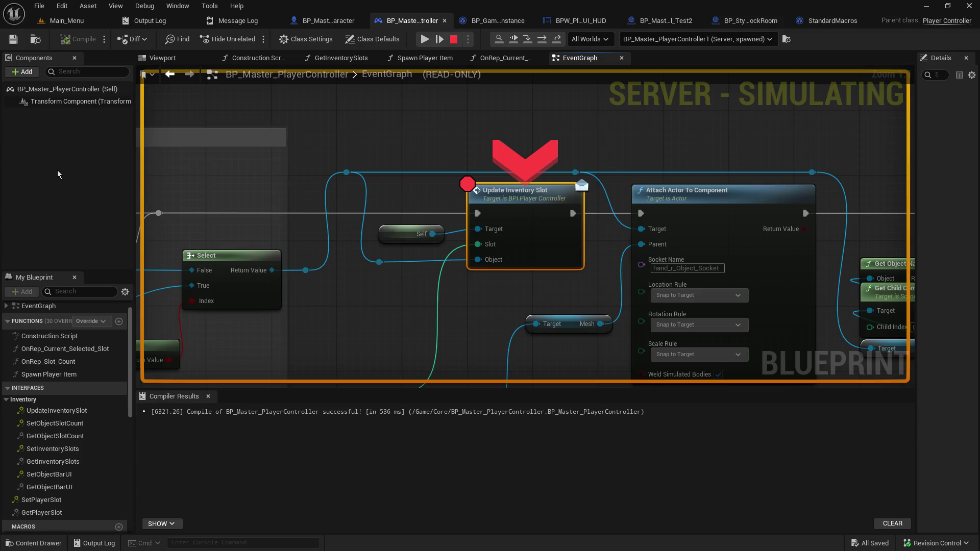
pyautogui.click(423, 40)
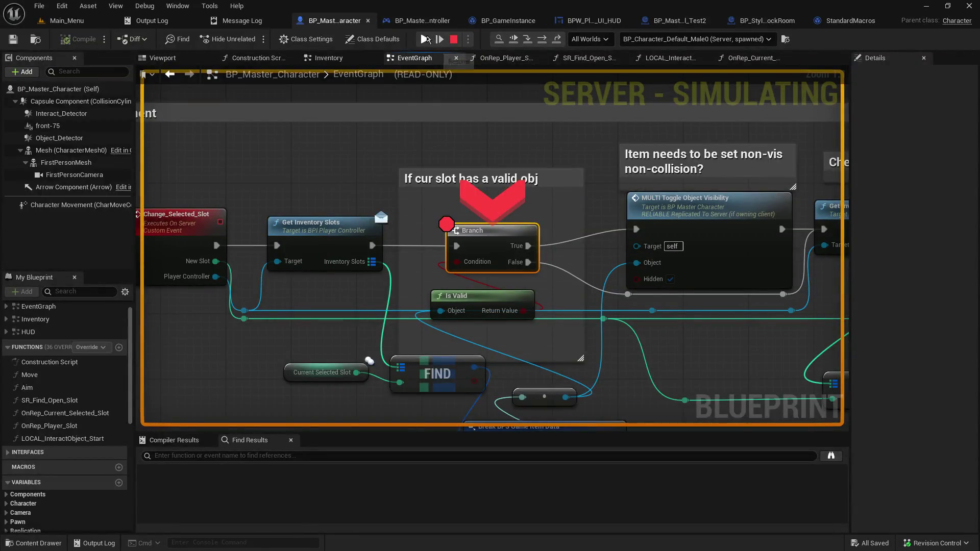
pyautogui.click(424, 39)
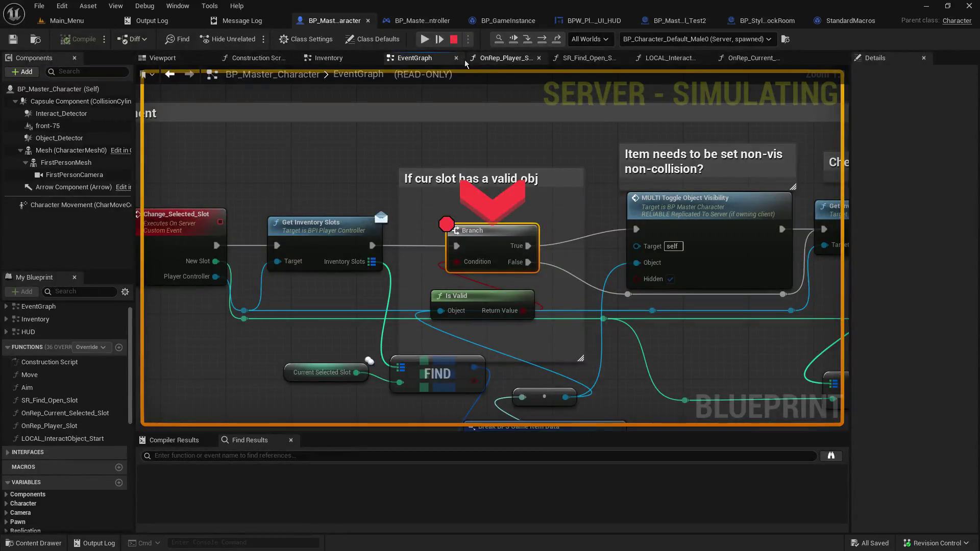
pyautogui.click(425, 39)
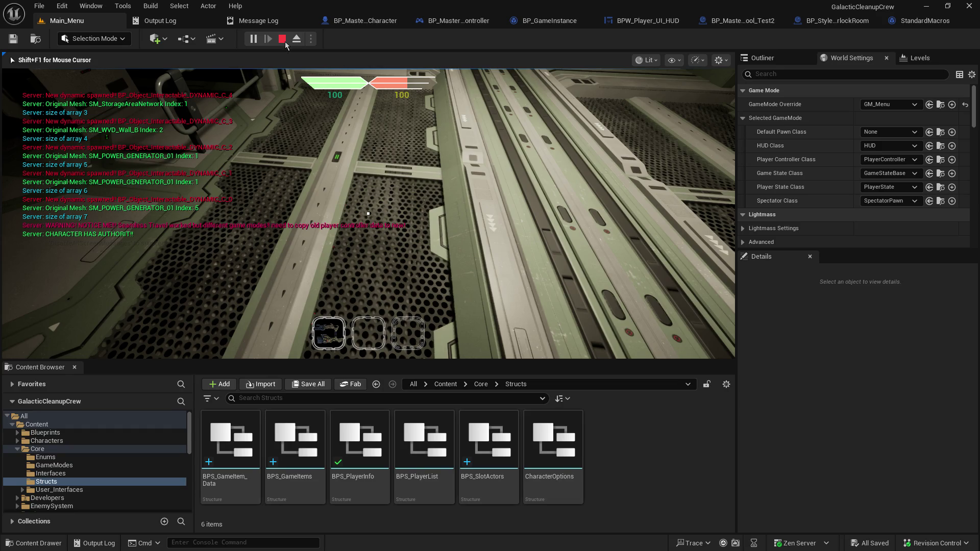
# - Stop play, return to Main_Menu, and start a new session as host
pyautogui.click(283, 41)
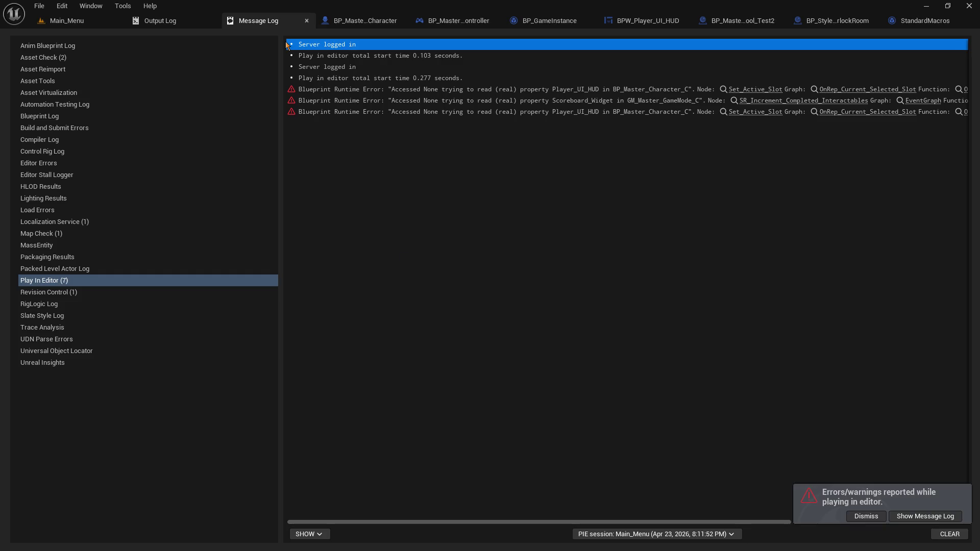
pyautogui.click(75, 21)
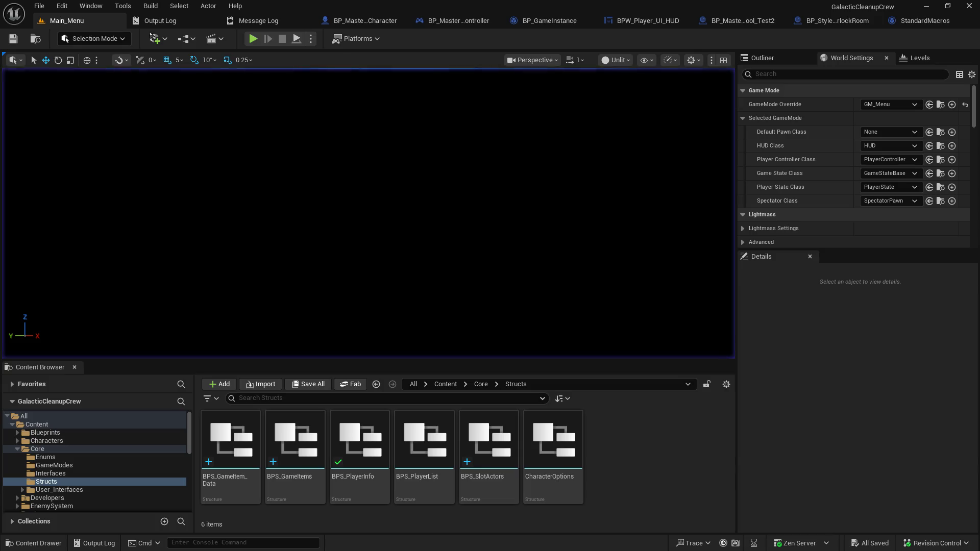
pyautogui.click(255, 41)
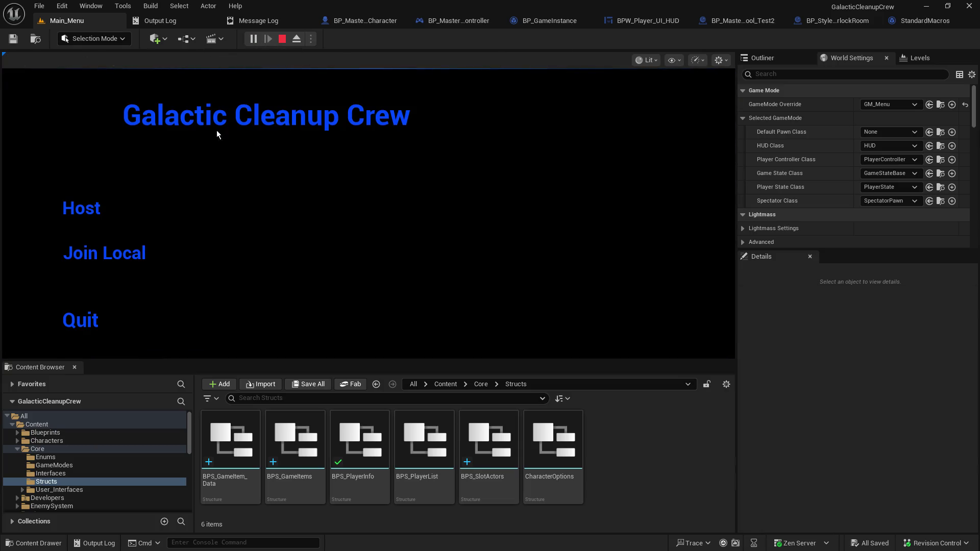
pyautogui.click(101, 208)
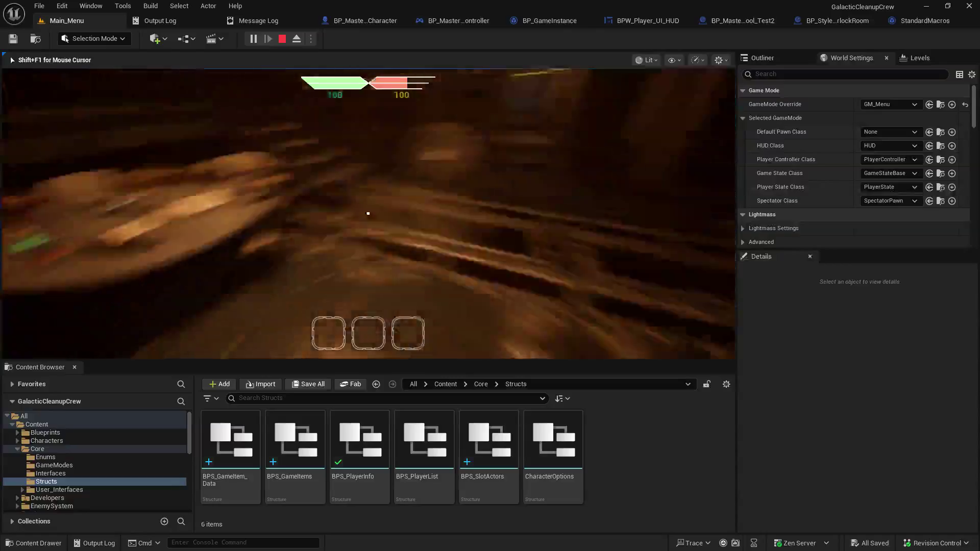
# - Switch inventory slots with keys 1 and 2, resuming past Branch breakpoints until Update Inventory Slot halts
pyautogui.press('1')
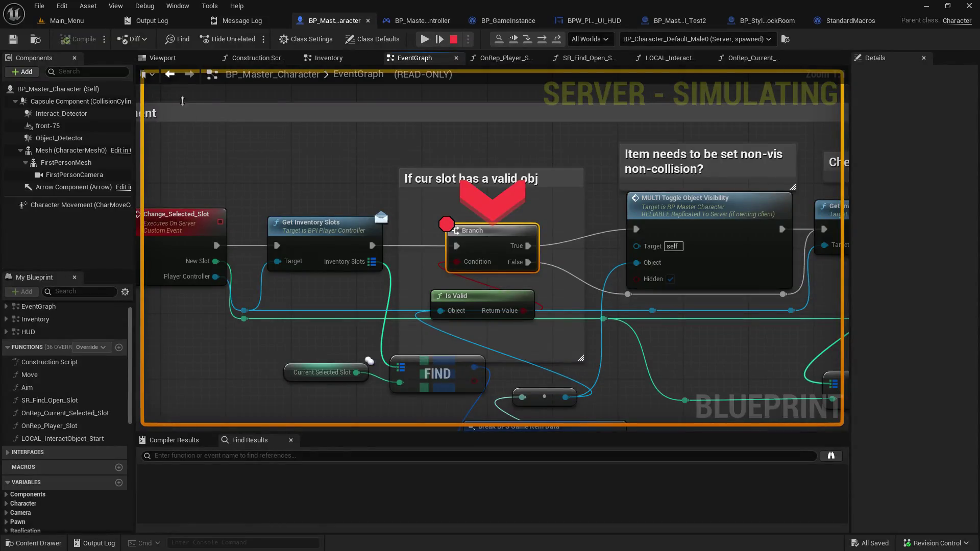
pyautogui.click(424, 39)
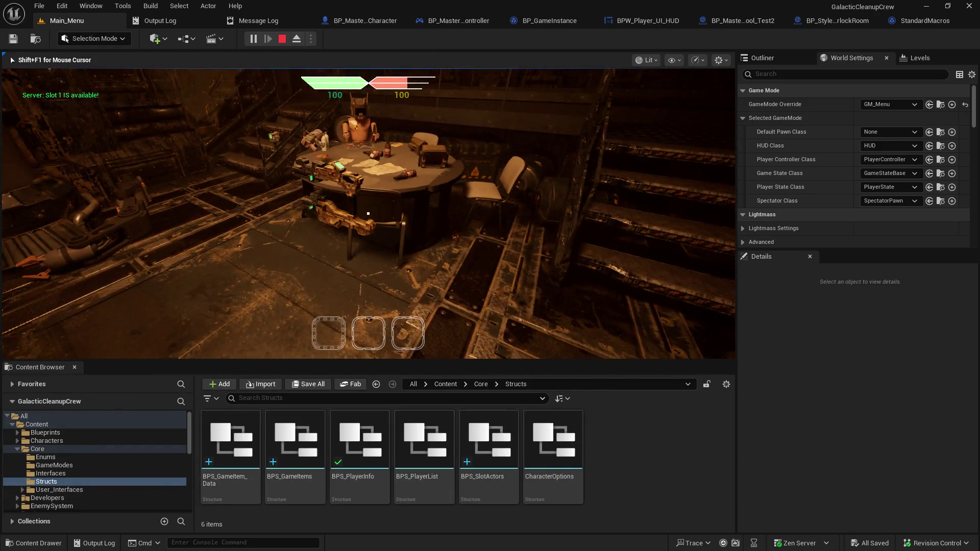
pyautogui.press('1')
pyautogui.click(424, 33)
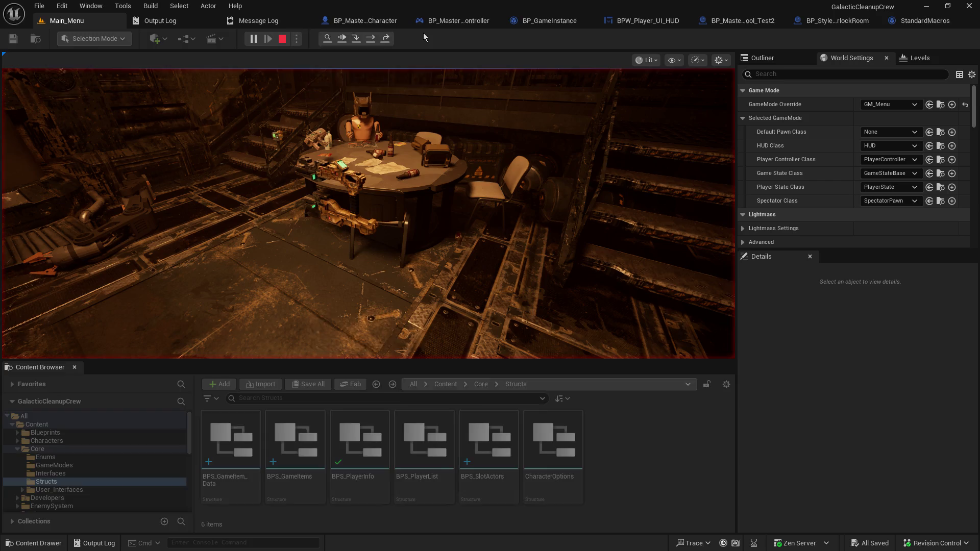
pyautogui.press('2')
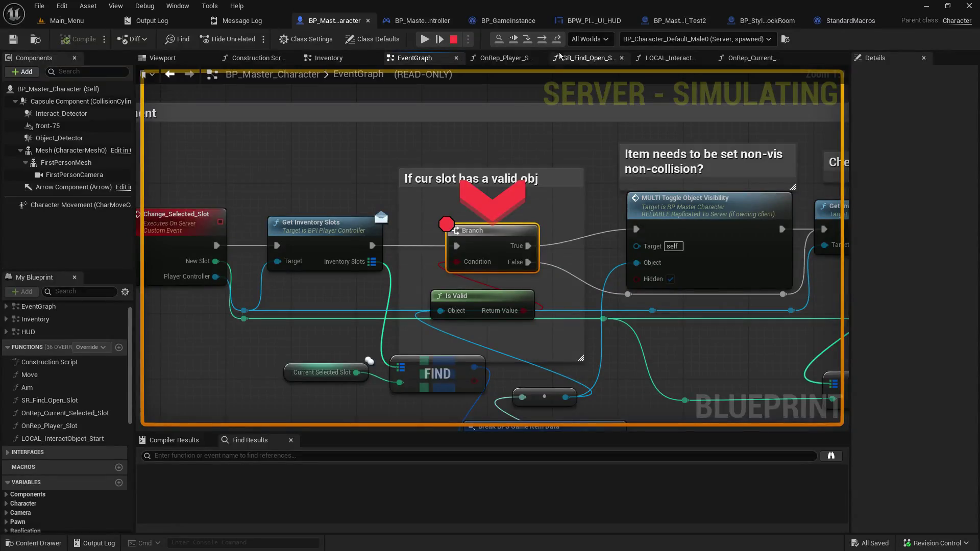
pyautogui.click(425, 39)
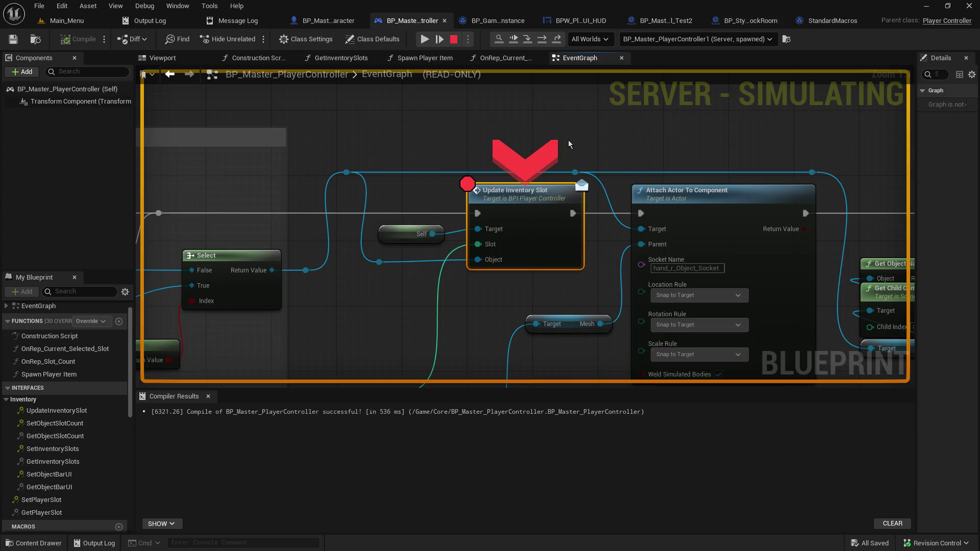
# - Resume from the inventory slot breakpoint and walk the character down the corridor
pyautogui.click(425, 39)
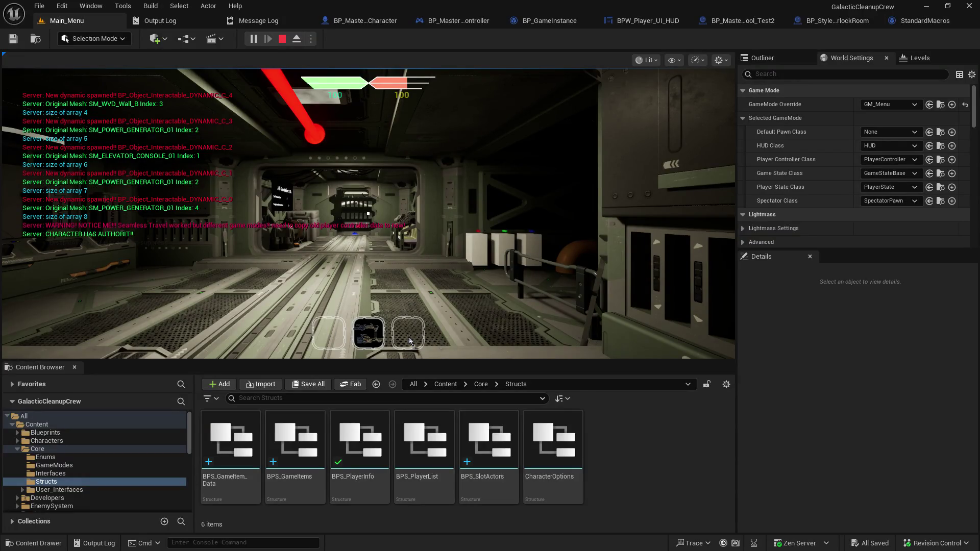
pyautogui.click(430, 264)
pyautogui.press('w')
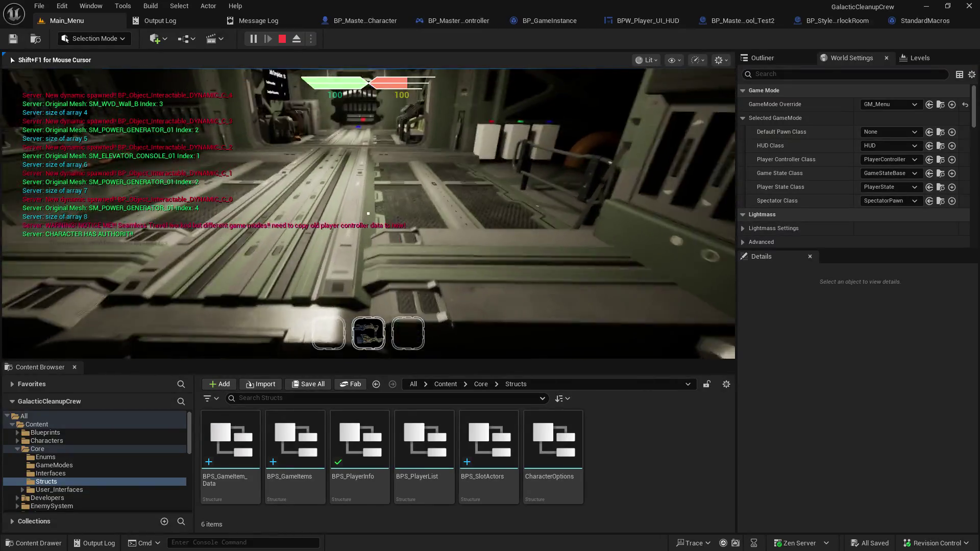
pyautogui.press('w')
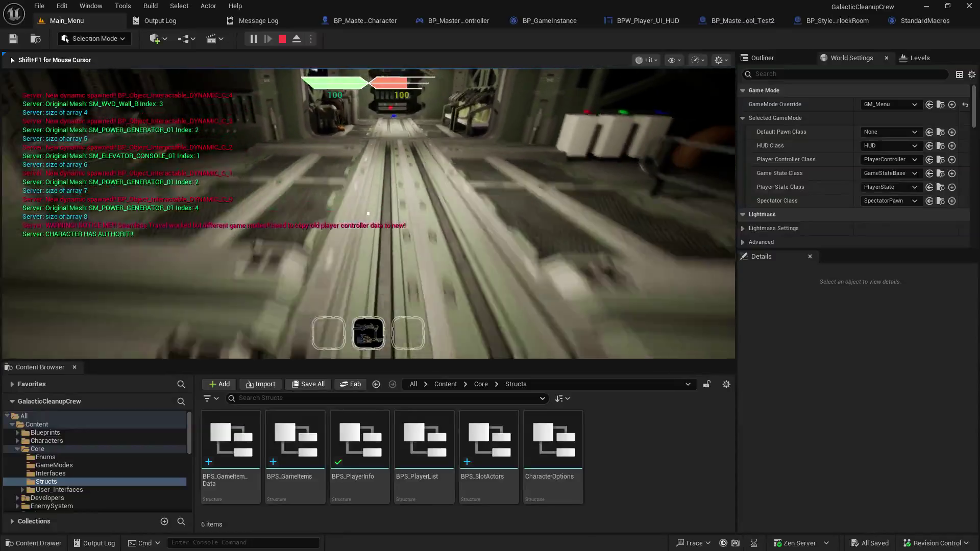
pyautogui.press('w')
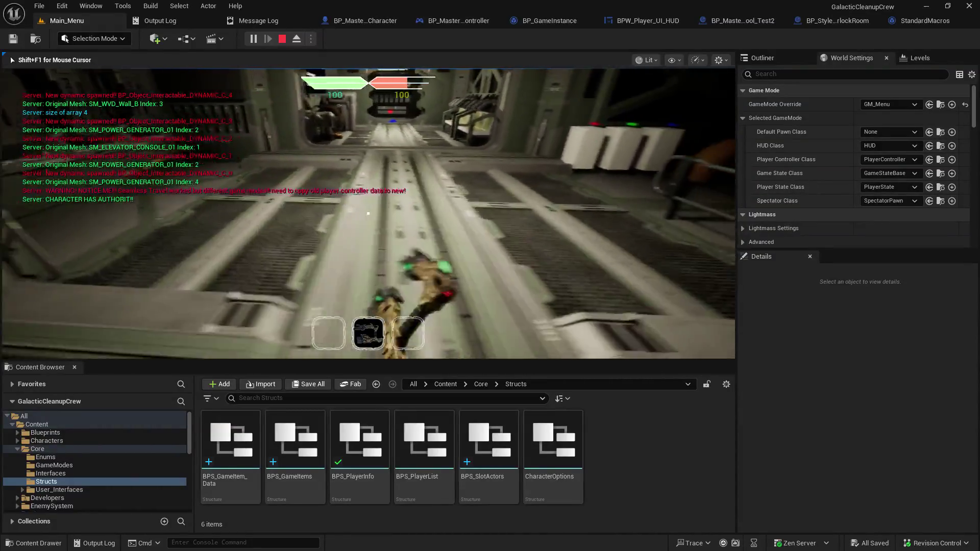
pyautogui.press('w')
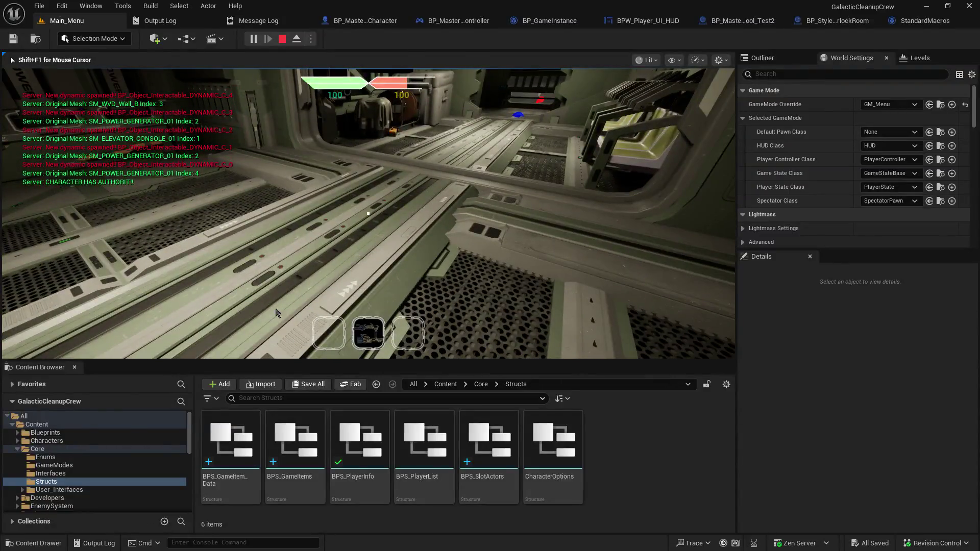
# - Resume past the repeated Branch breakpoint stops, then end the play session with Esc
pyautogui.scroll(-1, 275, 312)
pyautogui.click(423, 39)
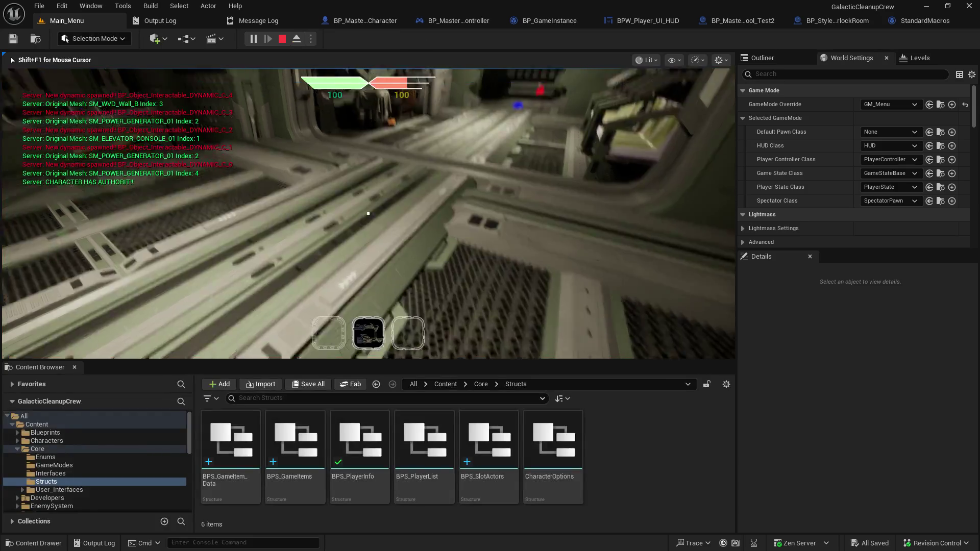
pyautogui.scroll(-1, 368, 213)
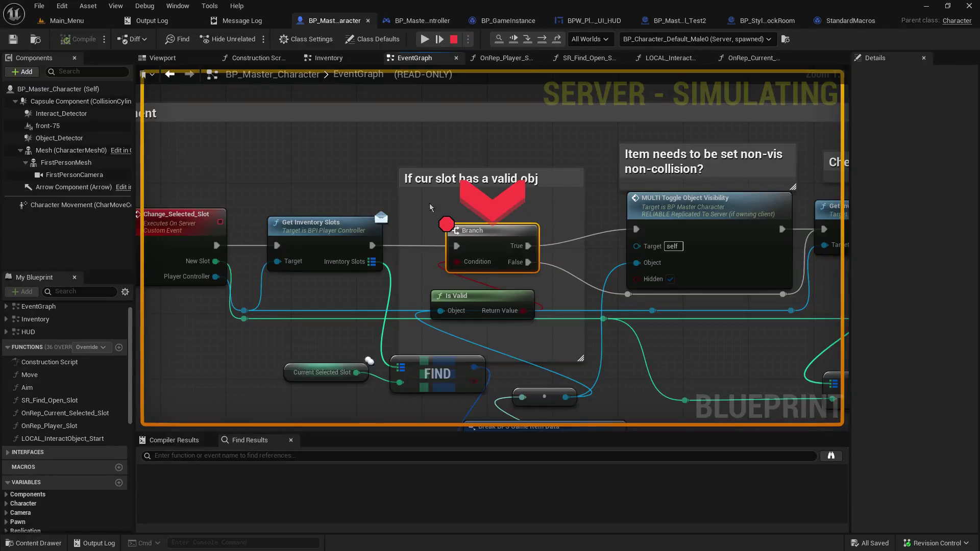
pyautogui.click(424, 39)
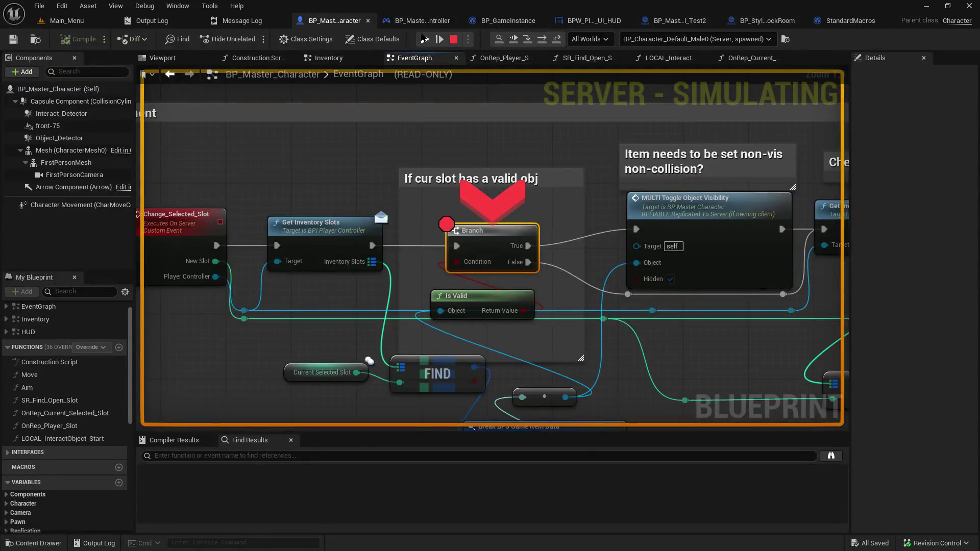
pyautogui.click(425, 39)
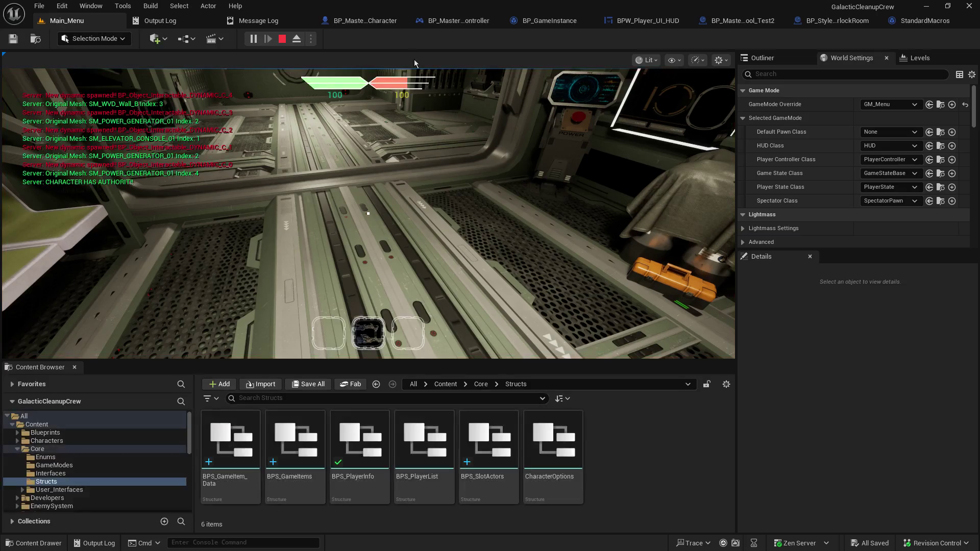
pyautogui.scroll(-1, 368, 213)
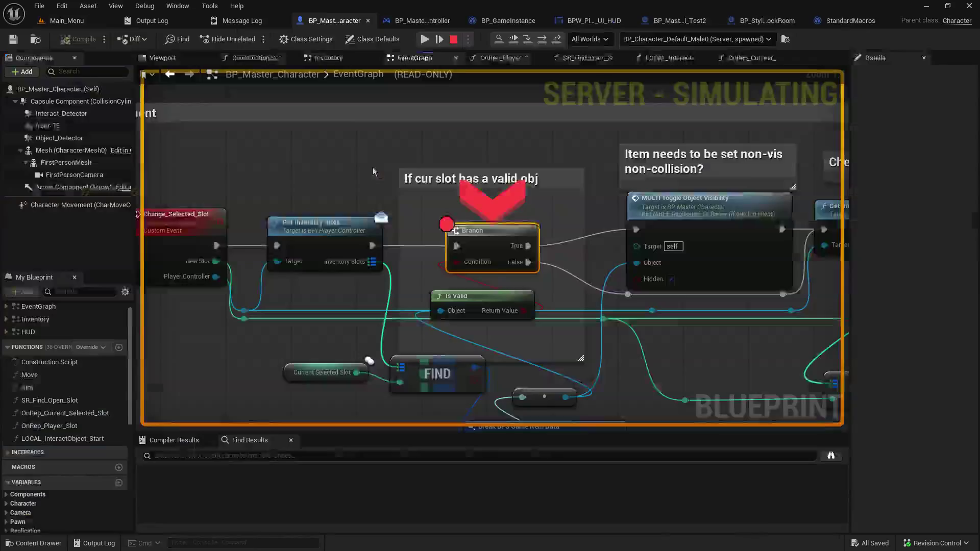
pyautogui.click(423, 40)
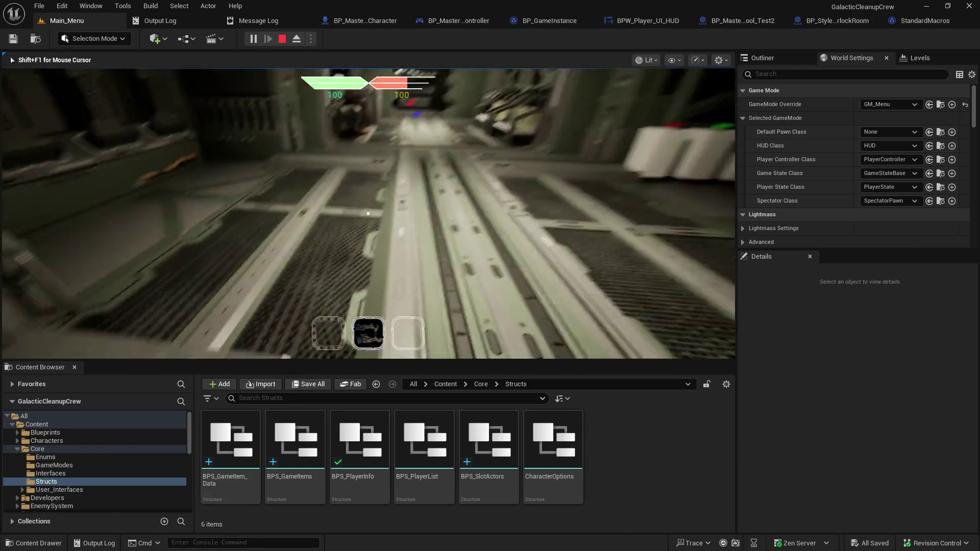
pyautogui.press('Escape')
# - Return to Main_Menu, play as host, and resume past the opening breakpoints
pyautogui.click(71, 22)
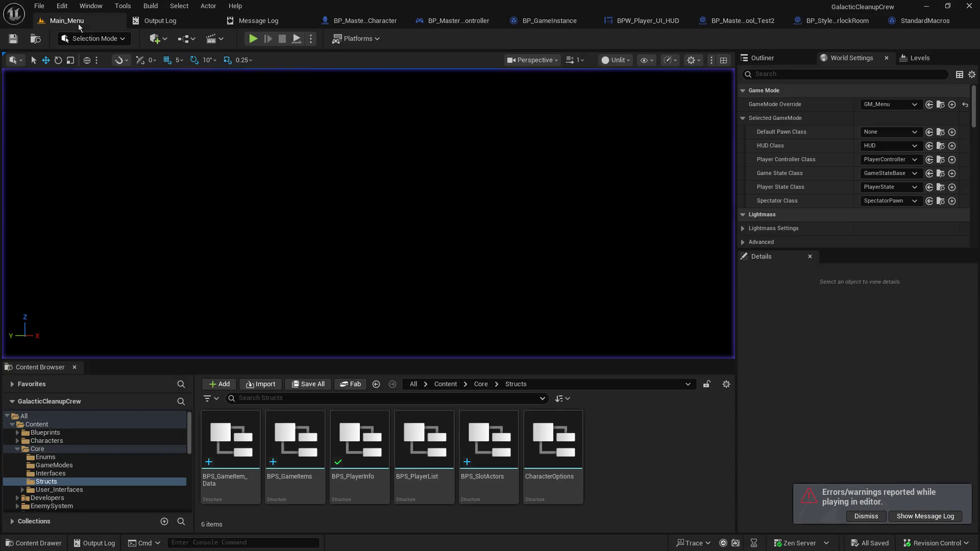
pyautogui.click(252, 38)
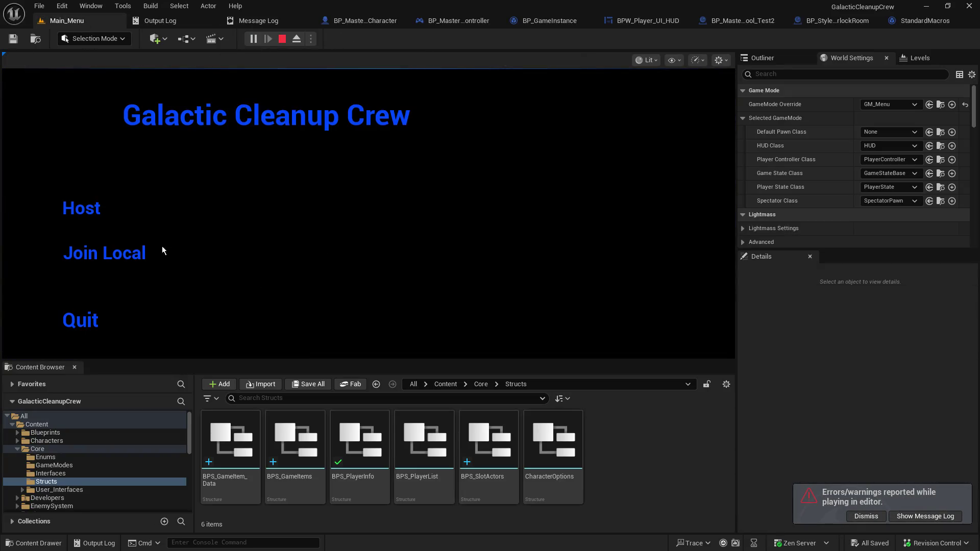
pyautogui.click(63, 209)
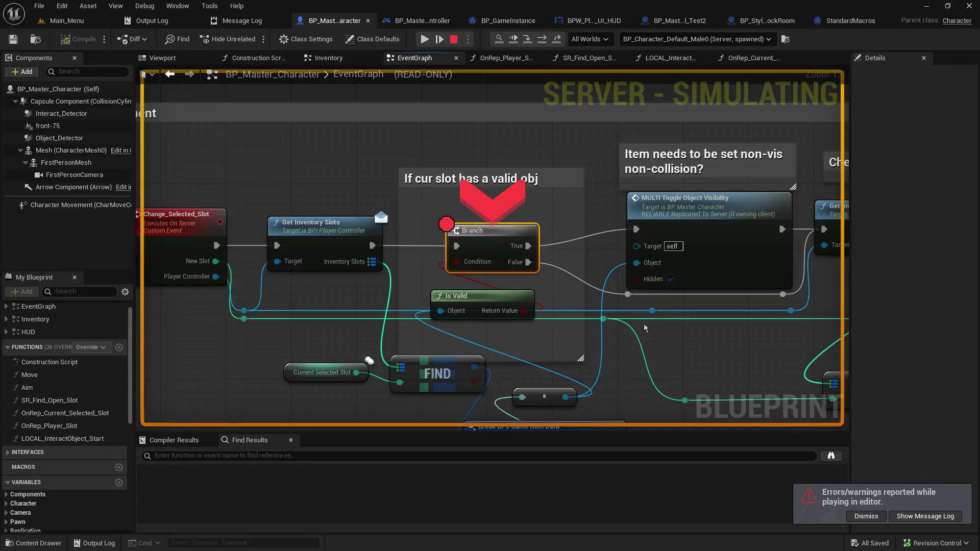
pyautogui.click(424, 39)
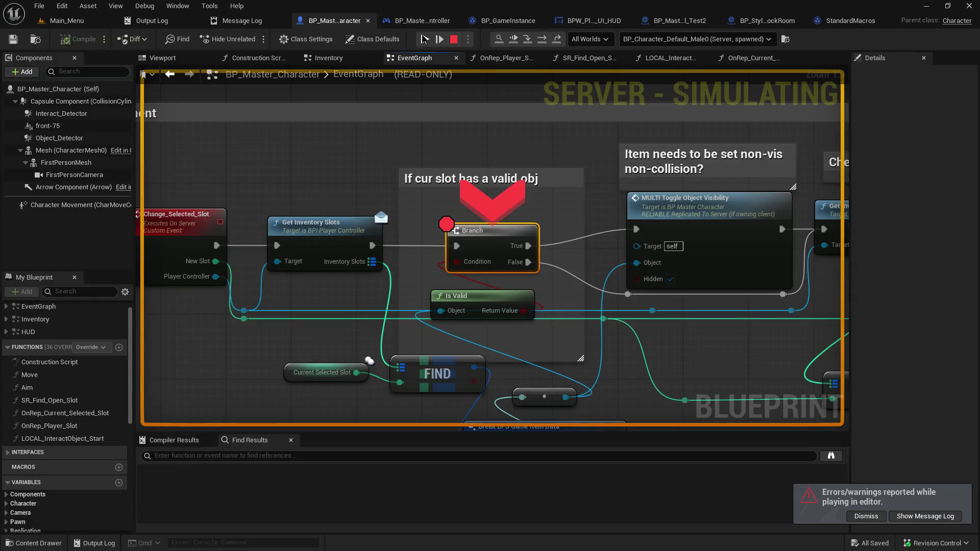
pyautogui.click(424, 39)
pyautogui.click(419, 38)
# - Walk to the console and use it to travel to a new map, resuming past breakpoints
pyautogui.click(374, 206)
pyautogui.press('w')
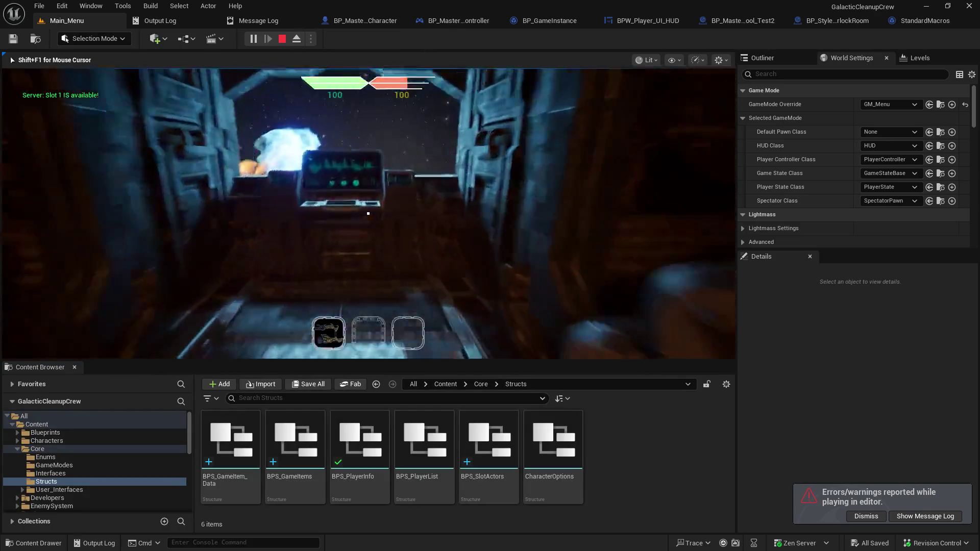
pyautogui.press('e')
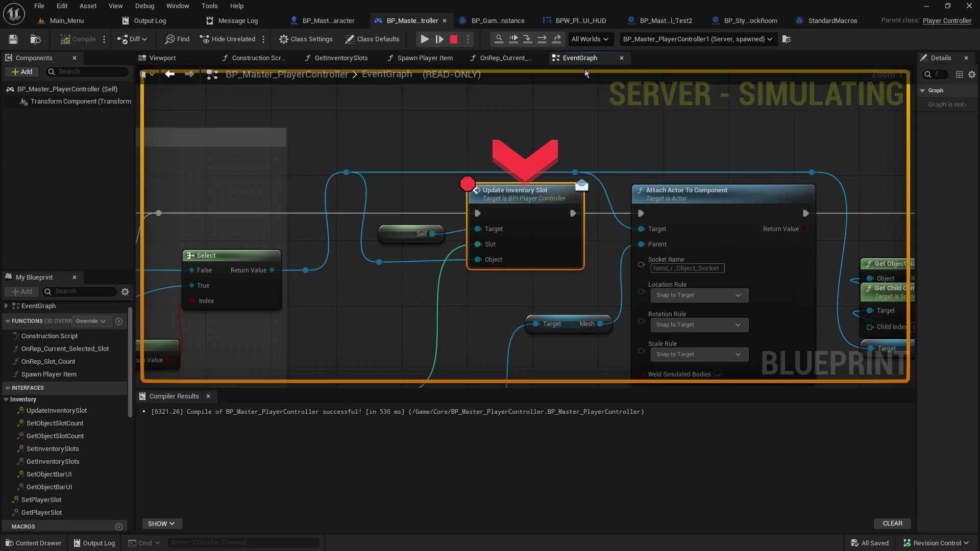
pyautogui.click(423, 39)
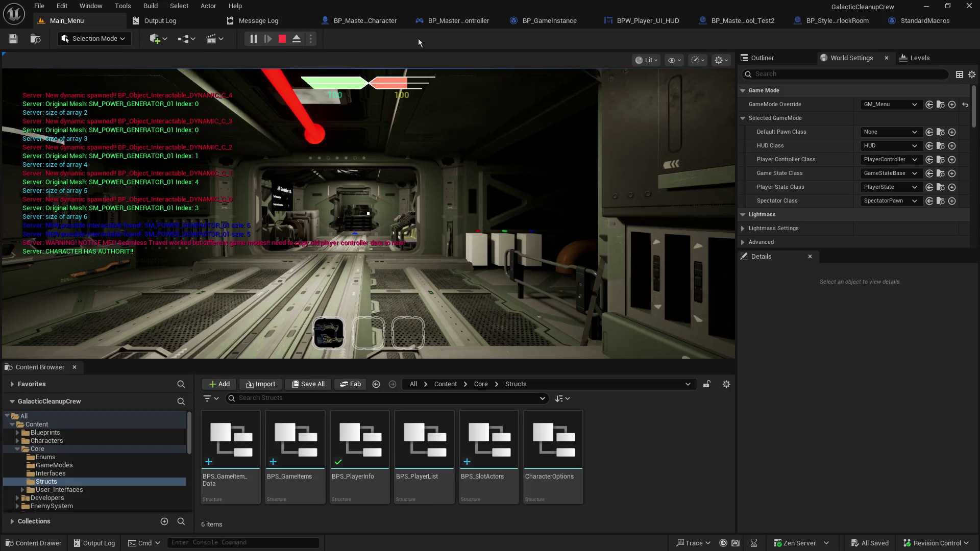
pyautogui.click(387, 199)
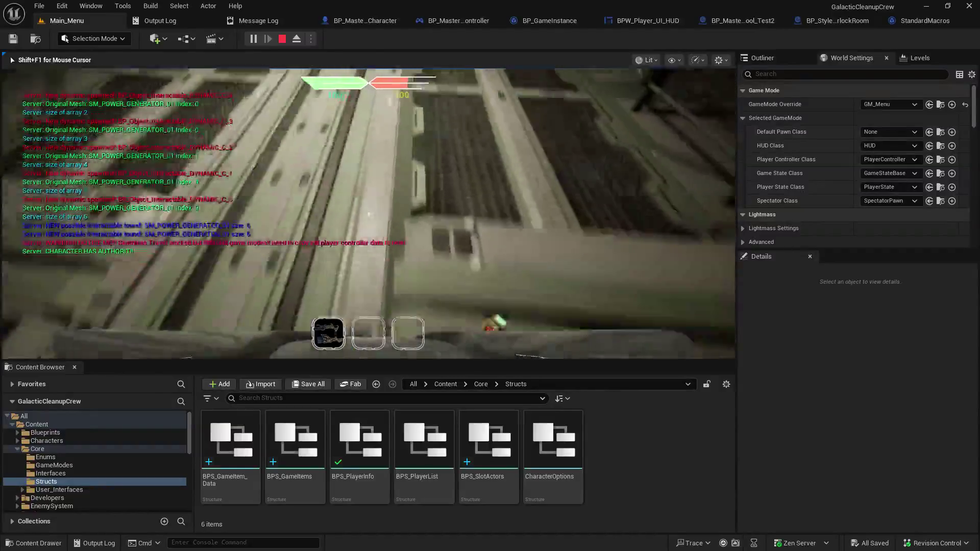
pyautogui.scroll(-1, 368, 213)
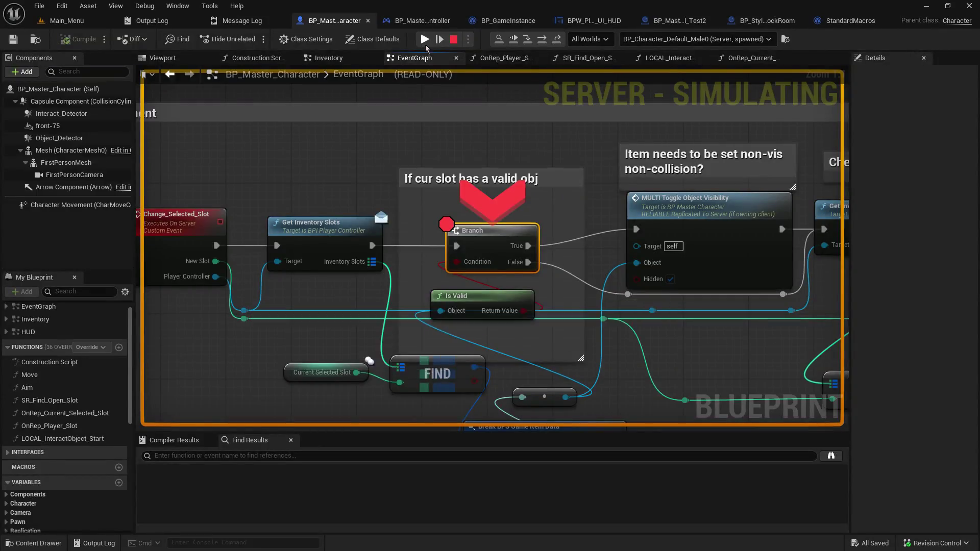
pyautogui.click(424, 39)
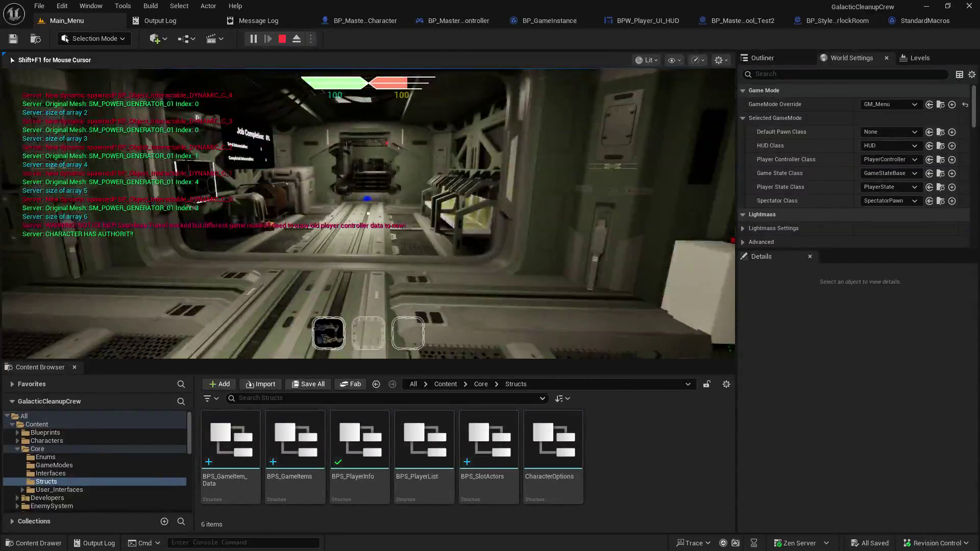
# - Walk the character up the stairs into the lit corridor, then stop play and return to Main_Menu
pyautogui.press('w')
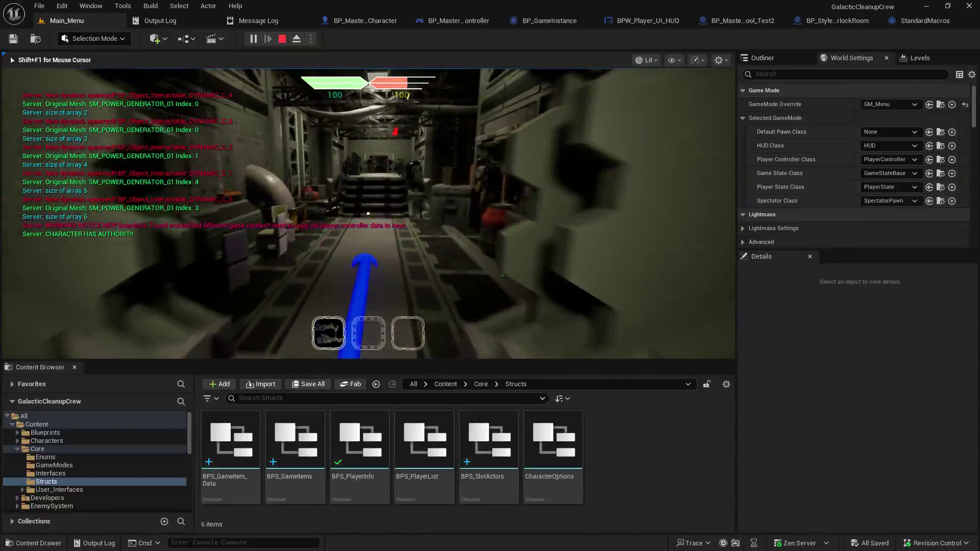
pyautogui.press('w')
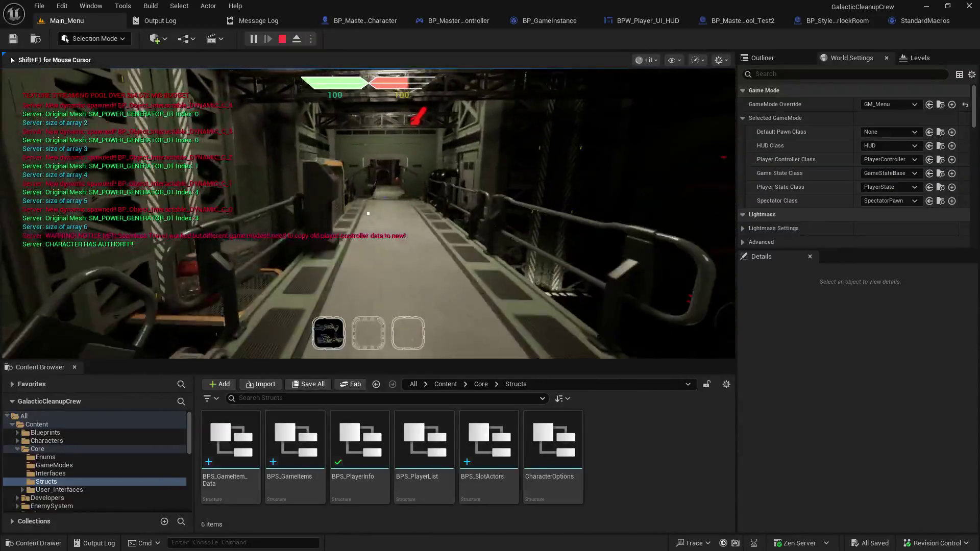
pyautogui.press('w')
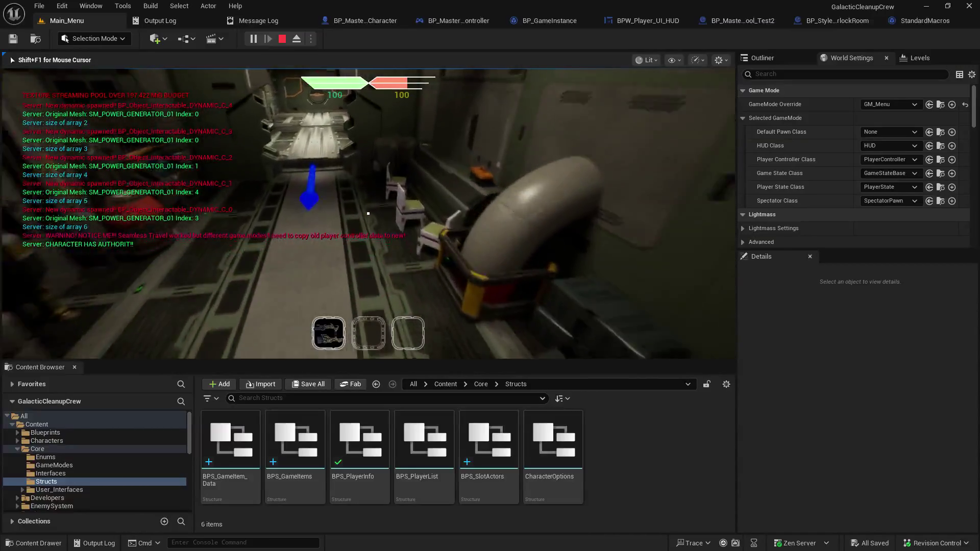
pyautogui.press('w')
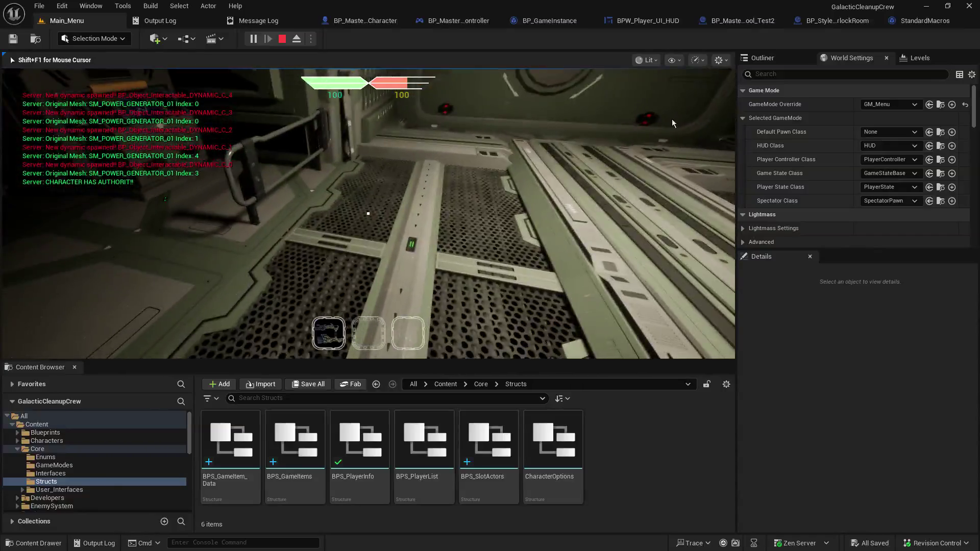
pyautogui.hotkey('shift', 'F1')
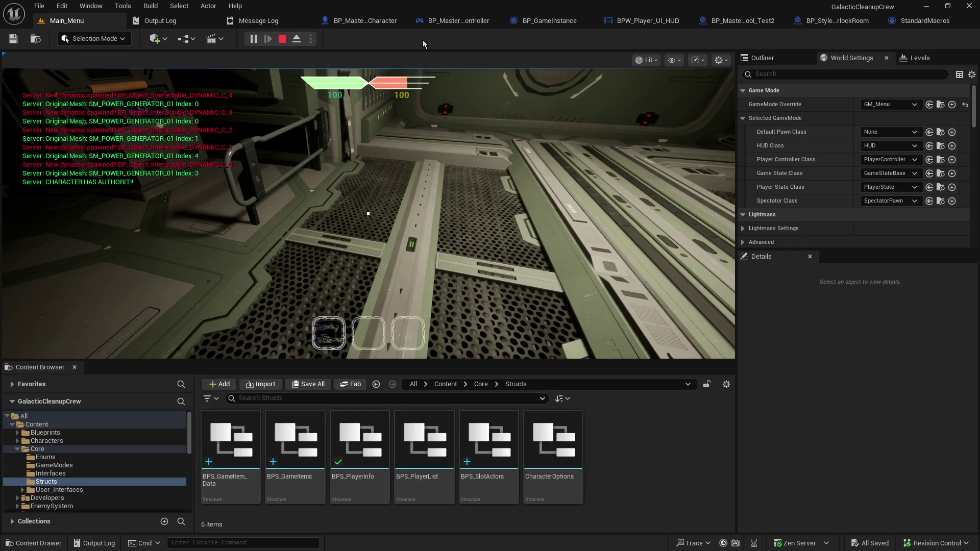
pyautogui.click(423, 153)
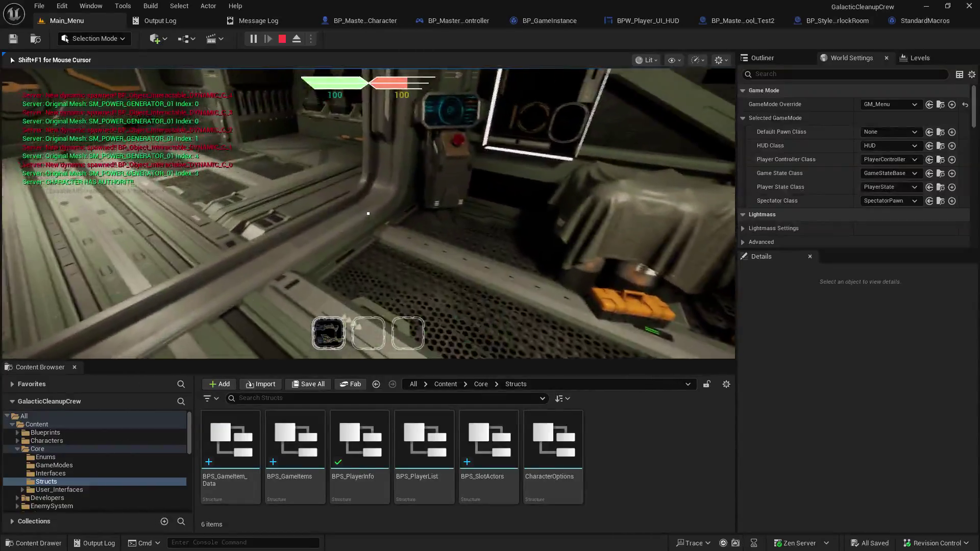
pyautogui.press('Escape')
pyautogui.click(73, 23)
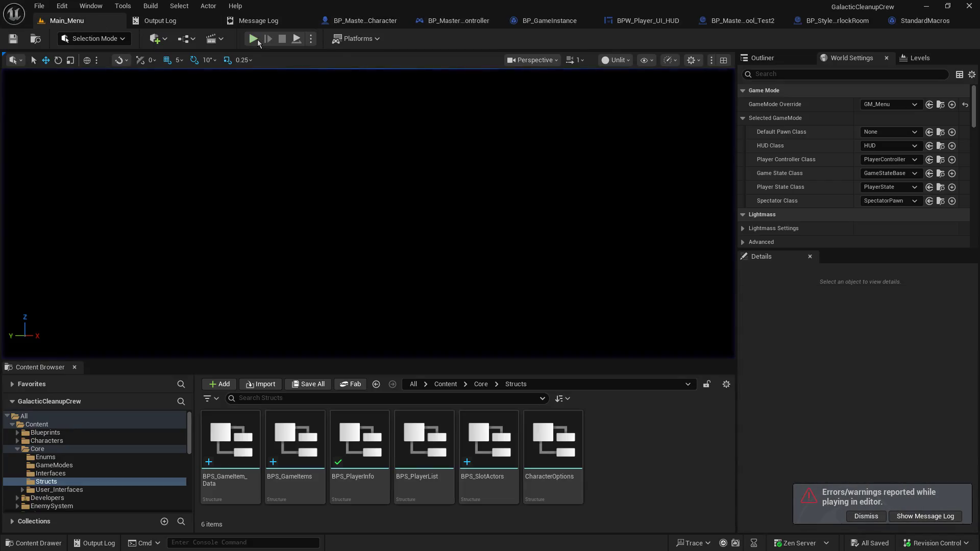
# - Play as host again and resume past the breakpoints through Update Inventory Slot
pyautogui.click(255, 39)
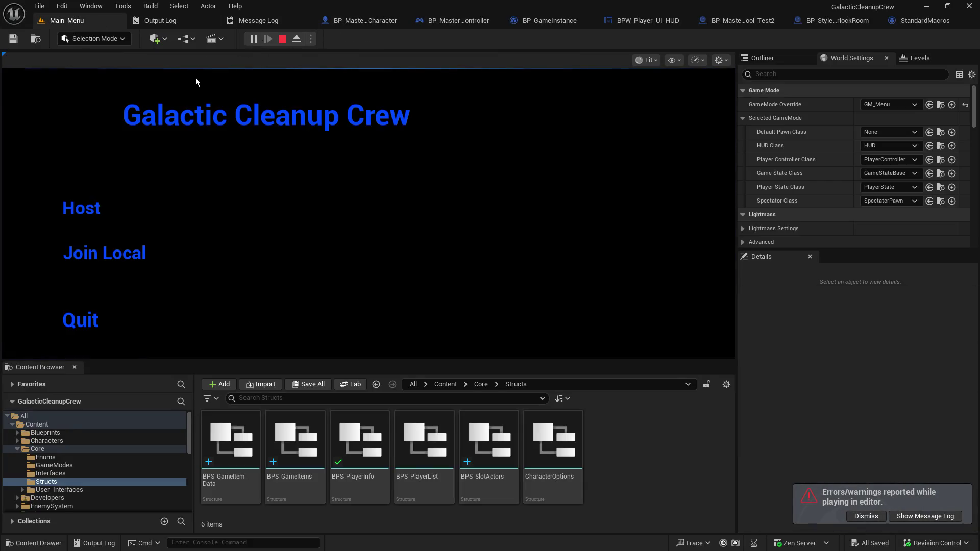
pyautogui.click(88, 214)
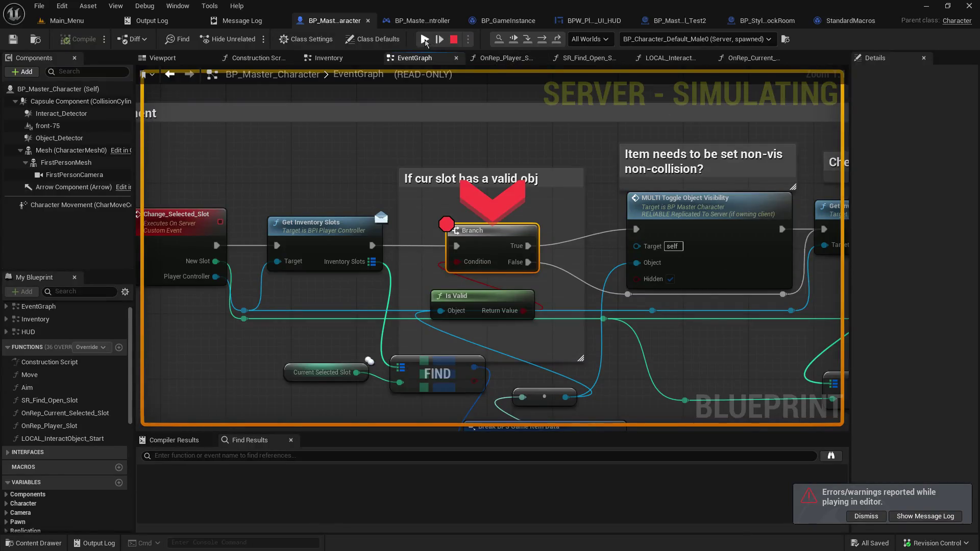
pyautogui.click(425, 41)
pyautogui.click(424, 39)
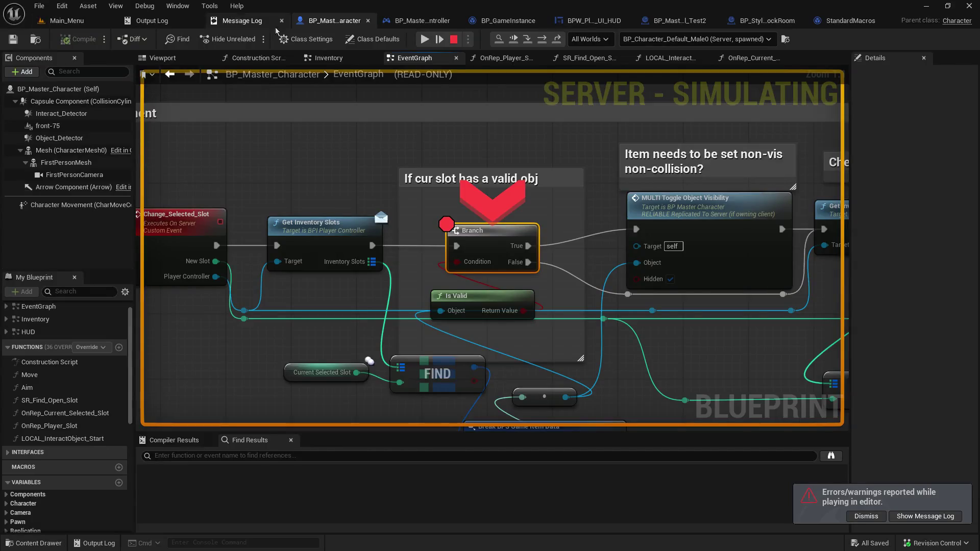
pyautogui.click(424, 39)
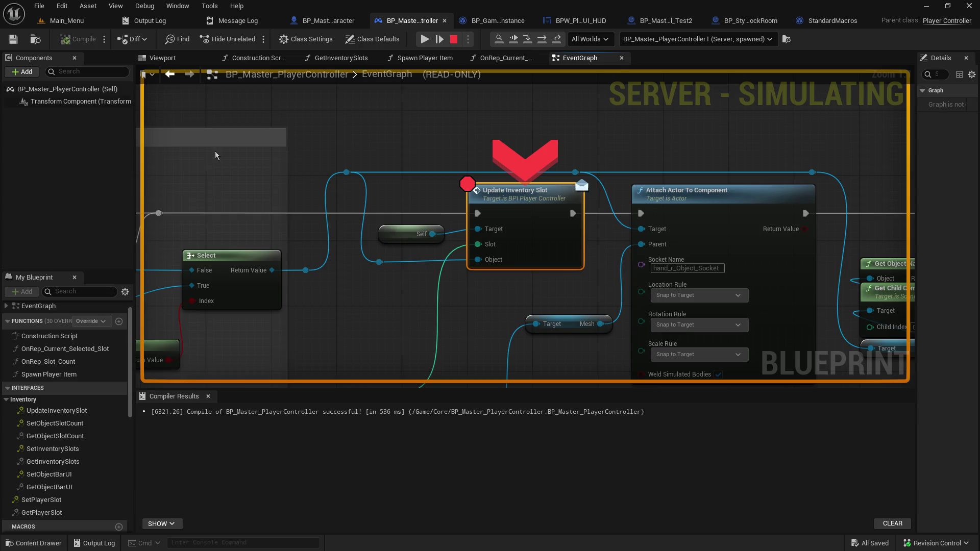
pyautogui.click(424, 41)
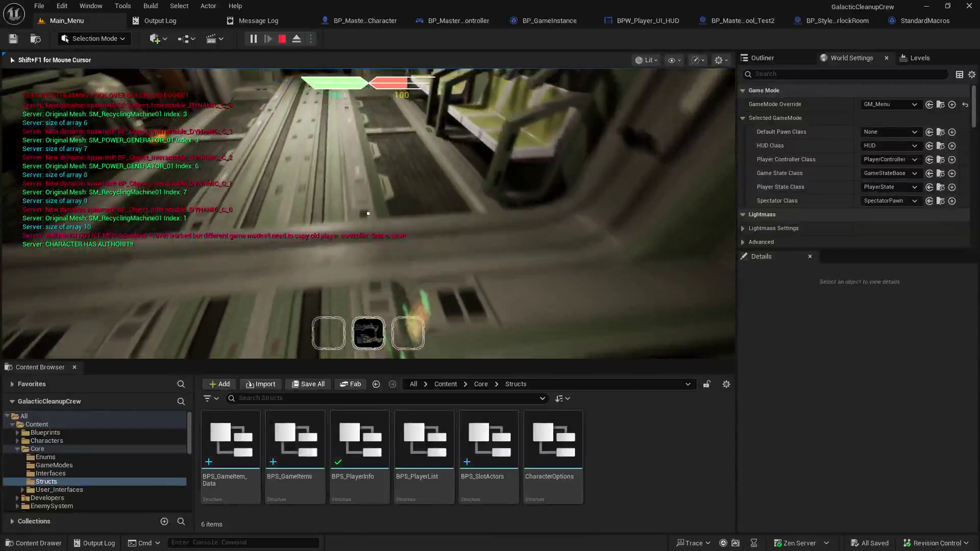
# - Resume past the remaining Branch breakpoint stops, then end the session to surface the Message Log errors
pyautogui.scroll(-1, 368, 213)
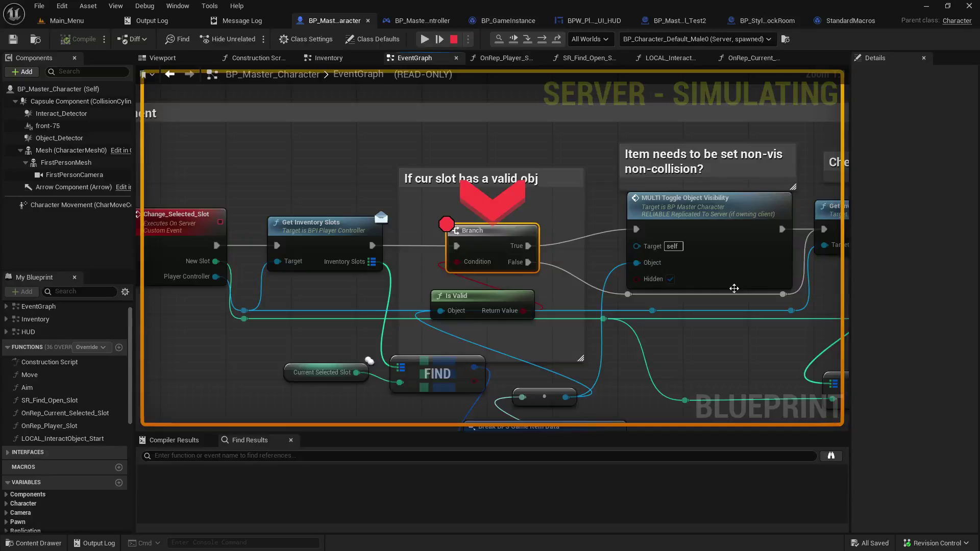
pyautogui.click(424, 39)
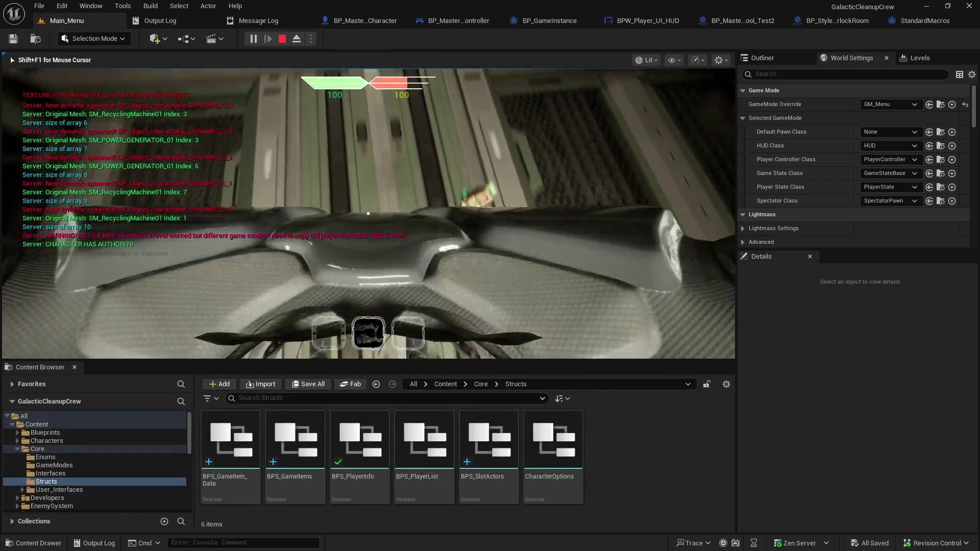
pyautogui.scroll(-1, 368, 214)
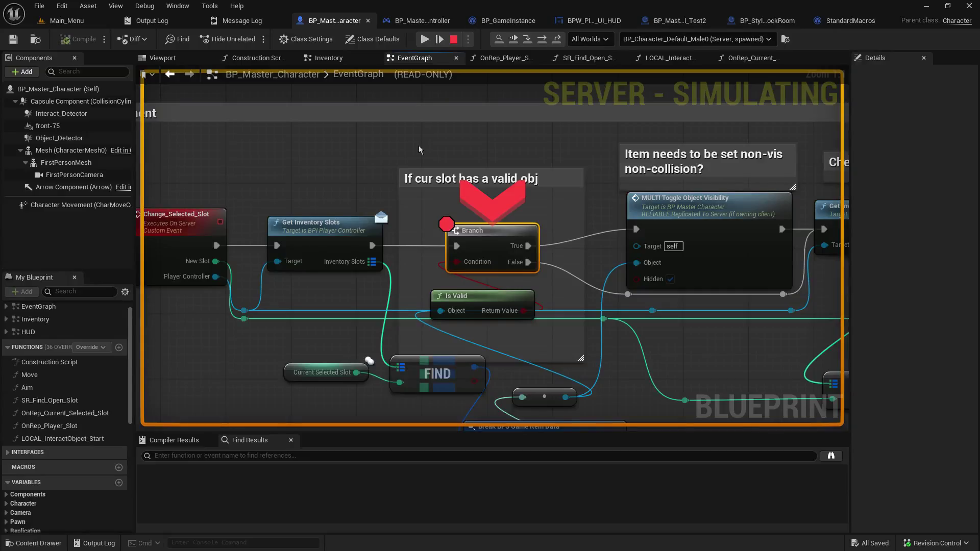
pyautogui.click(424, 39)
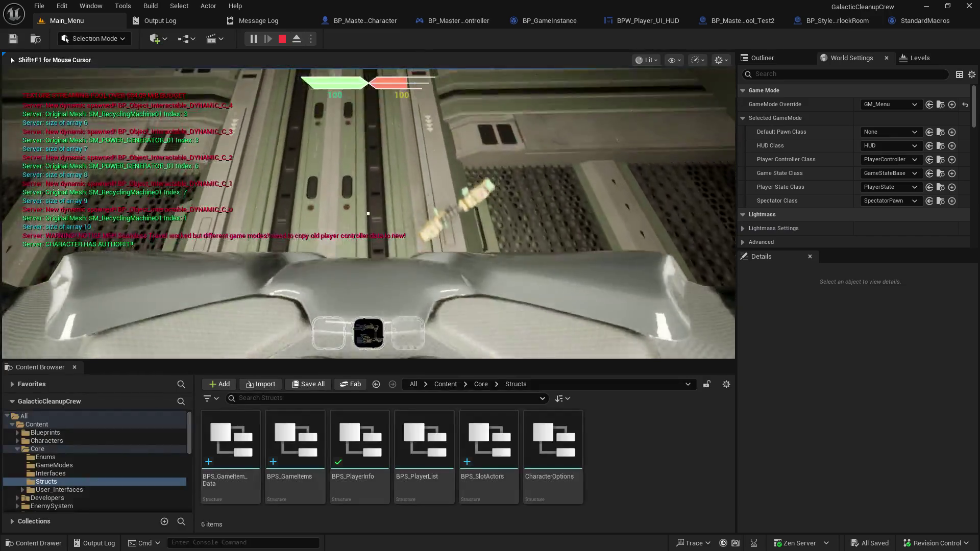
pyautogui.scroll(-1, 387, 134)
pyautogui.click(424, 39)
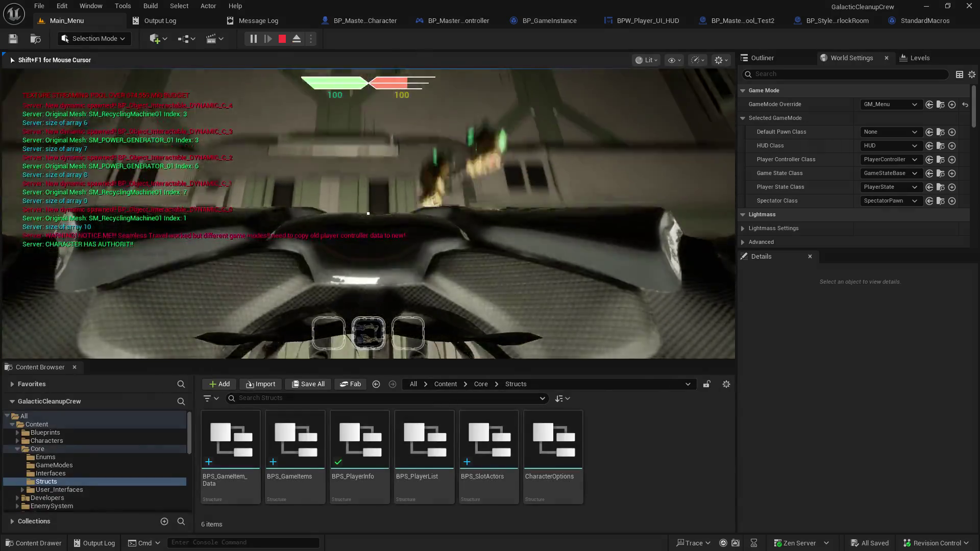
pyautogui.scroll(-1, 368, 213)
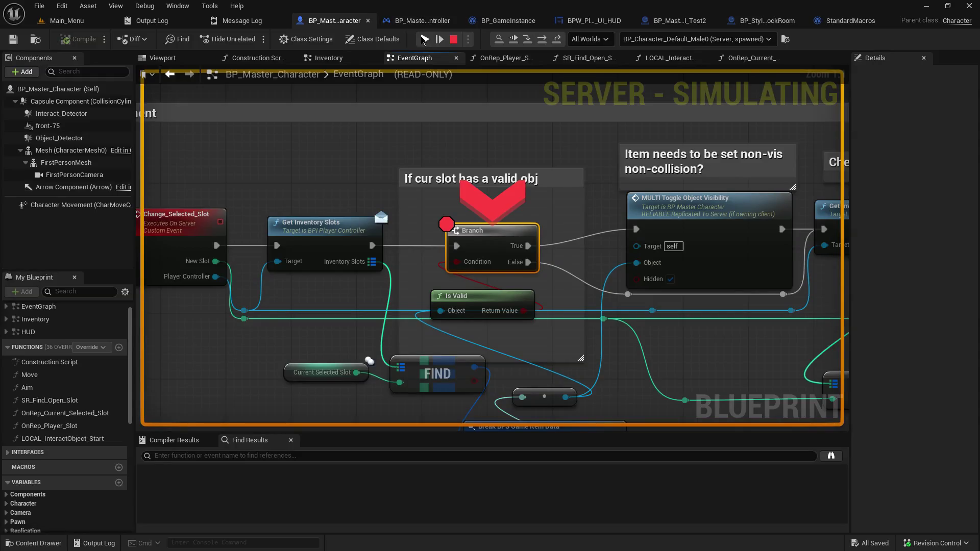
pyautogui.click(424, 39)
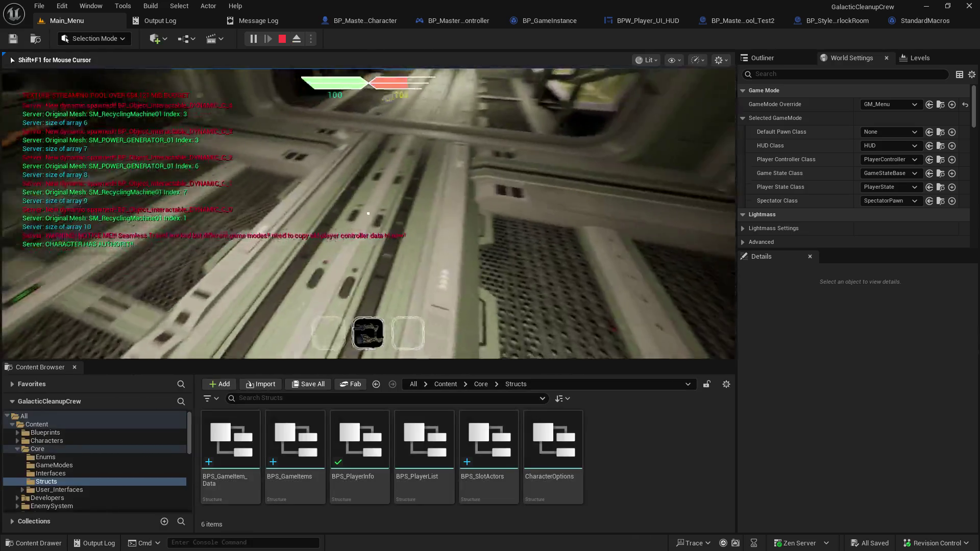
pyautogui.press('Escape')
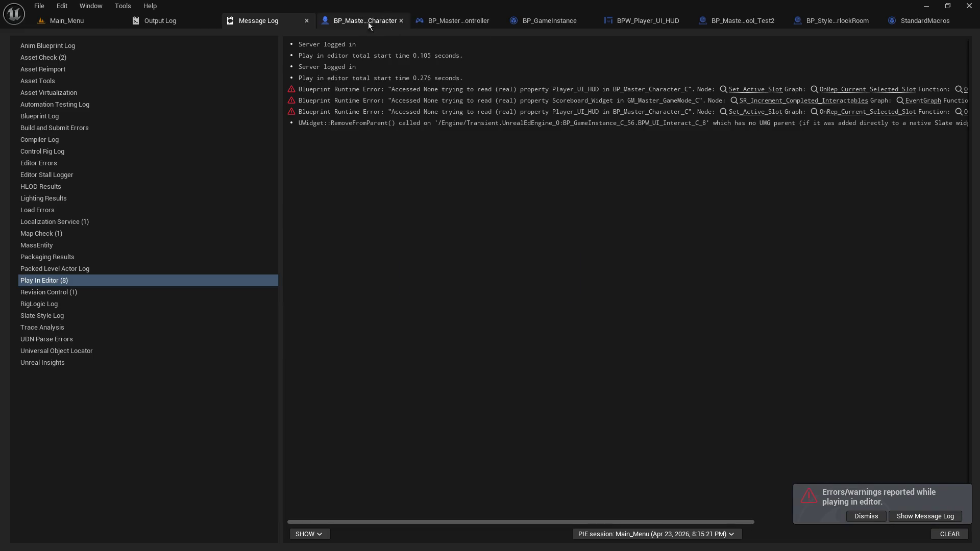
# - In BP_Master_PlayerController, inspect the QuickSlot_Count and Current_Selected_Slot inventory variables
pyautogui.click(480, 22)
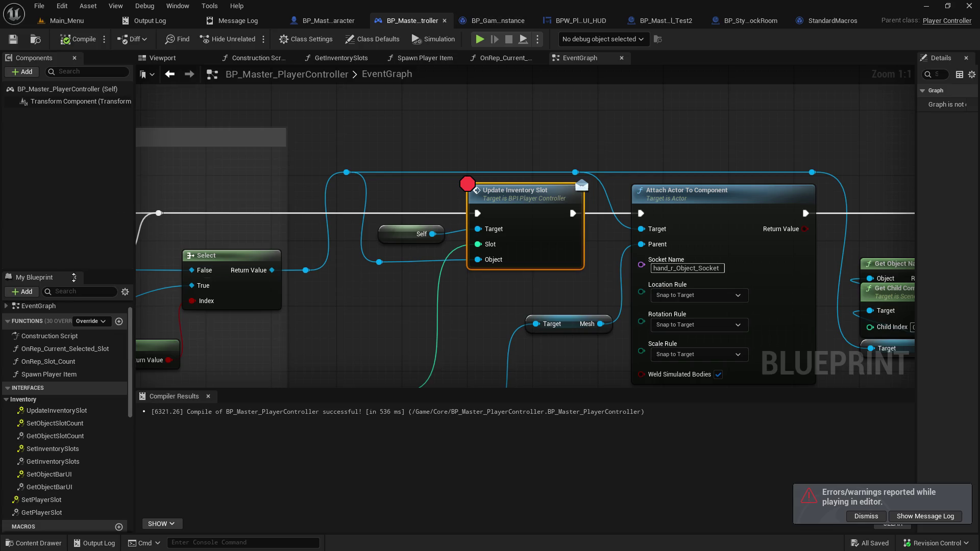
pyautogui.scroll(-5, 51, 351)
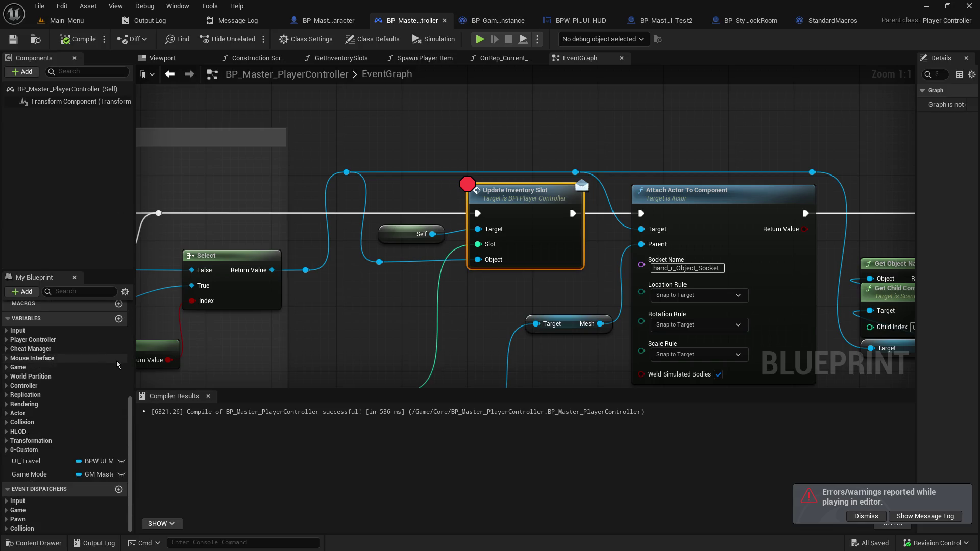
pyautogui.click(11, 451)
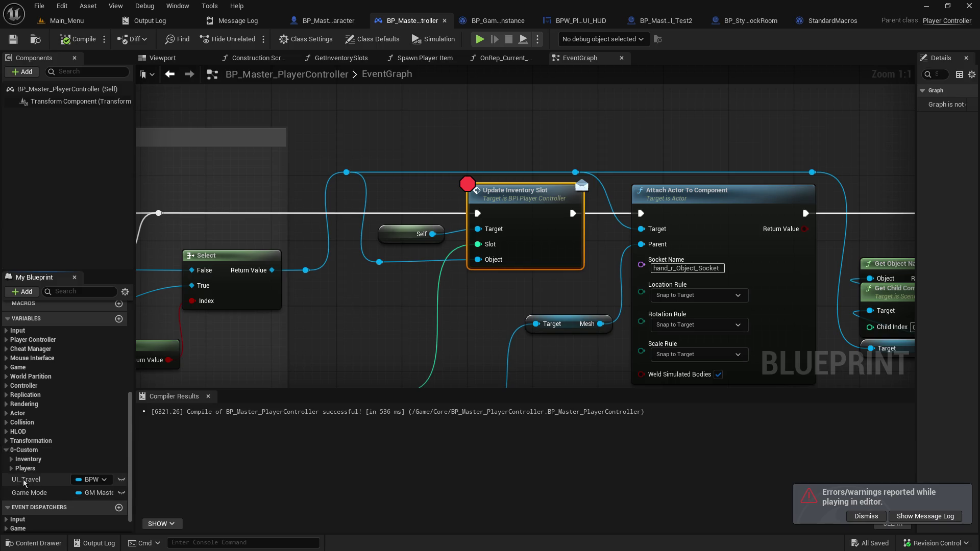
pyautogui.click(11, 459)
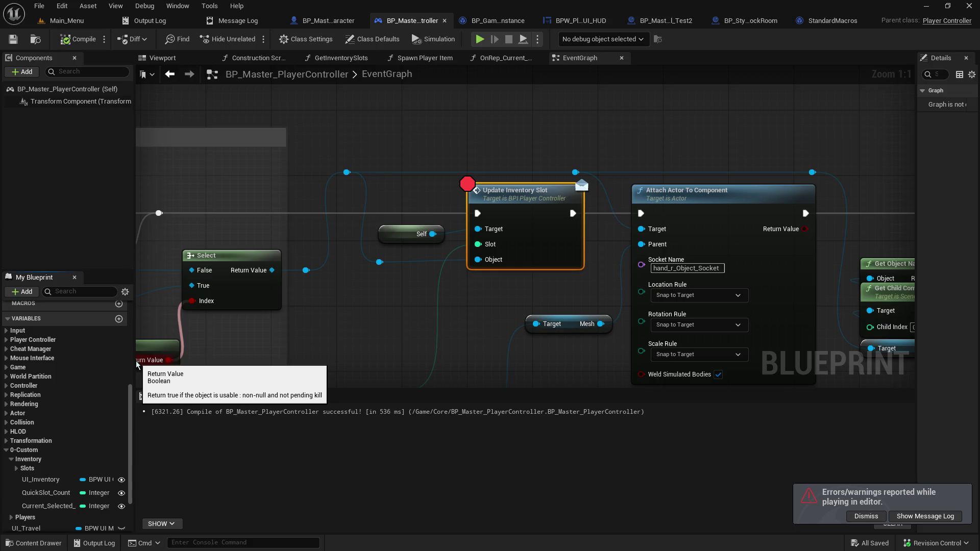
pyautogui.moveTo(134, 367); pyautogui.dragTo(211, 366)
pyautogui.scroll(-4, 62, 417)
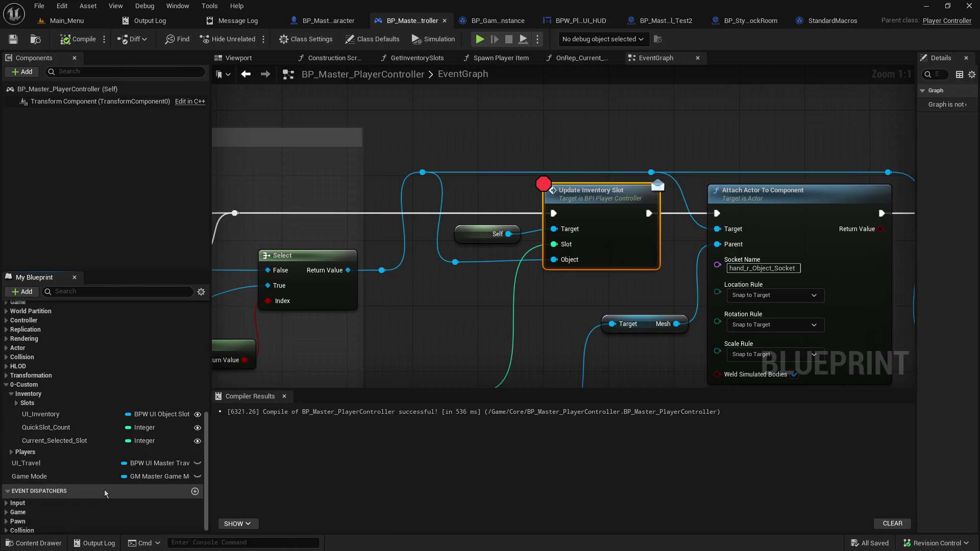
pyautogui.click(46, 427)
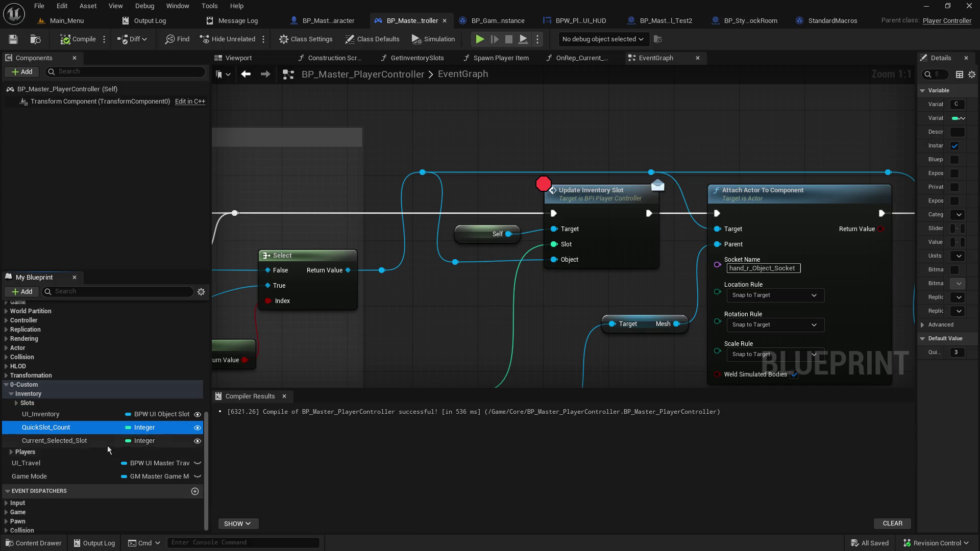
pyautogui.click(81, 442)
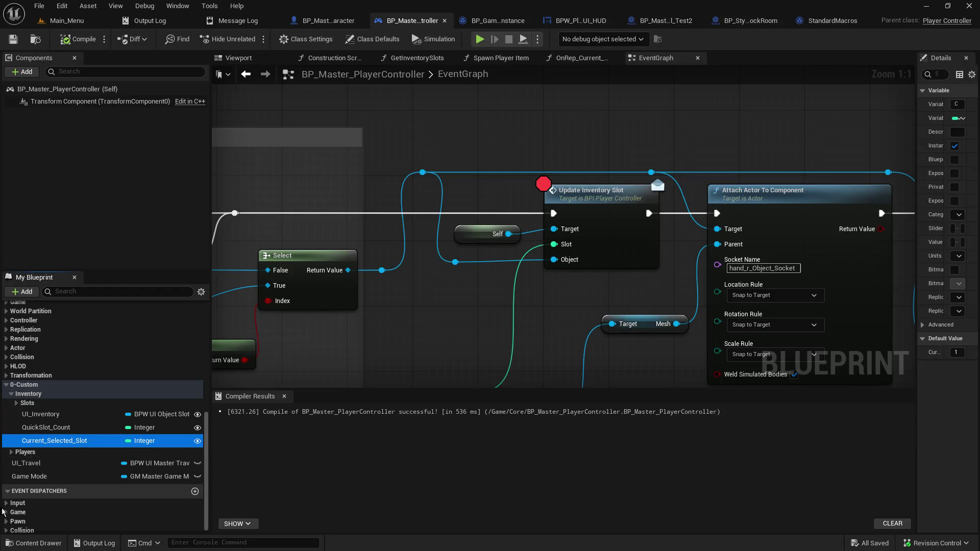
# - Expand the Players variables to check Player_Slot, then return to the Main_Menu level
pyautogui.click(10, 452)
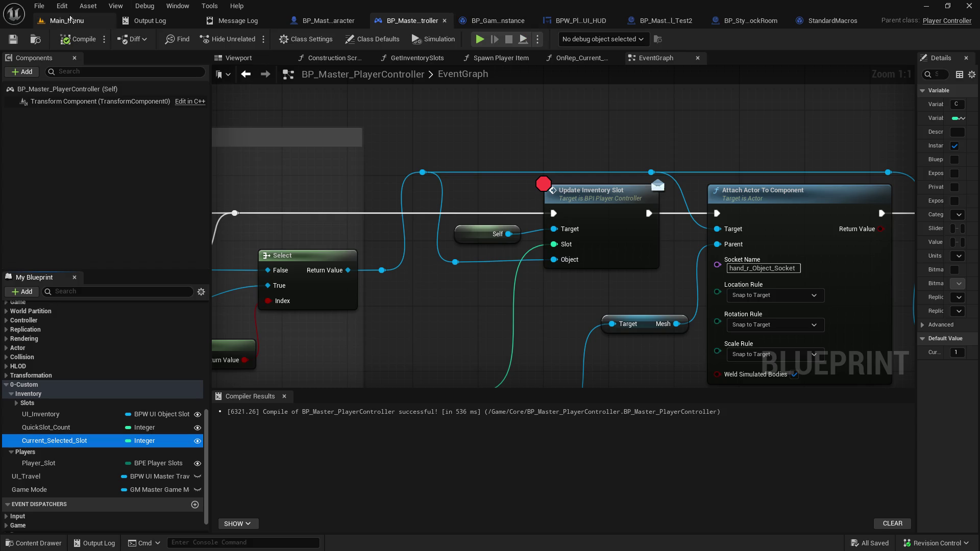
pyautogui.click(67, 20)
pyautogui.scroll(-1, 102, 477)
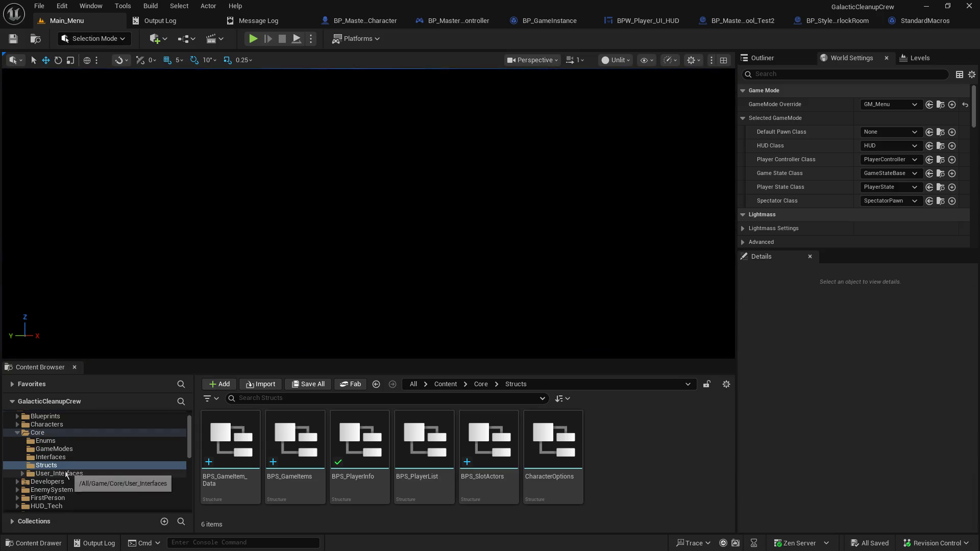
# - Open GM_Master_GameMode from Core/GameModes and find the OnSwapPlayerControllers event
pyautogui.click(57, 452)
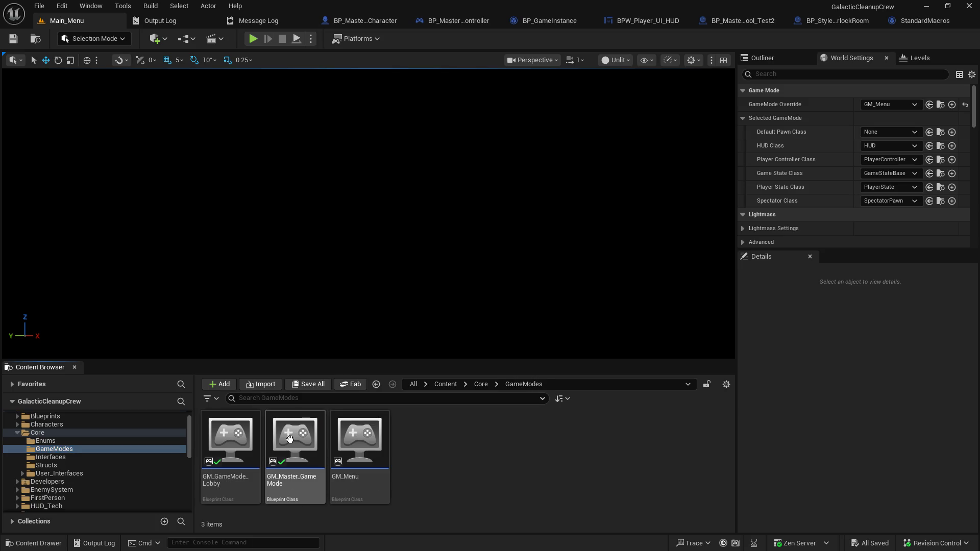
pyautogui.doubleClick(290, 440)
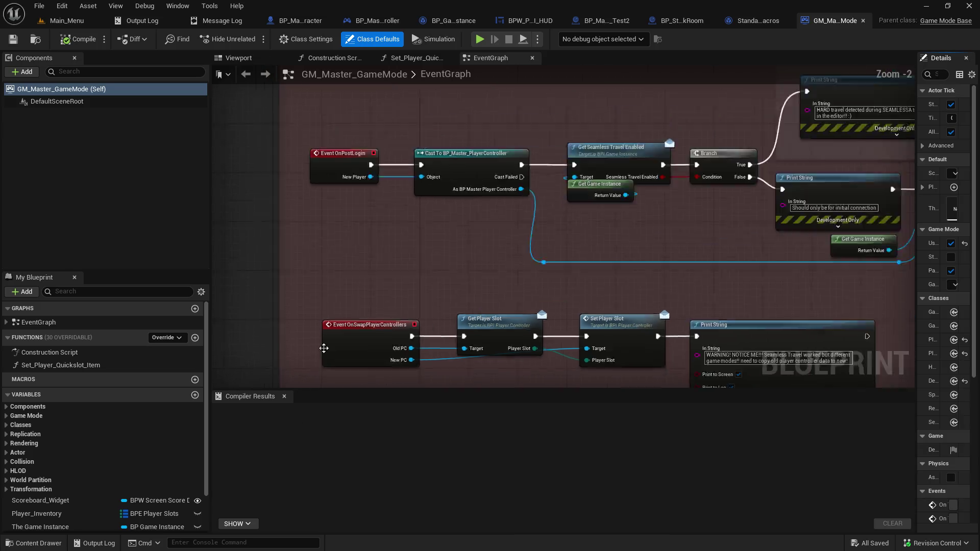
pyautogui.moveTo(605, 267)
pyautogui.mouseDown()
pyautogui.moveTo(251, 170)
pyautogui.moveTo(435, 193)
pyautogui.mouseUp()
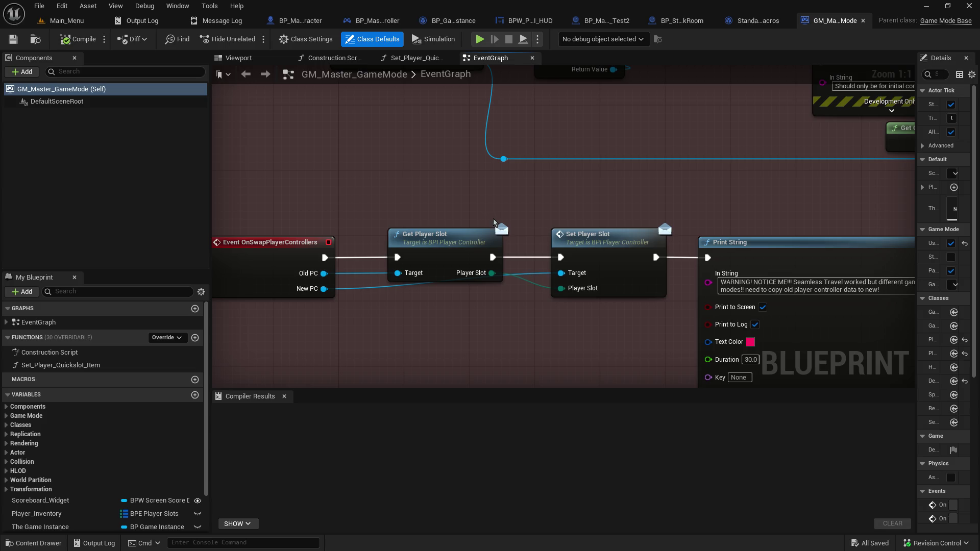
# - Move the Get Player Slot and Set Player Slot nodes left beside the event
pyautogui.moveTo(448, 324); pyautogui.dragTo(443, 244)
pyautogui.moveTo(441, 194)
pyautogui.mouseDown()
pyautogui.moveTo(407, 198)
pyautogui.moveTo(480, 198)
pyautogui.mouseUp()
pyautogui.moveTo(465, 164); pyautogui.dragTo(595, 246)
pyautogui.moveTo(535, 246)
pyautogui.mouseDown()
pyautogui.moveTo(510, 224)
pyautogui.moveTo(530, 137)
pyautogui.moveTo(448, 137)
pyautogui.moveTo(506, 138)
pyautogui.mouseUp()
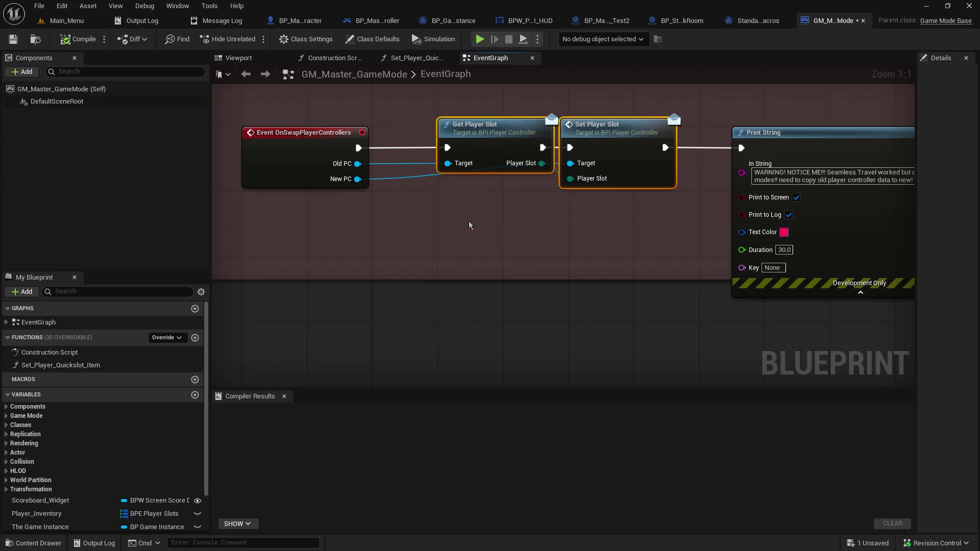
pyautogui.moveTo(469, 224); pyautogui.dragTo(455, 267)
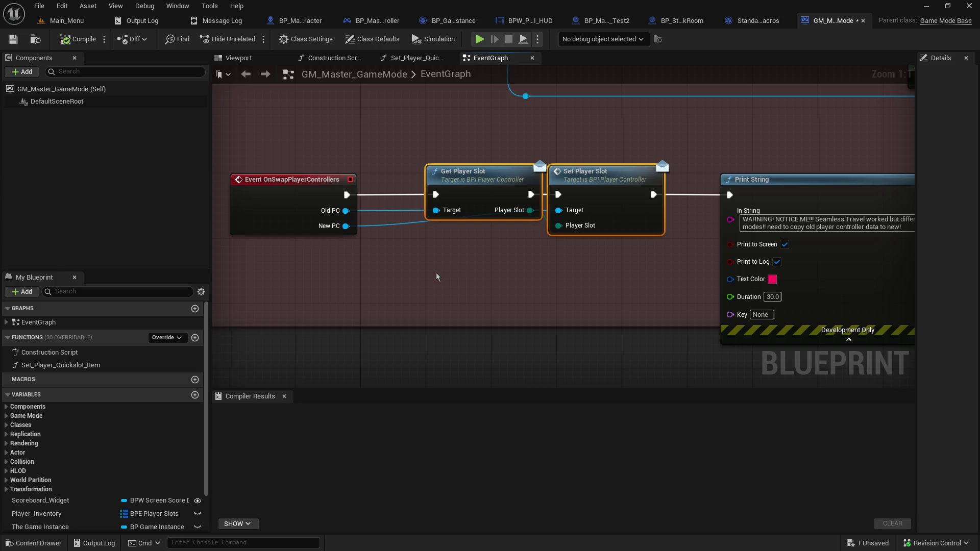
pyautogui.moveTo(481, 201)
pyautogui.mouseDown()
pyautogui.moveTo(604, 204)
pyautogui.moveTo(587, 99)
pyautogui.mouseUp()
pyautogui.moveTo(702, 110)
pyautogui.mouseDown()
pyautogui.moveTo(655, 176)
pyautogui.moveTo(538, 255)
pyautogui.moveTo(687, 197)
pyautogui.moveTo(685, 109)
pyautogui.mouseUp()
# - Connect New PC to Set Player Slot's Target pin
pyautogui.moveTo(661, 200); pyautogui.dragTo(584, 260)
pyautogui.click(520, 274)
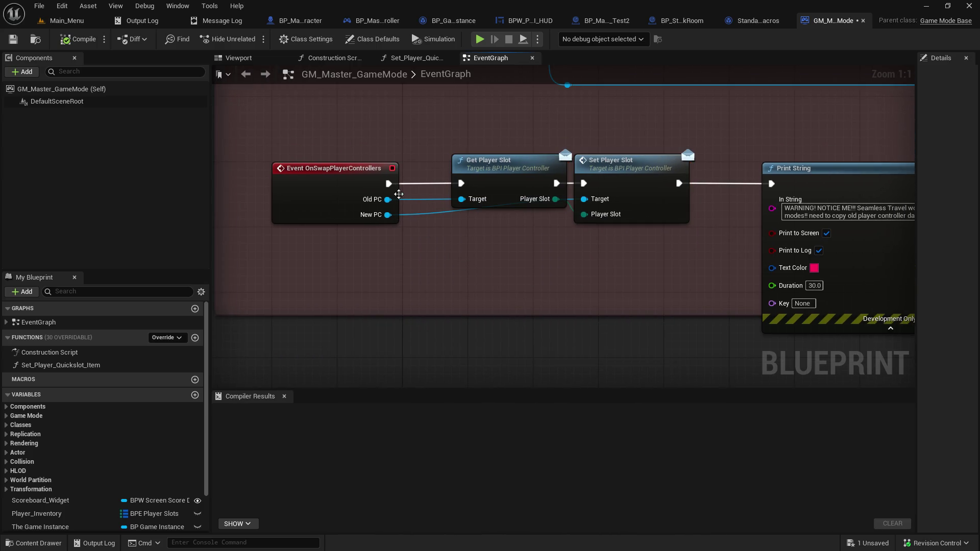
pyautogui.moveTo(393, 200)
pyautogui.mouseDown()
pyautogui.moveTo(470, 262)
pyautogui.moveTo(389, 215)
pyautogui.mouseUp()
# - Route the Old PC wire down through reroute nodes, deleting an extra reroute
pyautogui.doubleClick(428, 200)
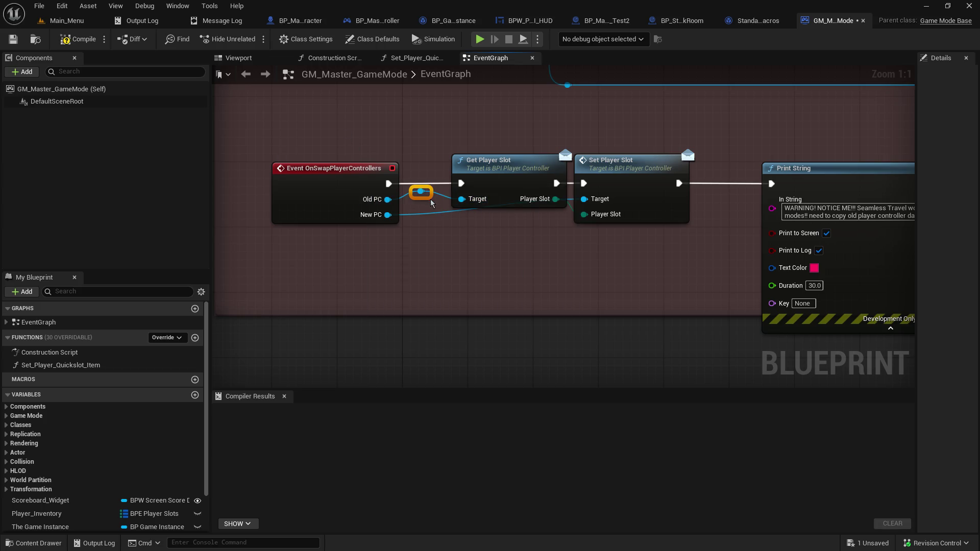
pyautogui.moveTo(435, 200)
pyautogui.mouseDown()
pyautogui.moveTo(437, 275)
pyautogui.moveTo(431, 257)
pyautogui.moveTo(420, 305)
pyautogui.mouseUp()
pyautogui.click(459, 306)
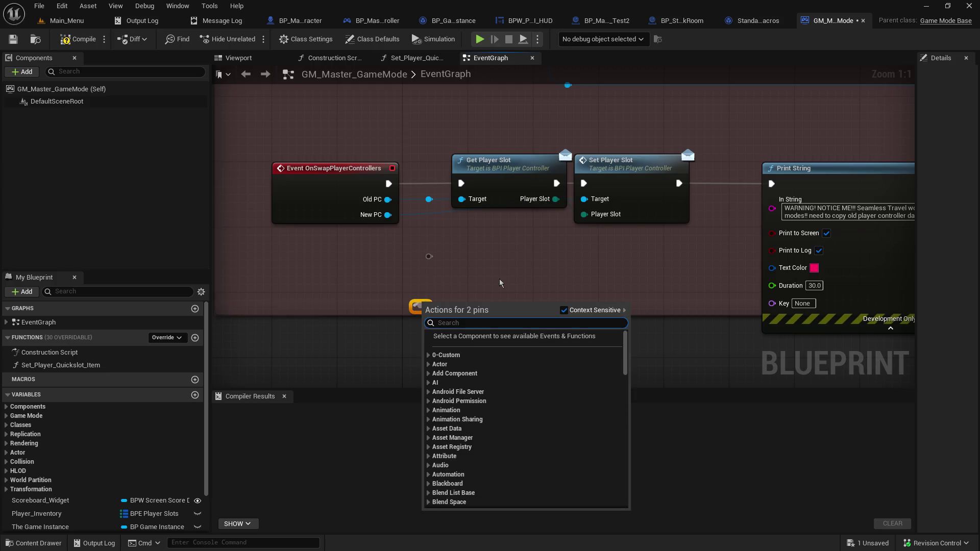
pyautogui.click(458, 307)
pyautogui.moveTo(428, 199); pyautogui.dragTo(420, 305)
pyautogui.click(421, 305)
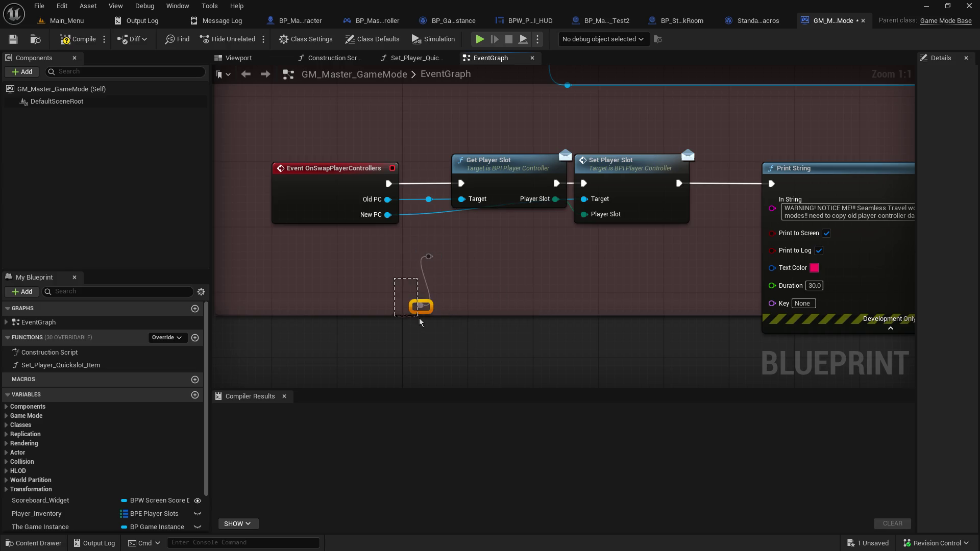
pyautogui.press('Delete')
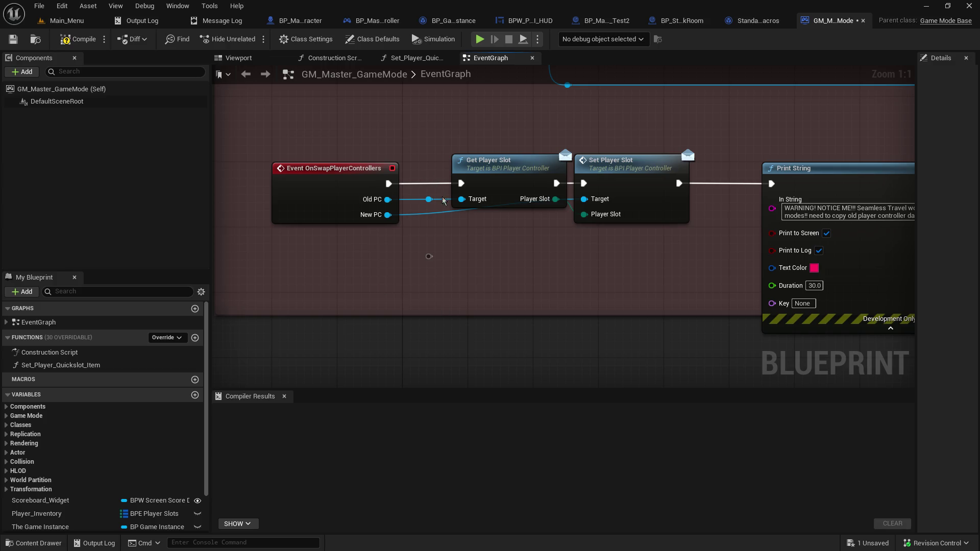
pyautogui.moveTo(431, 199)
pyautogui.mouseDown()
pyautogui.moveTo(437, 258)
pyautogui.moveTo(427, 266)
pyautogui.moveTo(461, 368)
pyautogui.moveTo(453, 362)
pyautogui.mouseUp()
# - Add two more reroutes to the Old PC chain and align them in a column
pyautogui.click(477, 264)
pyautogui.click(469, 227)
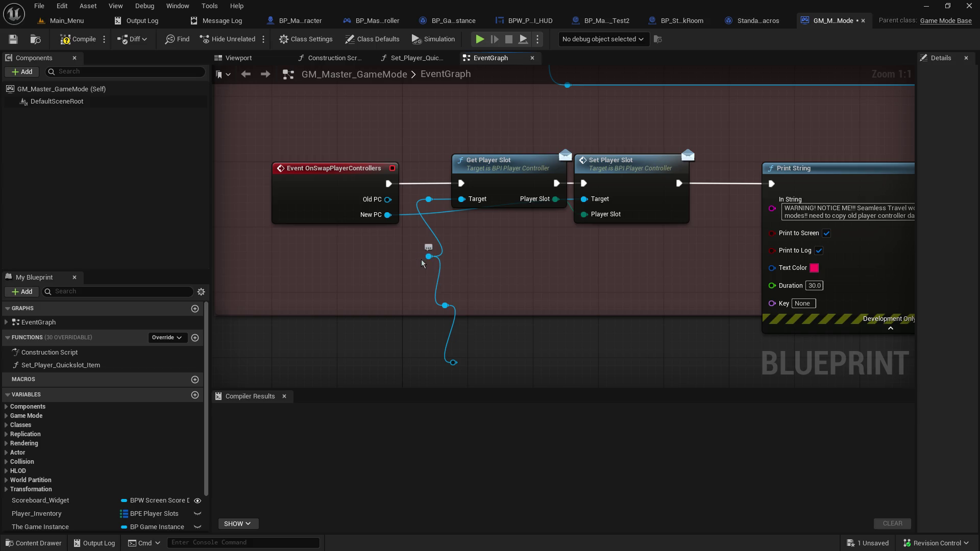
pyautogui.moveTo(425, 264); pyautogui.dragTo(416, 262)
pyautogui.moveTo(443, 312); pyautogui.dragTo(419, 312)
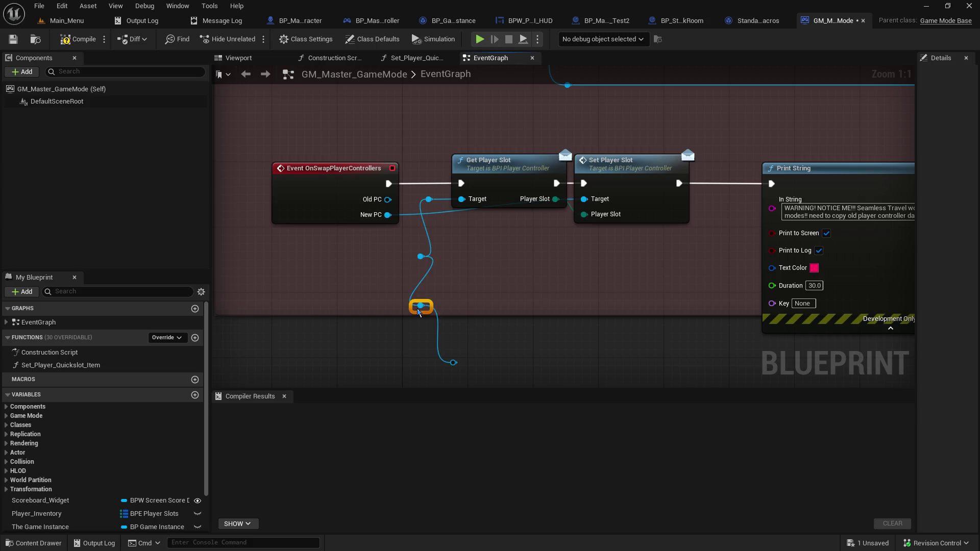
pyautogui.moveTo(447, 371)
pyautogui.mouseDown()
pyautogui.moveTo(405, 372)
pyautogui.moveTo(414, 371)
pyautogui.mouseUp()
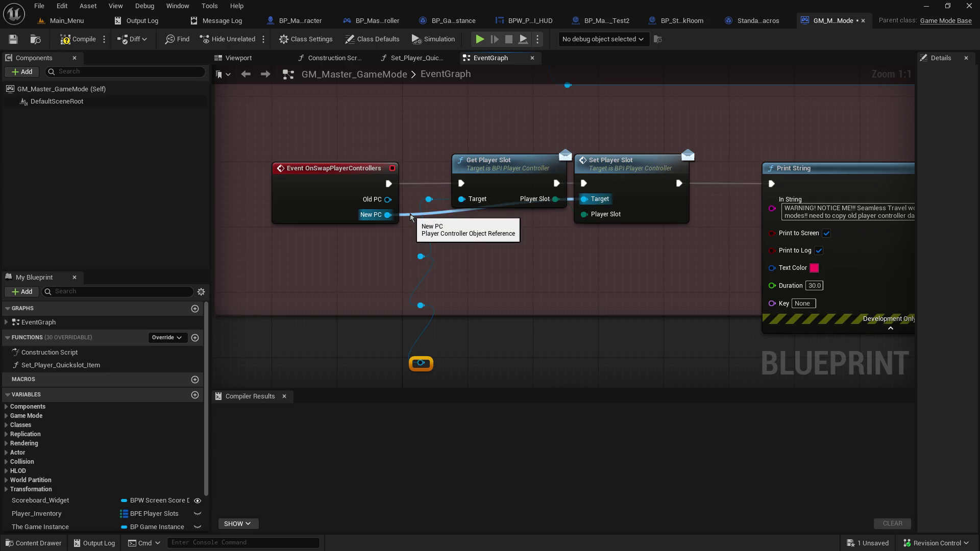
# - Add a reroute on the New PC wire, shift the event node left, and select the reroutes
pyautogui.doubleClick(411, 217)
pyautogui.moveTo(409, 214); pyautogui.dragTo(445, 226)
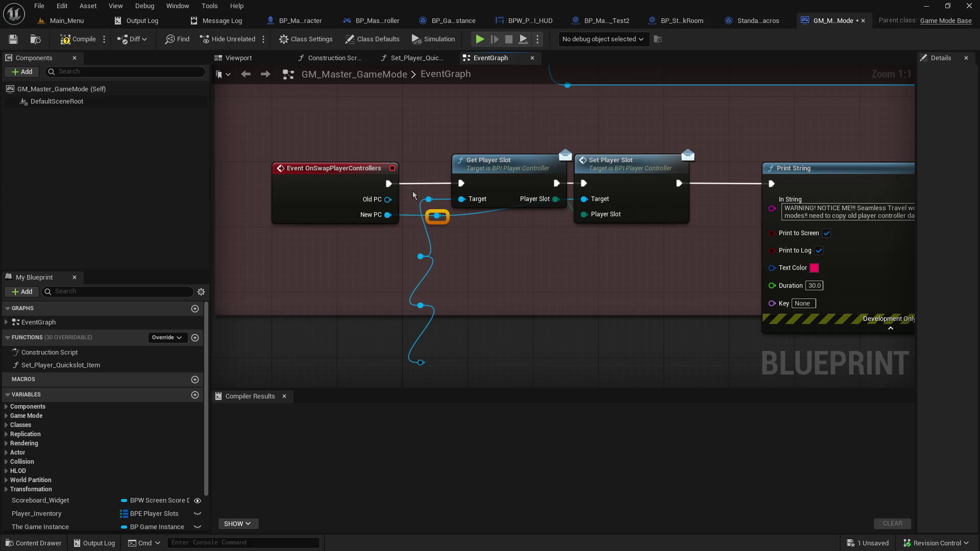
pyautogui.moveTo(413, 192); pyautogui.dragTo(423, 374)
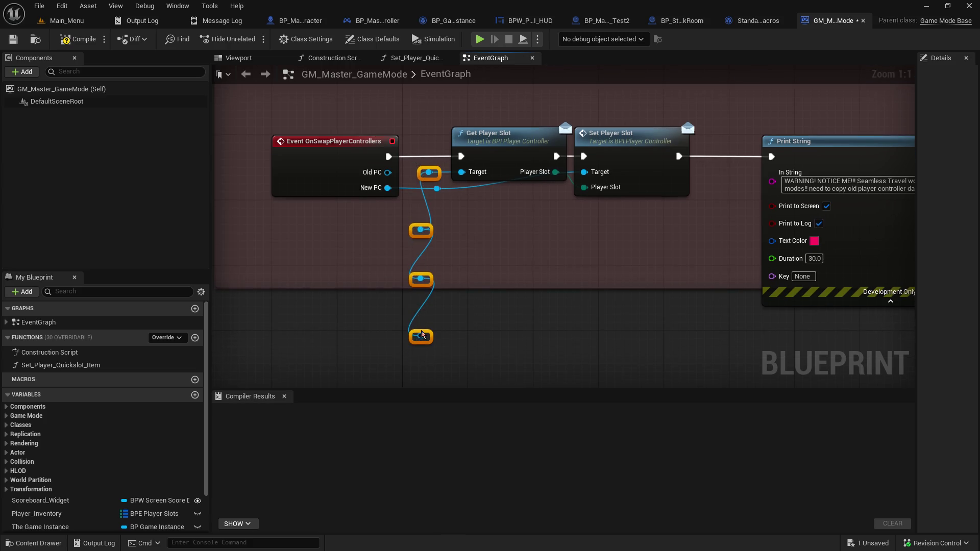
pyautogui.click(414, 352)
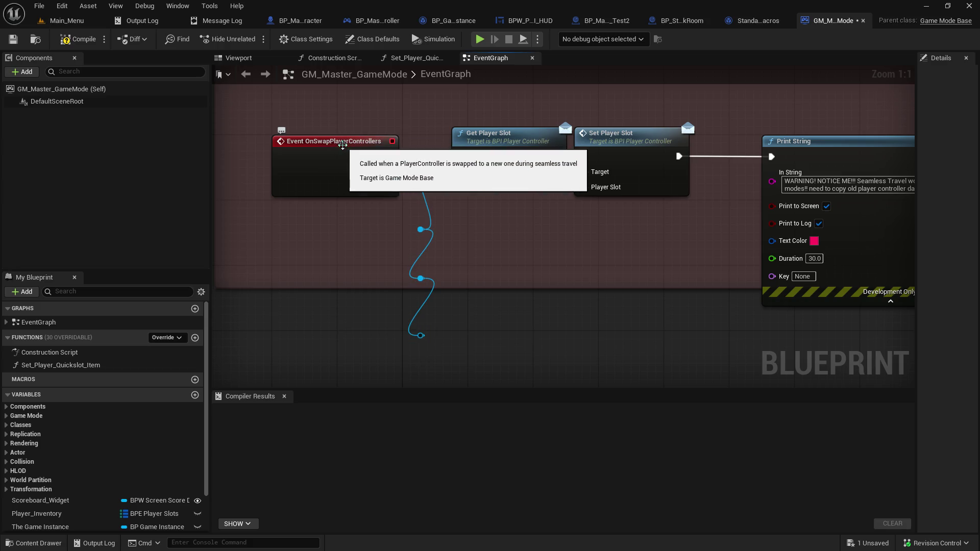
pyautogui.moveTo(342, 143); pyautogui.dragTo(319, 143)
pyautogui.moveTo(394, 162)
pyautogui.mouseDown()
pyautogui.moveTo(422, 339)
pyautogui.moveTo(381, 341)
pyautogui.mouseUp()
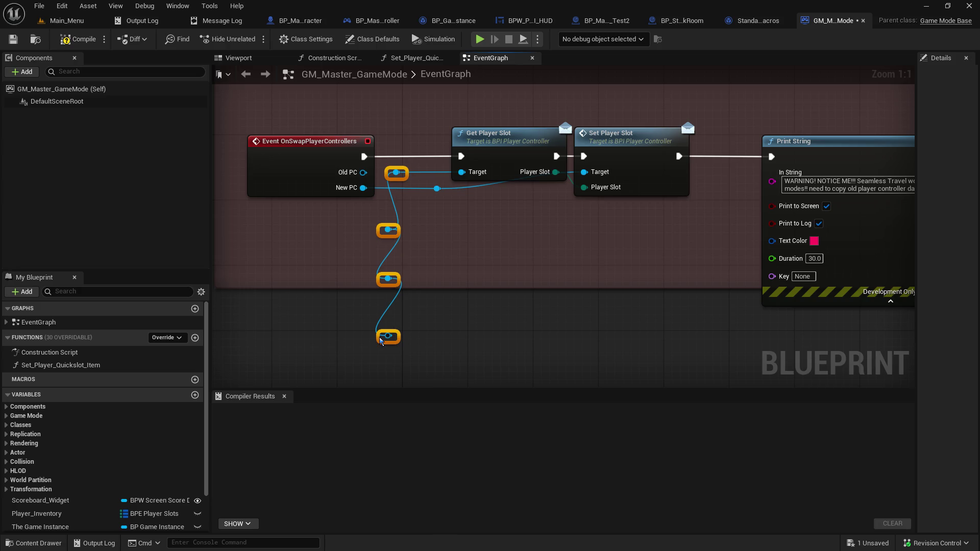
# - Build a second reroute chain for the New PC wire and align its four nodes
pyautogui.click(415, 320)
pyautogui.moveTo(437, 189); pyautogui.dragTo(454, 333)
pyautogui.click(436, 262)
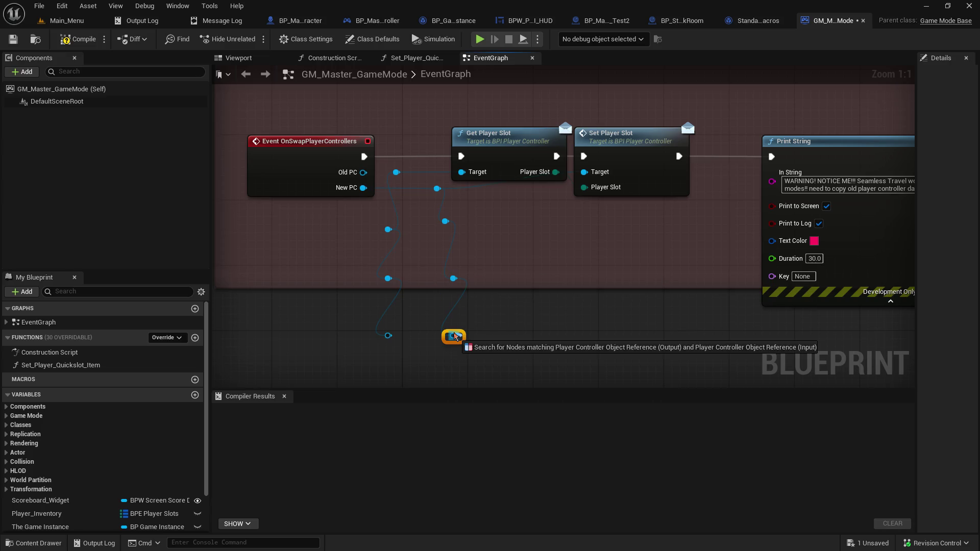
pyautogui.click(475, 351)
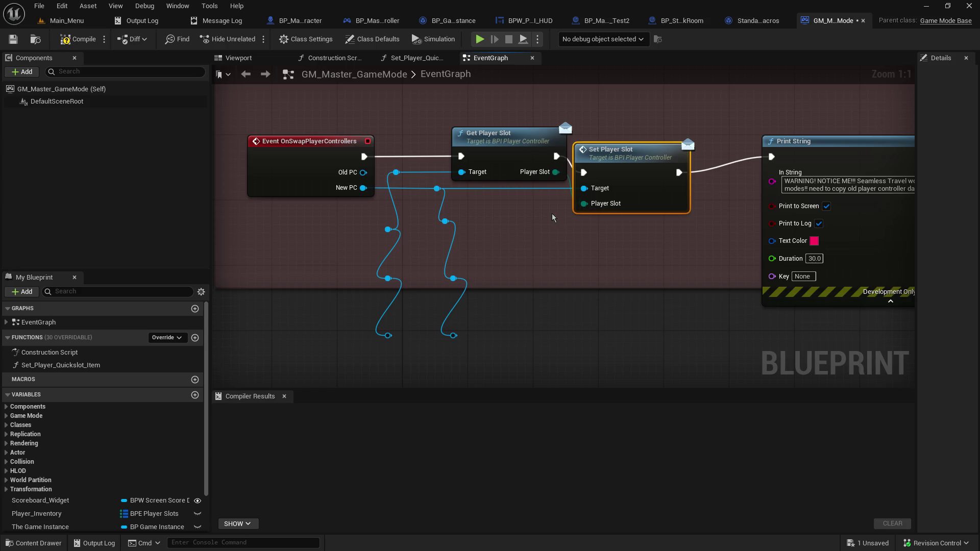
pyautogui.moveTo(433, 120)
pyautogui.mouseDown()
pyautogui.moveTo(454, 365)
pyautogui.moveTo(447, 349)
pyautogui.mouseUp()
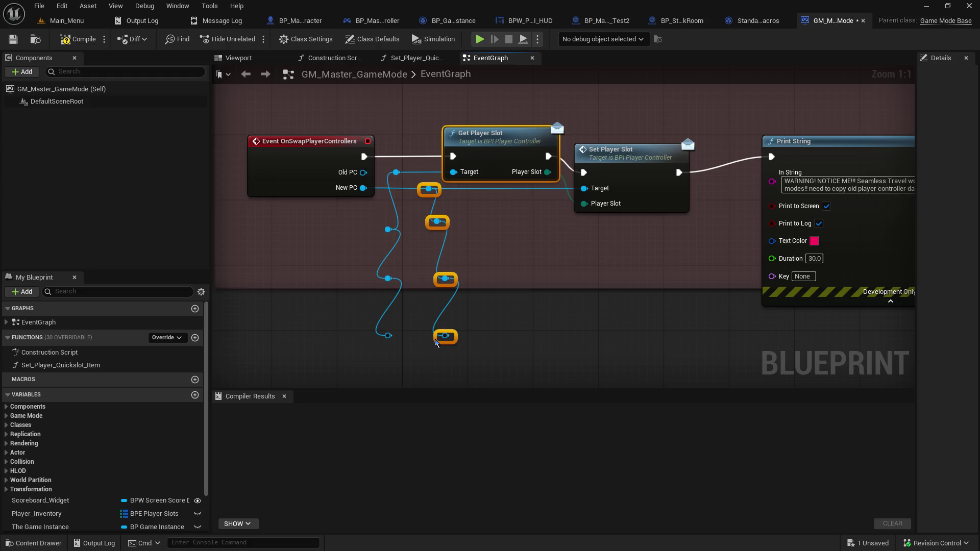
pyautogui.moveTo(462, 181)
pyautogui.mouseDown()
pyautogui.moveTo(422, 360)
pyautogui.moveTo(427, 338)
pyautogui.mouseUp()
pyautogui.click(485, 255)
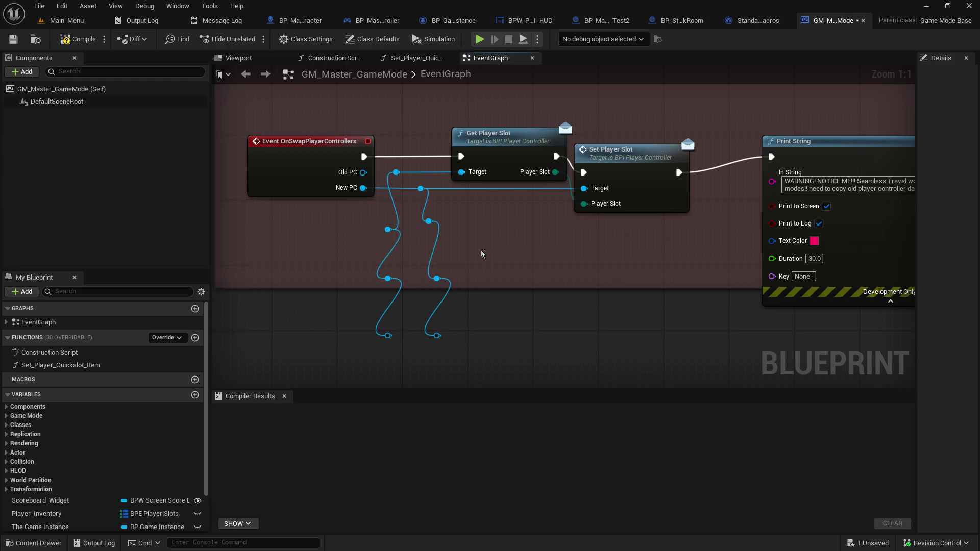
pyautogui.moveTo(603, 159)
pyautogui.mouseDown()
pyautogui.moveTo(603, 152)
pyautogui.moveTo(604, 160)
pyautogui.mouseUp()
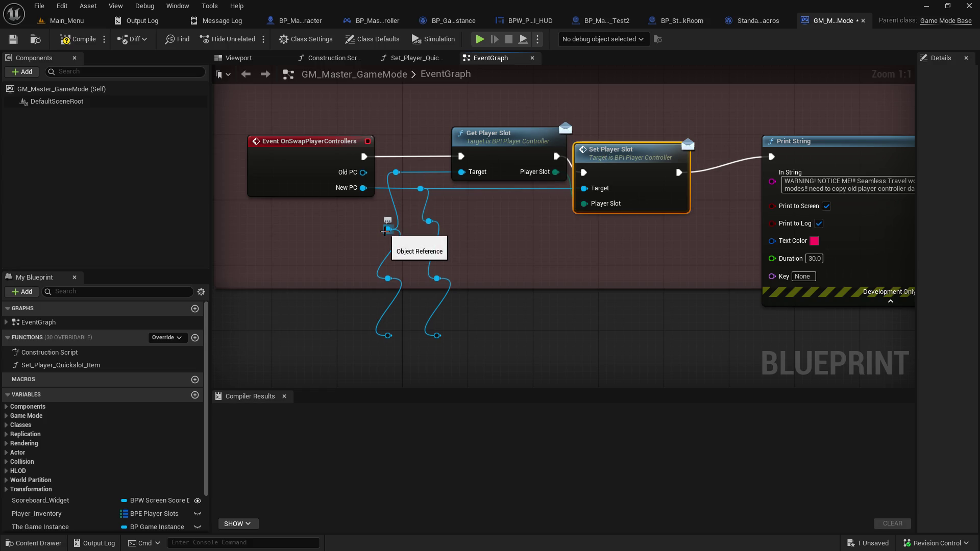
# - Search 'quick' for a node off the reroute chain, cancel, and go to BP_Master_PlayerController
pyautogui.moveTo(388, 229)
pyautogui.mouseDown()
pyautogui.moveTo(518, 254)
pyautogui.moveTo(497, 234)
pyautogui.mouseUp()
pyautogui.write('get')
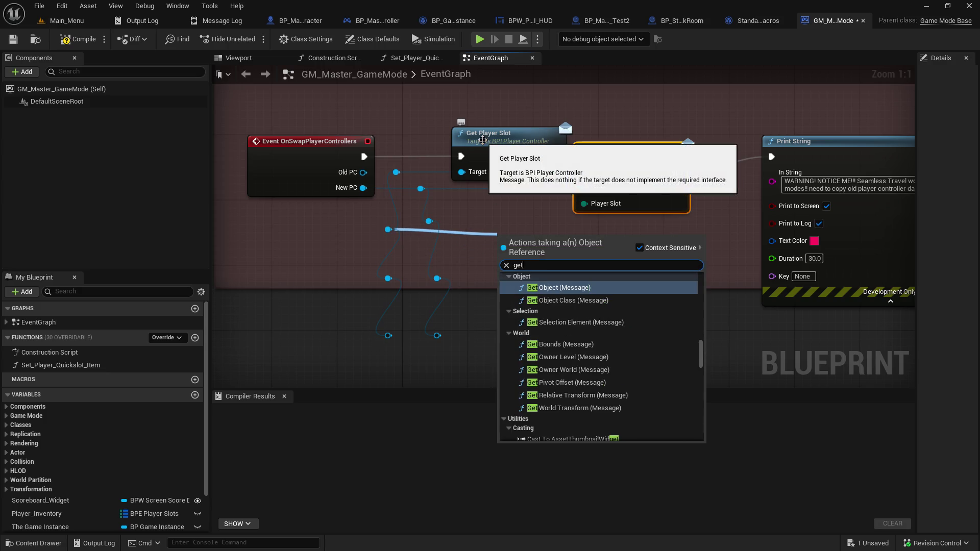
pyautogui.write(' quick')
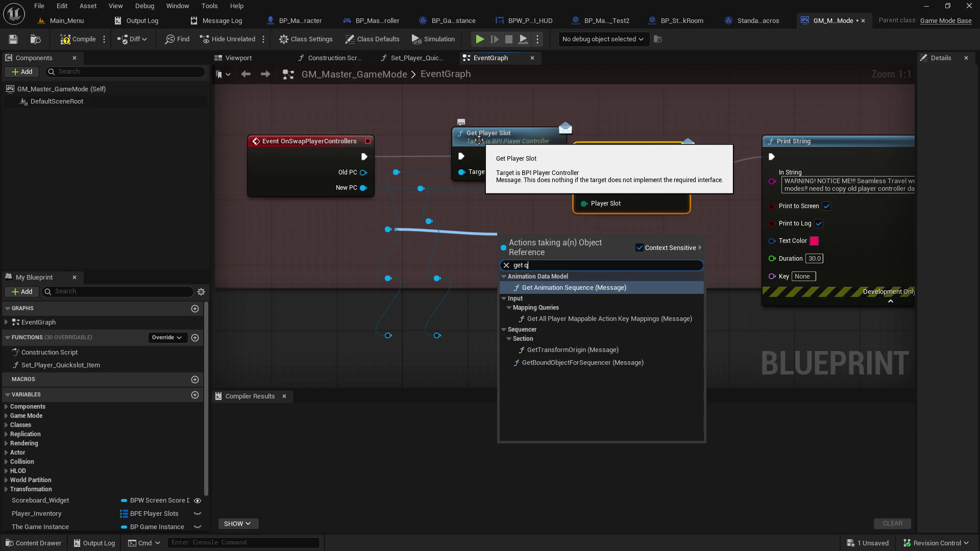
pyautogui.press('BackSpace')
pyautogui.press('BackSpace')
pyautogui.press('BackSpace')
pyautogui.press('BackSpace')
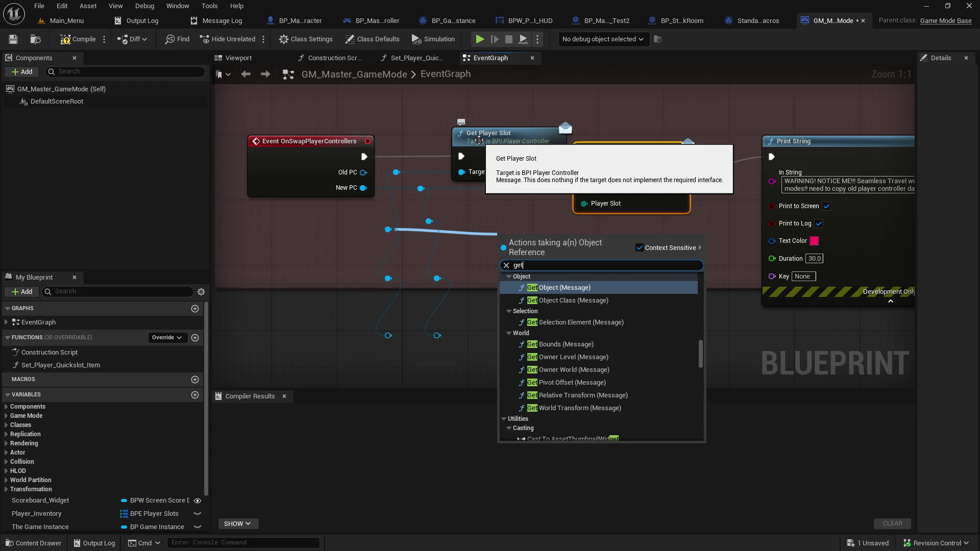
pyautogui.write('quick')
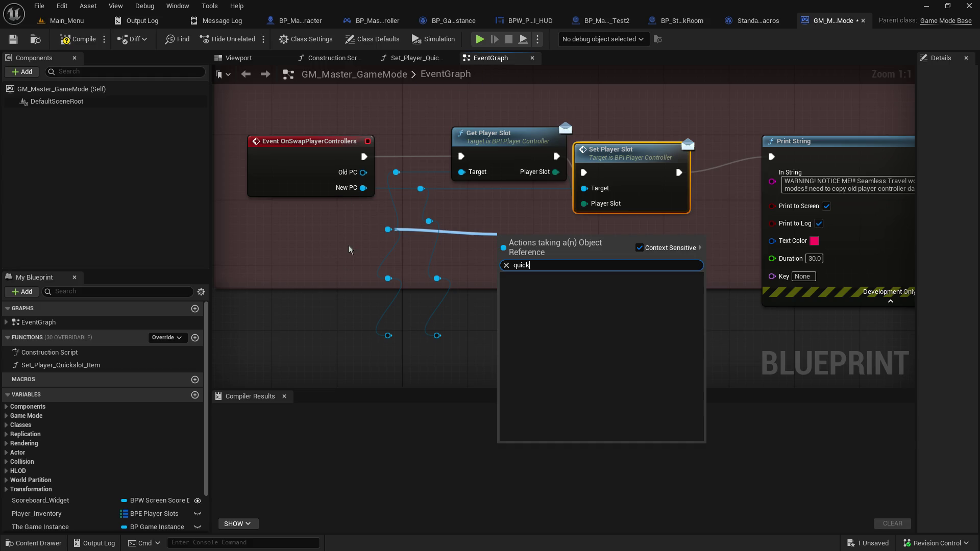
pyautogui.click(494, 359)
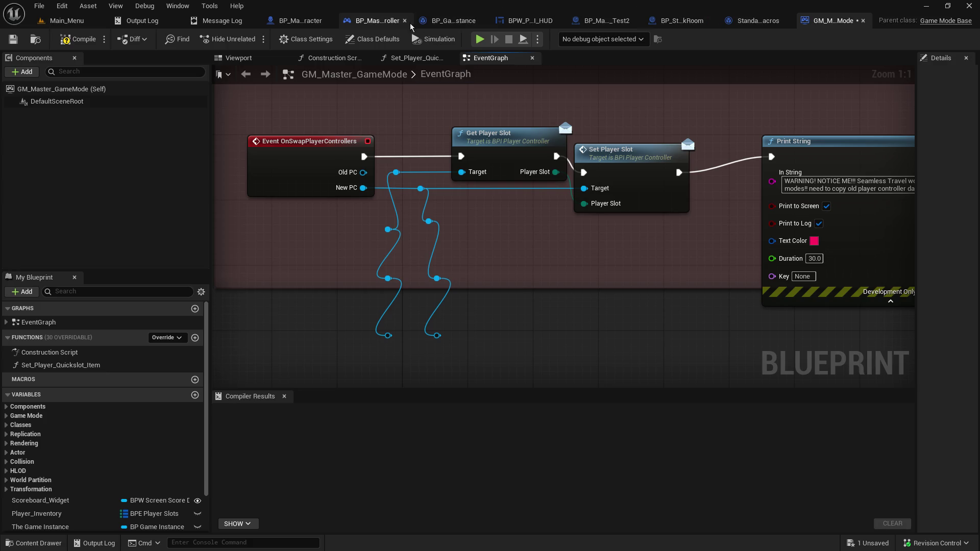
pyautogui.click(378, 20)
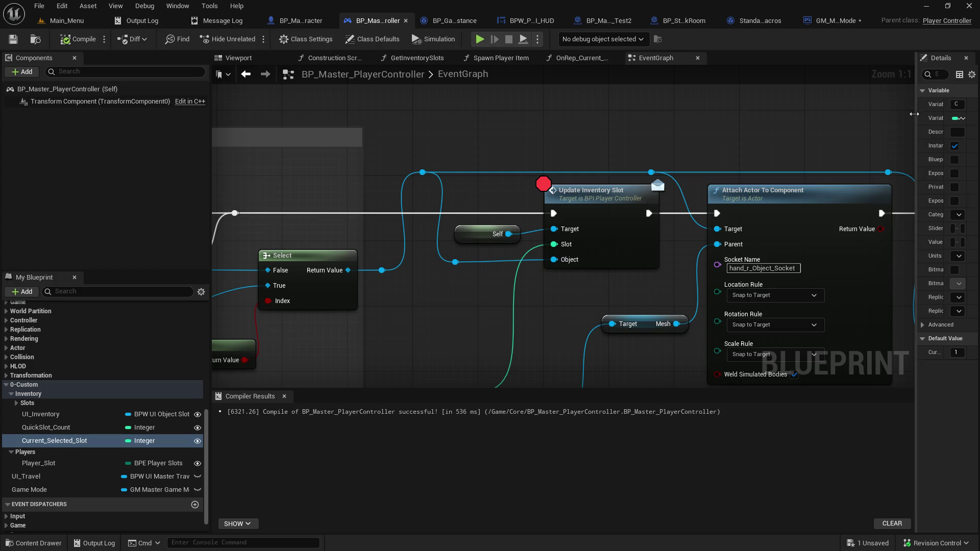
pyautogui.moveTo(915, 116); pyautogui.dragTo(761, 148)
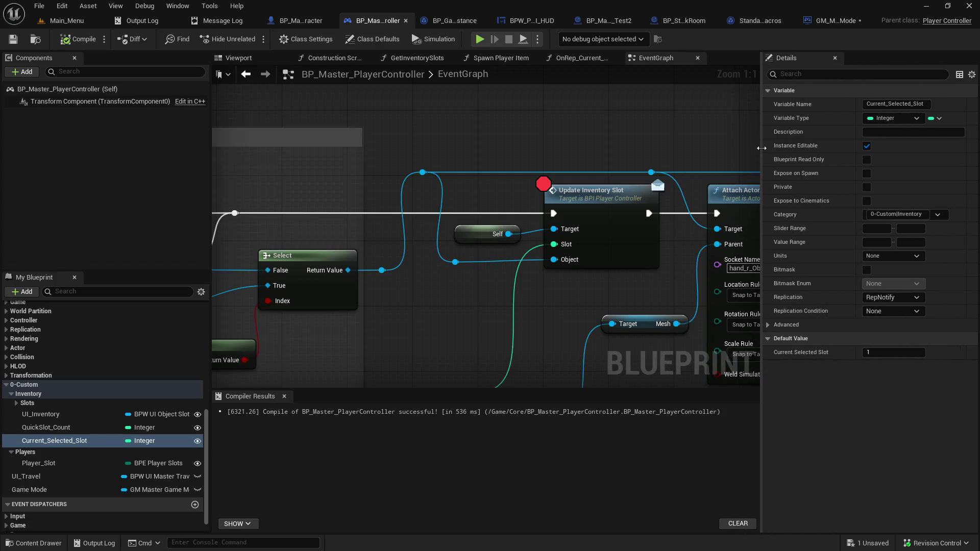
pyautogui.moveTo(761, 148); pyautogui.dragTo(819, 148)
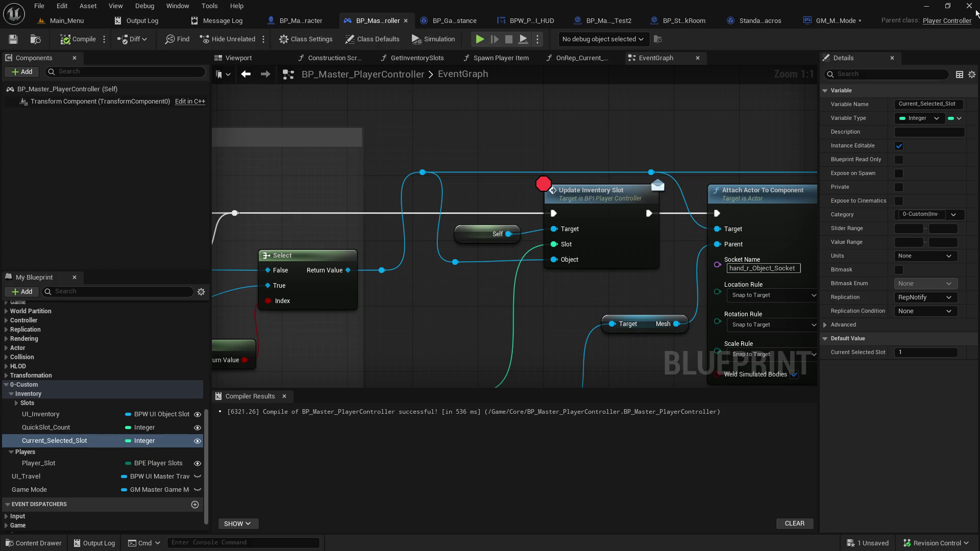
pyautogui.click(816, 23)
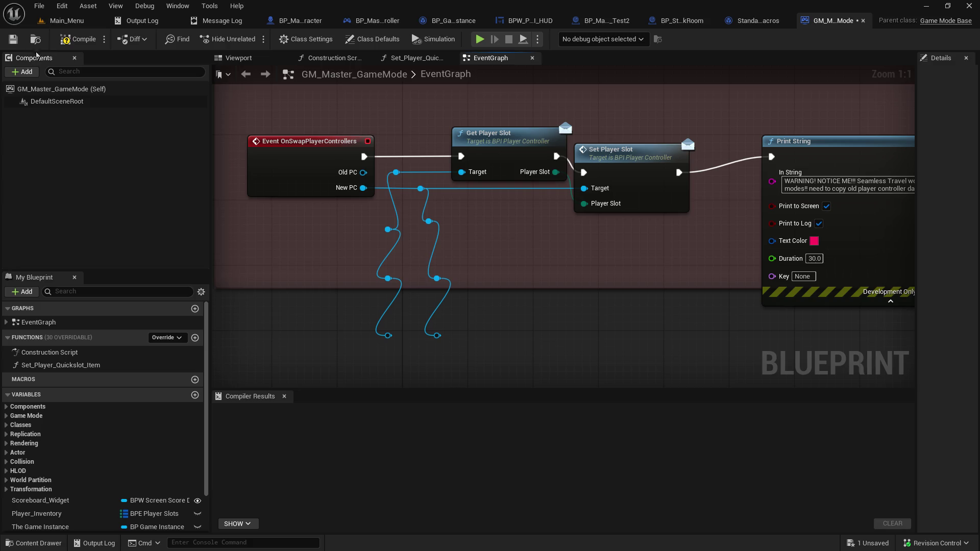
# - Reconnect Old PC to Get Player Slot's Target, tidy the nodes, and recompile successfully
pyautogui.click(14, 39)
pyautogui.click(76, 39)
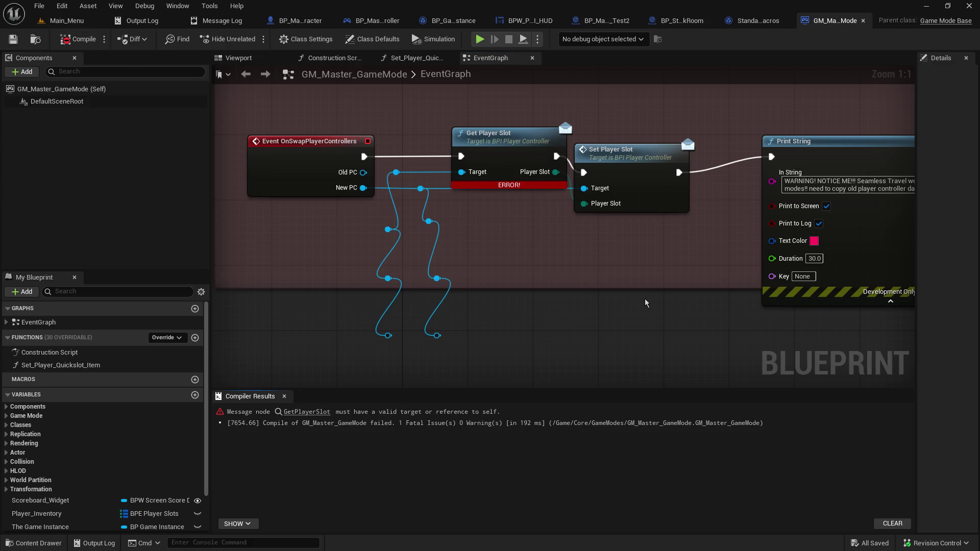
pyautogui.moveTo(505, 134); pyautogui.dragTo(497, 134)
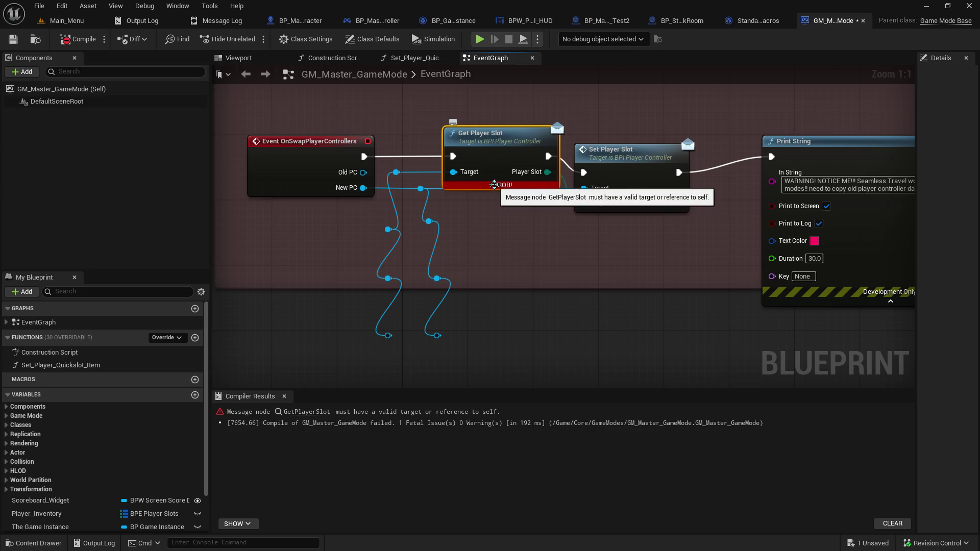
pyautogui.moveTo(363, 172)
pyautogui.mouseDown()
pyautogui.moveTo(398, 174)
pyautogui.moveTo(400, 218)
pyautogui.moveTo(387, 234)
pyautogui.mouseUp()
pyautogui.press('Escape')
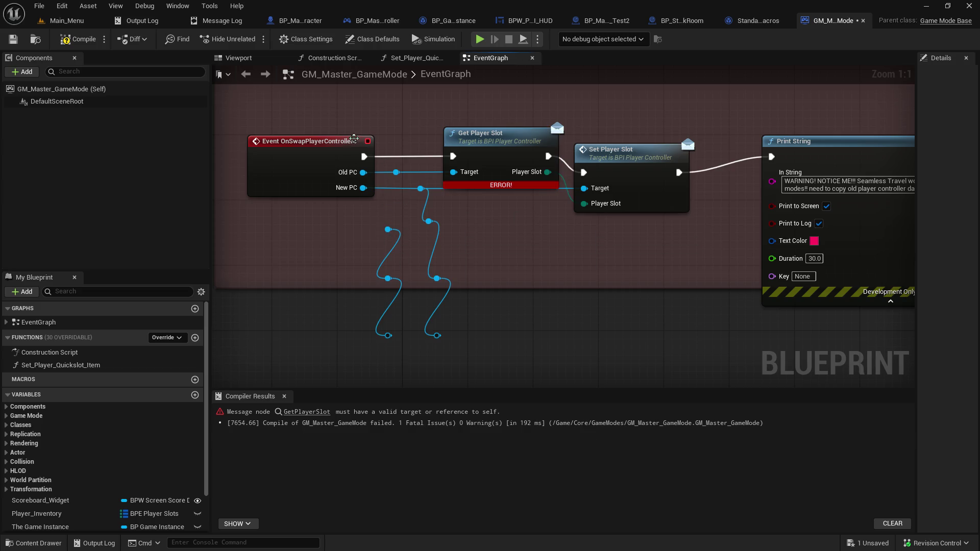
pyautogui.moveTo(347, 138); pyautogui.dragTo(309, 145)
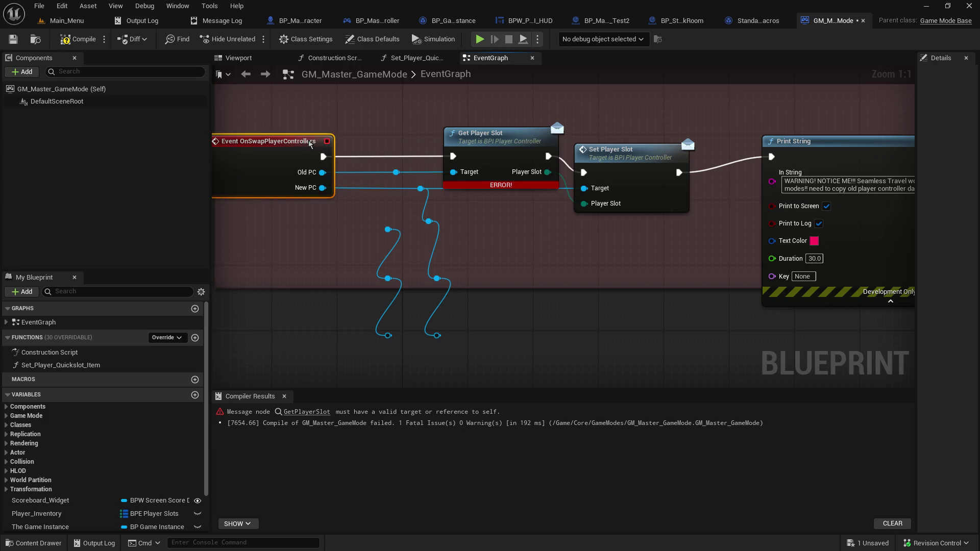
pyautogui.moveTo(396, 172)
pyautogui.mouseDown()
pyautogui.moveTo(352, 176)
pyautogui.moveTo(396, 238)
pyautogui.moveTo(386, 229)
pyautogui.mouseUp()
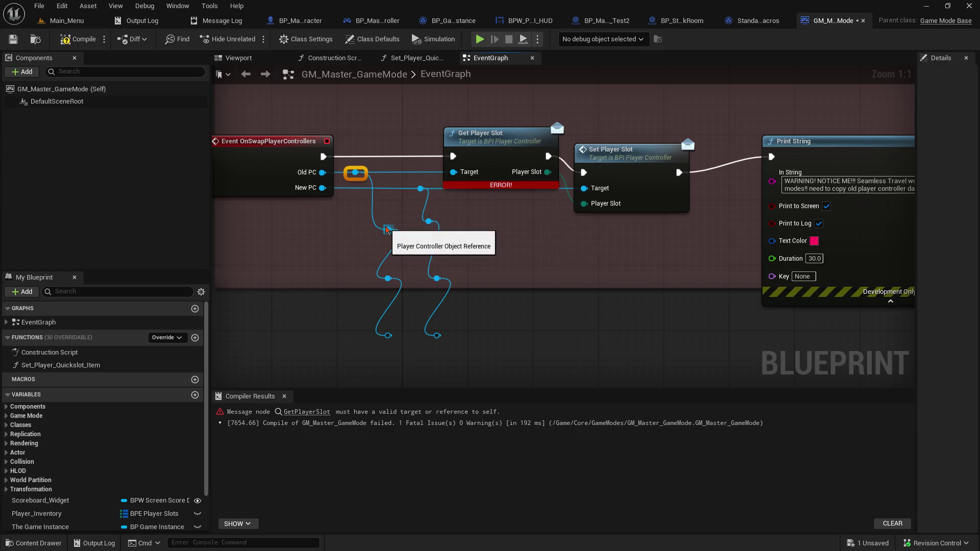
pyautogui.click(13, 39)
pyautogui.click(77, 39)
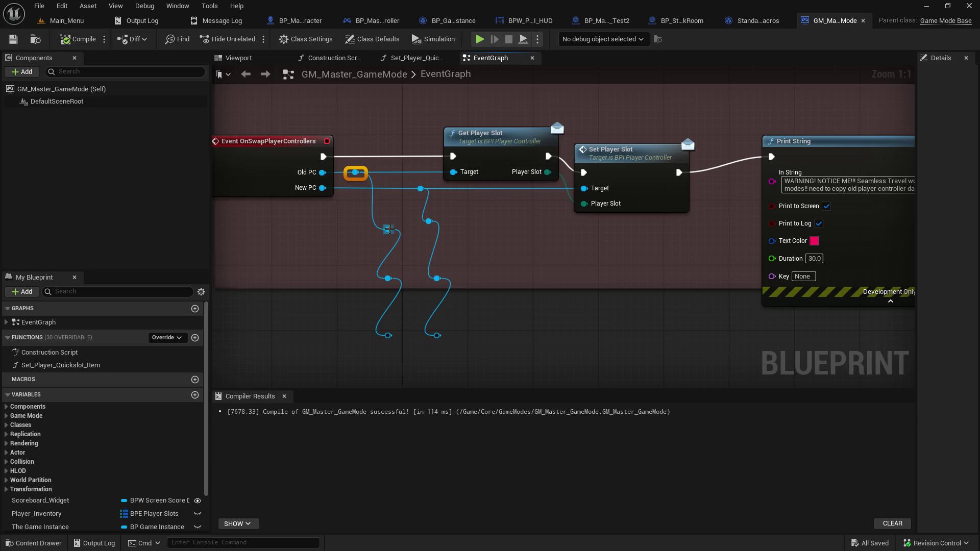
# - Try a 'quick' node search off the reroute chain, cancel, save, then search 'player sl'
pyautogui.moveTo(388, 229); pyautogui.dragTo(492, 233)
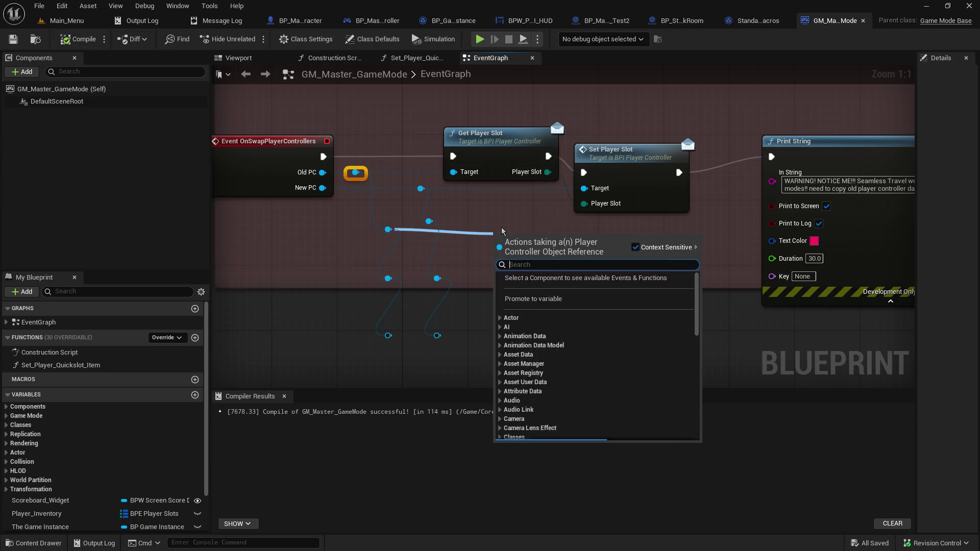
pyautogui.write('quic')
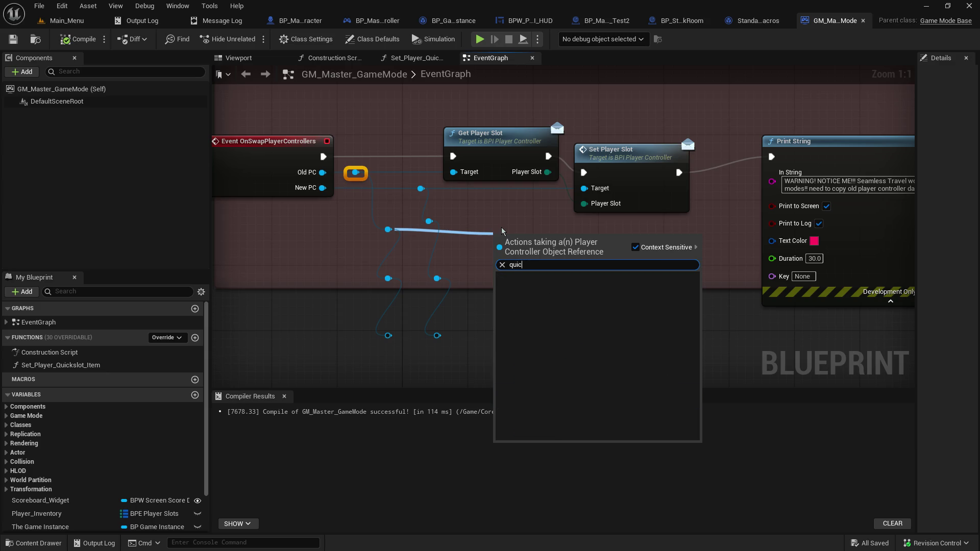
pyautogui.press('BackSpace')
pyautogui.write('ck')
pyautogui.click(330, 236)
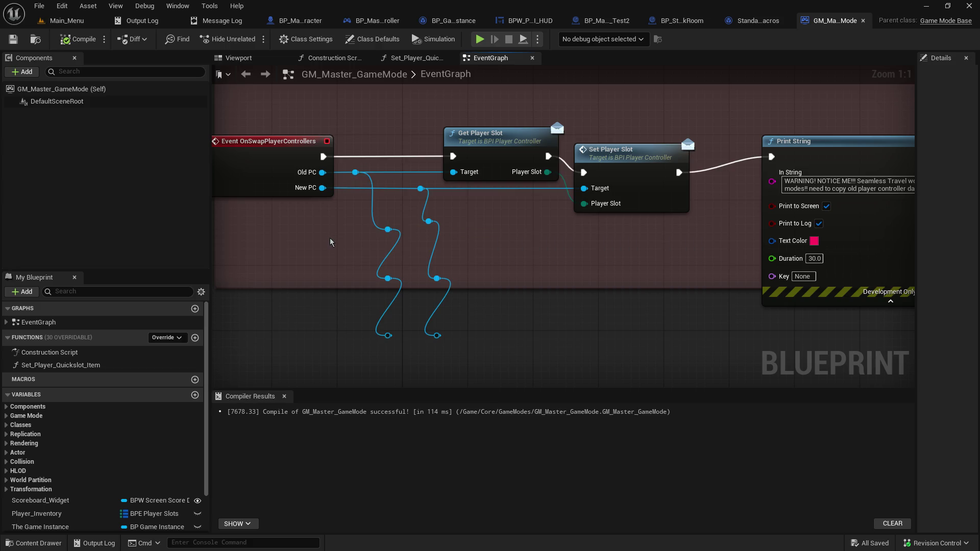
pyautogui.click(14, 40)
pyautogui.moveTo(388, 229)
pyautogui.mouseDown()
pyautogui.moveTo(503, 261)
pyautogui.moveTo(493, 263)
pyautogui.moveTo(483, 245)
pyautogui.mouseUp()
pyautogui.write('pla')
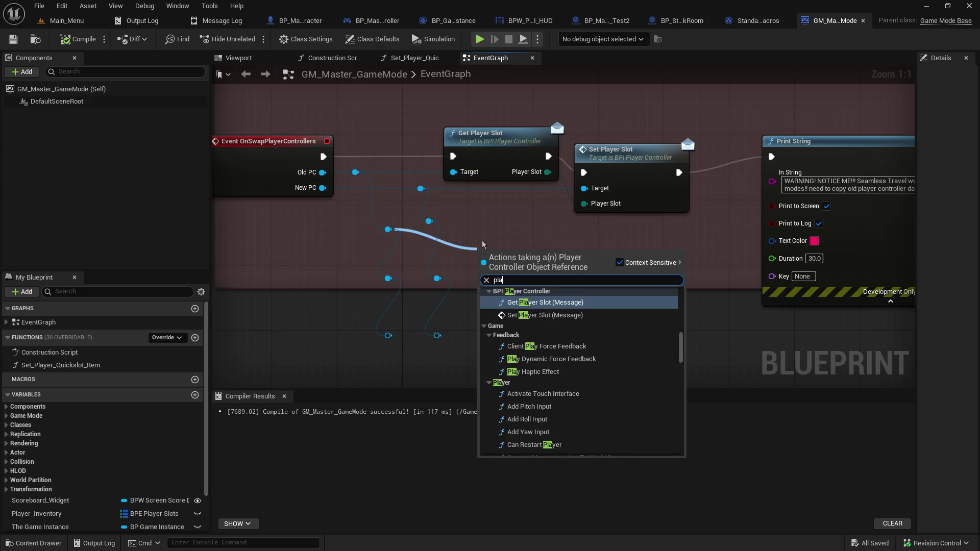
pyautogui.write('yer sl')
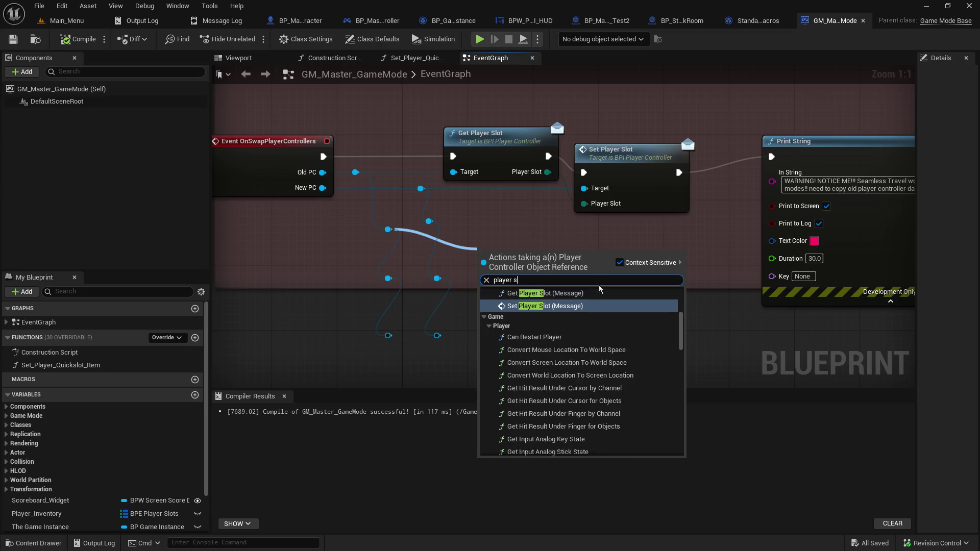
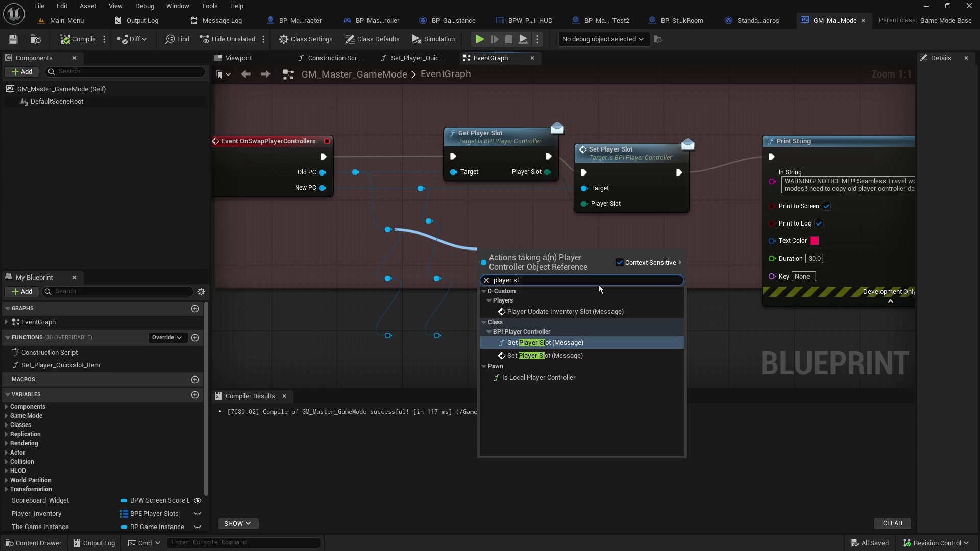
# - Cancel the node search, open BPI_PlayerController from Core/Interfaces, and inspect GetObjectSlotCount
pyautogui.press('BackSpace')
pyautogui.press('BackSpace')
pyautogui.press('BackSpace')
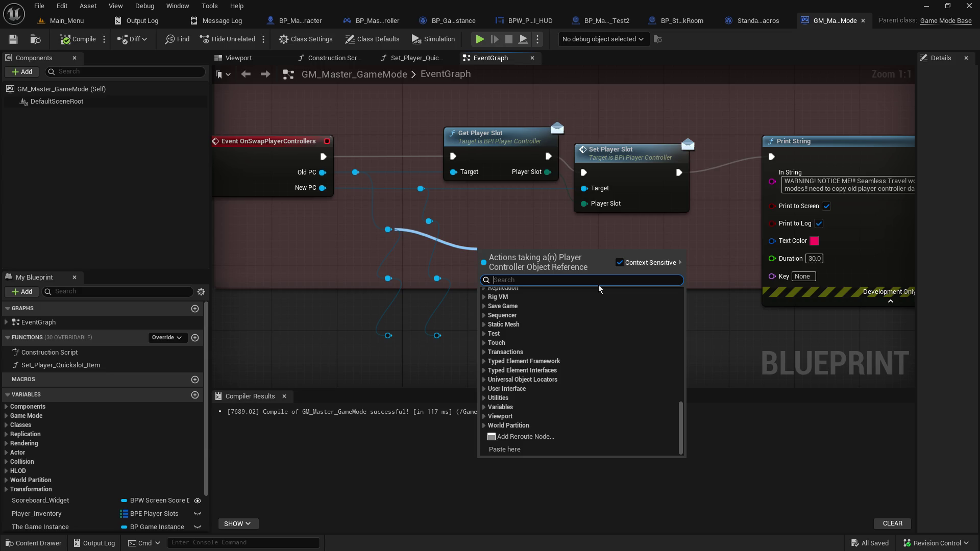
pyautogui.press('Escape')
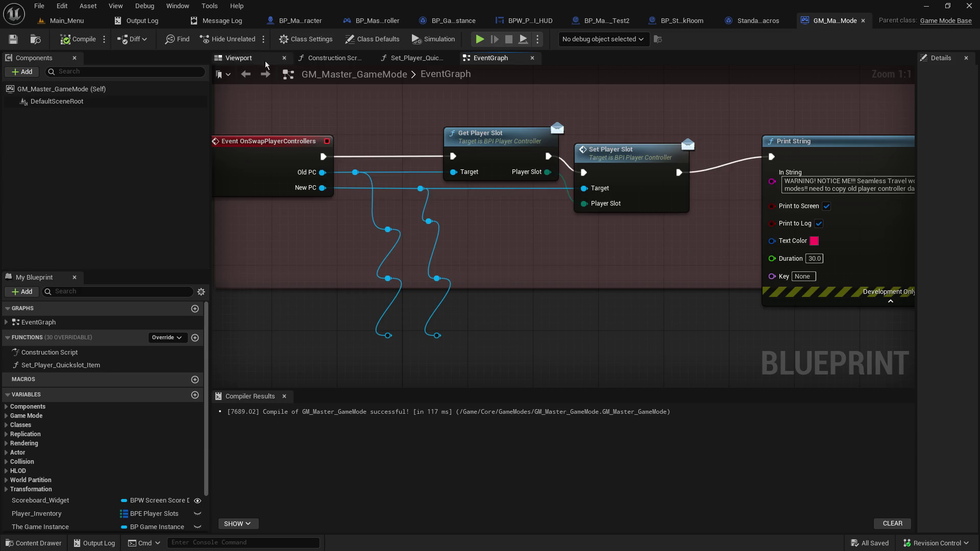
pyautogui.click(41, 19)
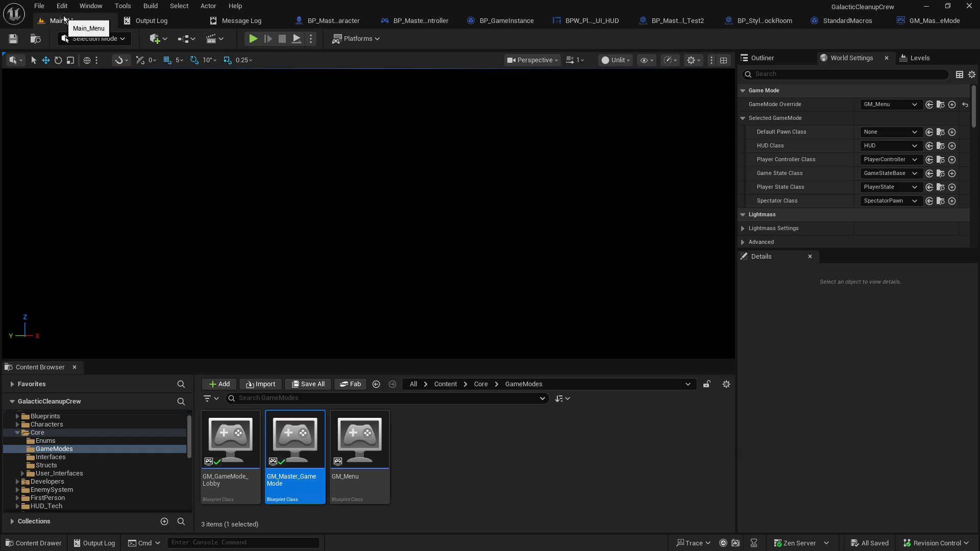
pyautogui.click(75, 457)
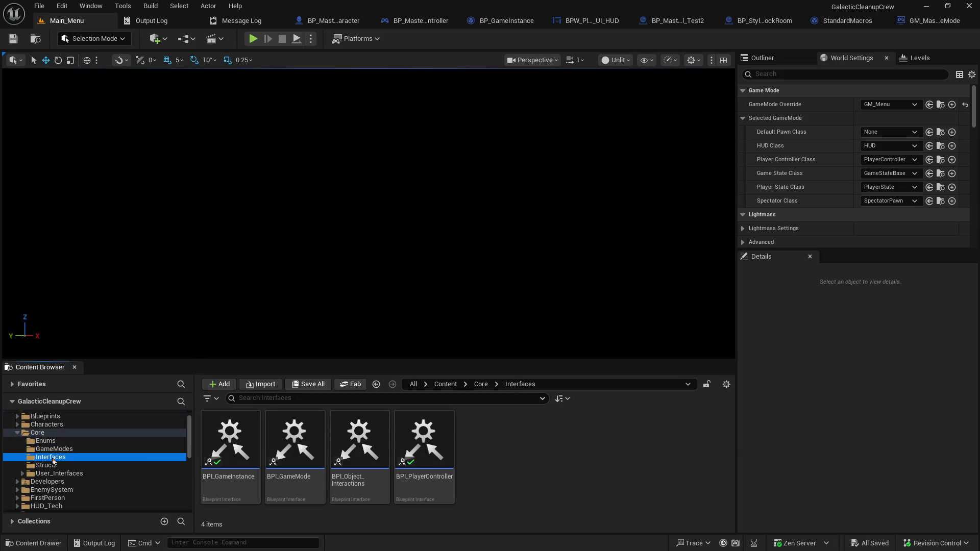
pyautogui.doubleClick(433, 443)
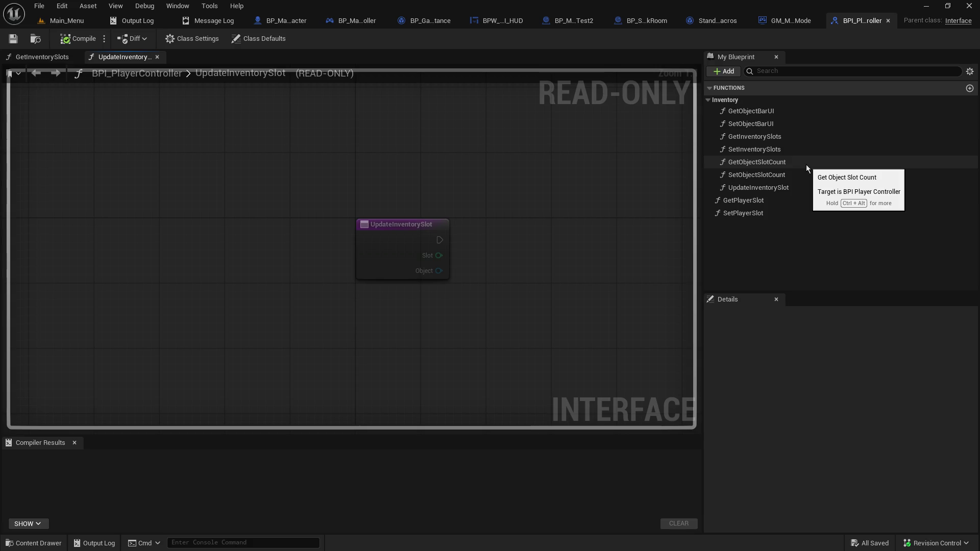
pyautogui.click(806, 165)
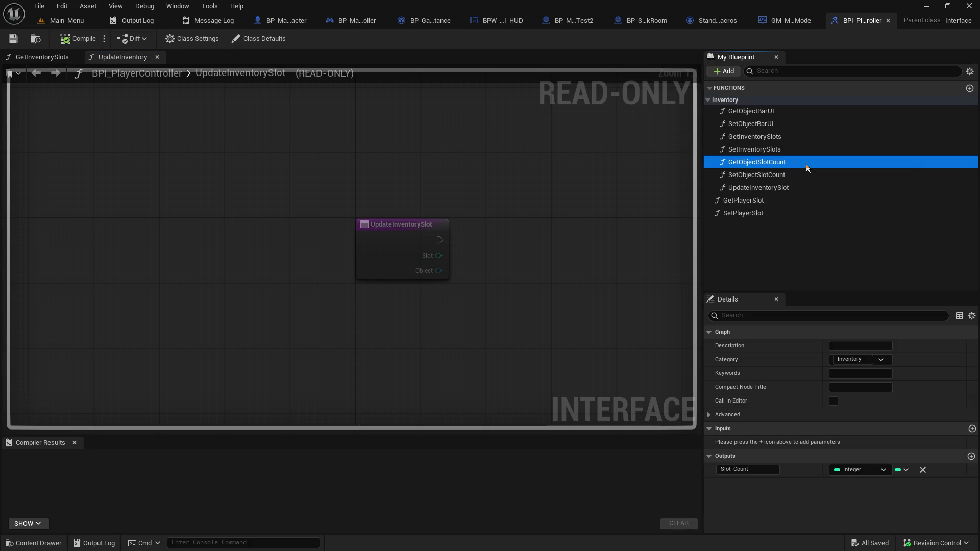
# - Create a new interface function named GetQuickSlotCount
pyautogui.click(789, 188)
pyautogui.click(754, 253)
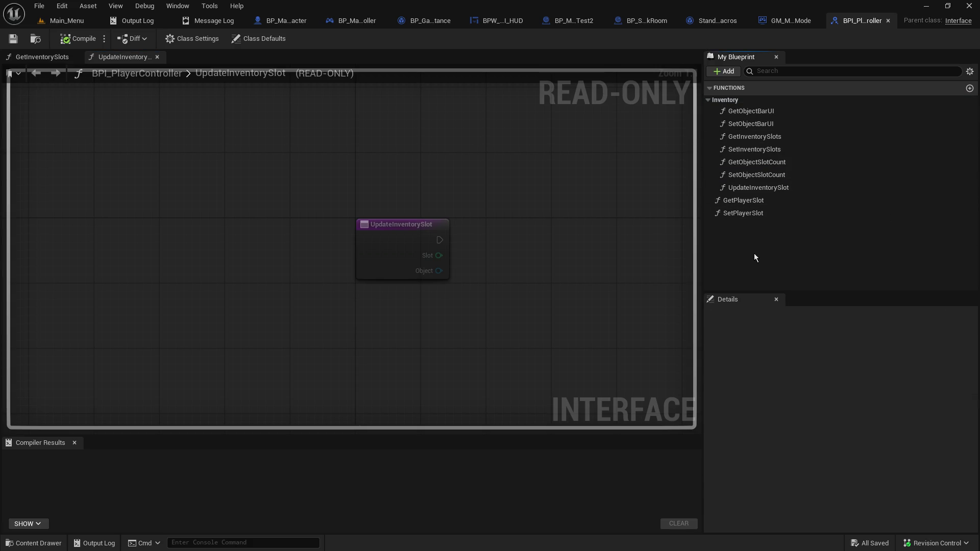
pyautogui.click(738, 101)
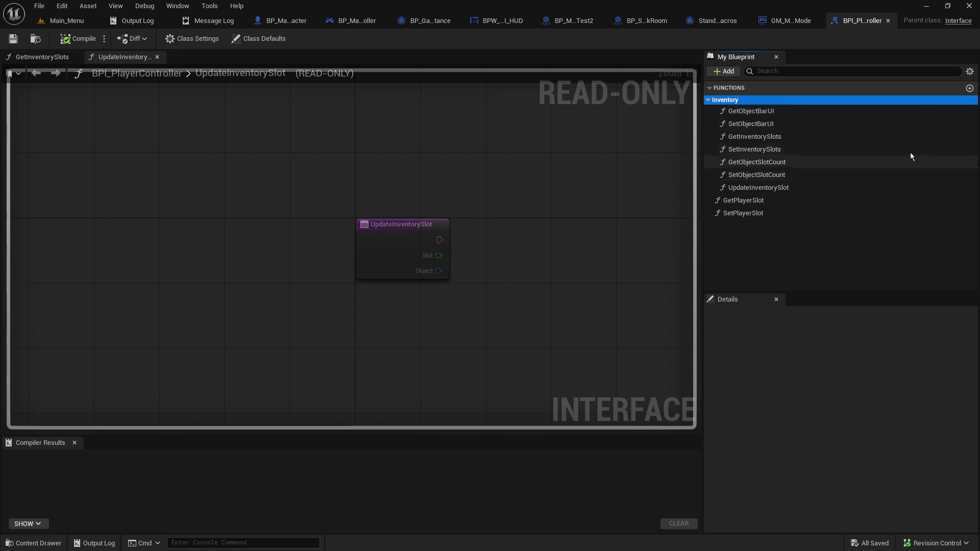
pyautogui.click(724, 72)
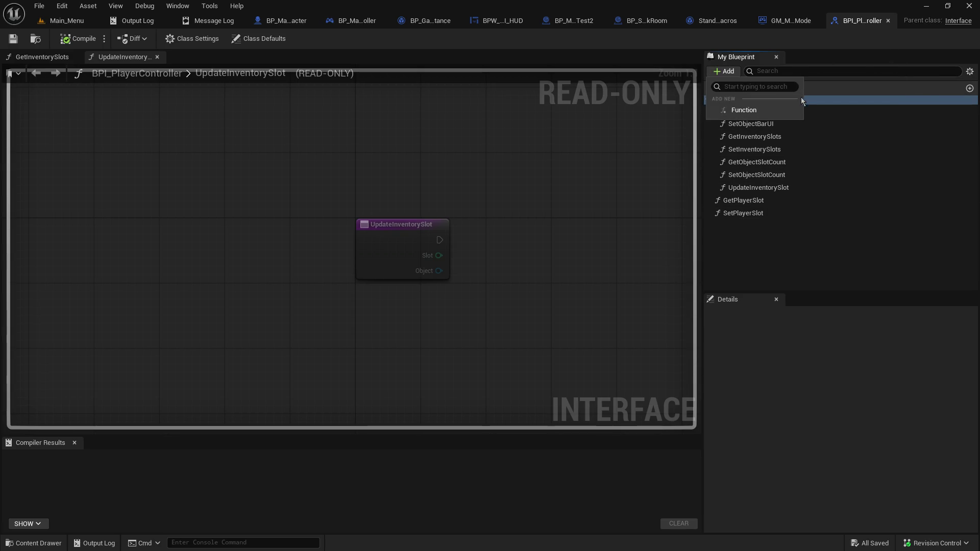
pyautogui.click(765, 110)
pyautogui.write('GetQuickSlotCount')
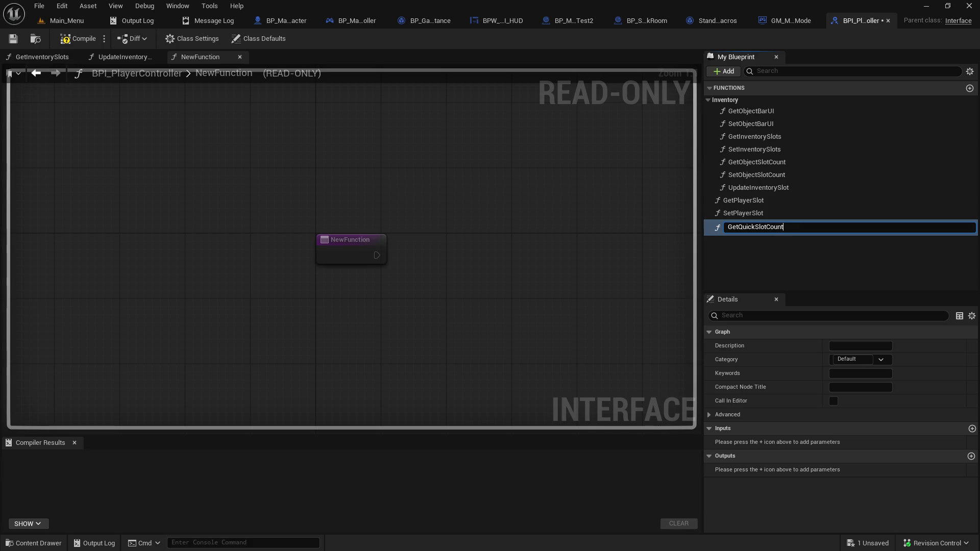
pyautogui.press('Return')
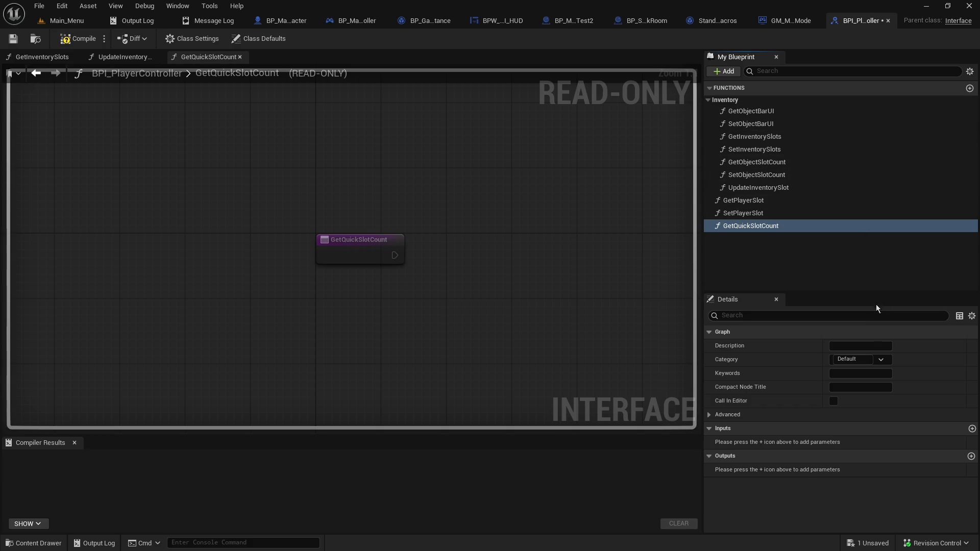
# - Give GetQuickSlotCount an Integer output, compile, and file it under Inventory
pyautogui.click(970, 456)
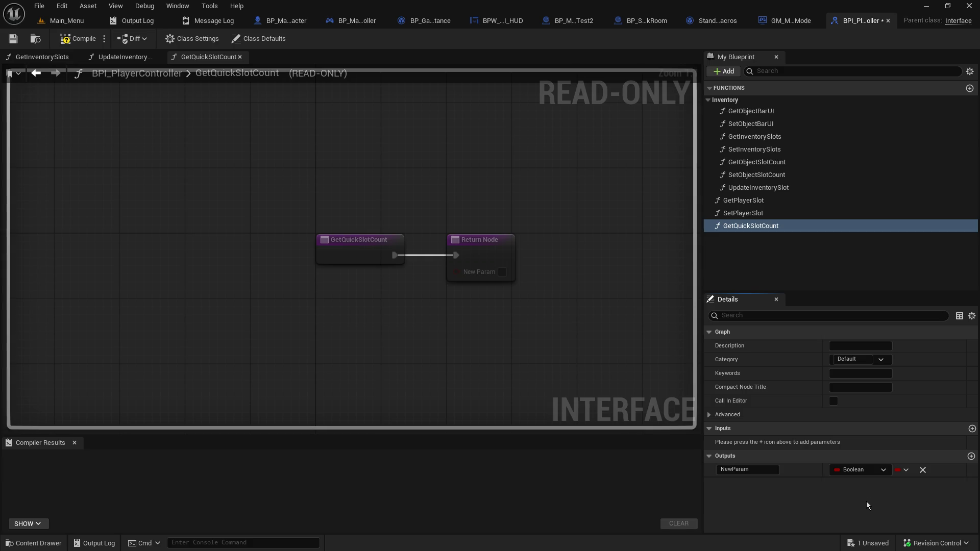
pyautogui.click(863, 470)
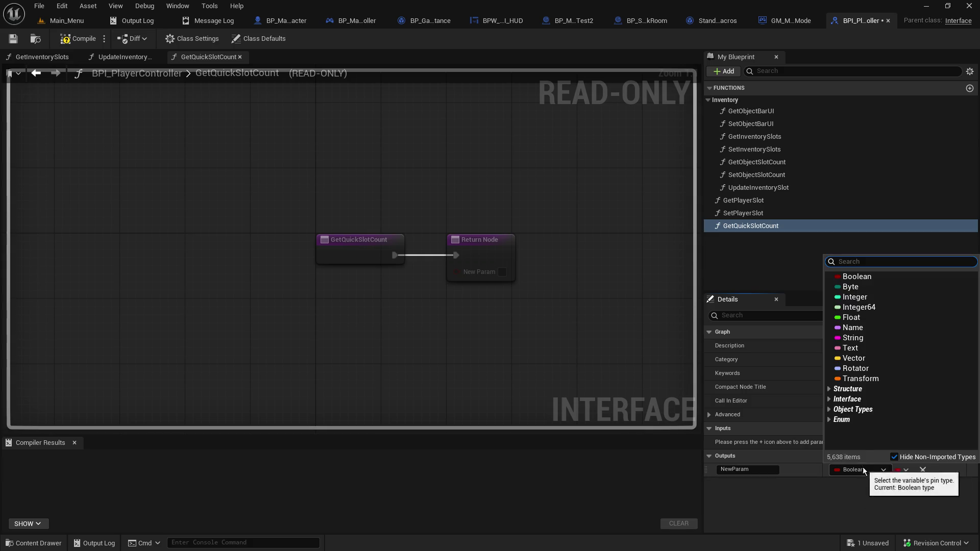
pyautogui.click(879, 298)
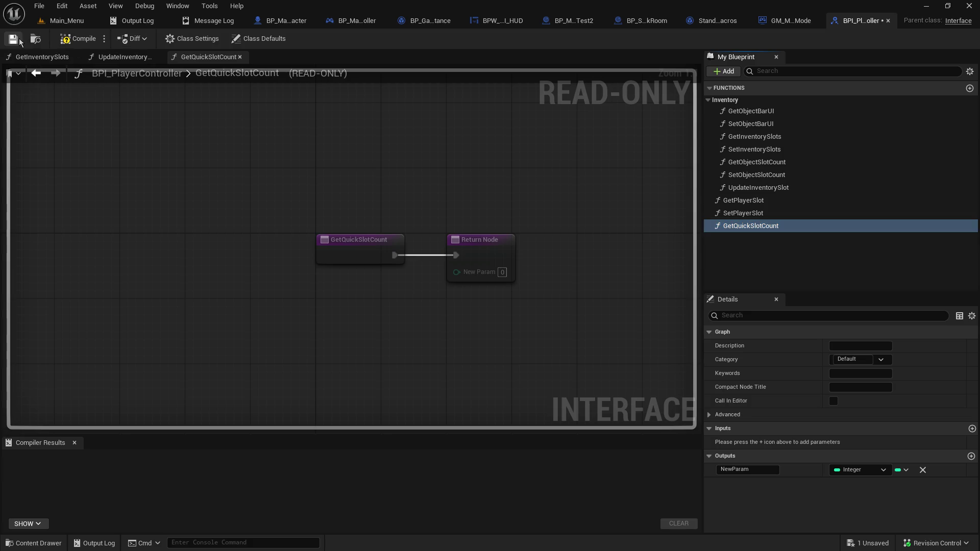
pyautogui.click(79, 38)
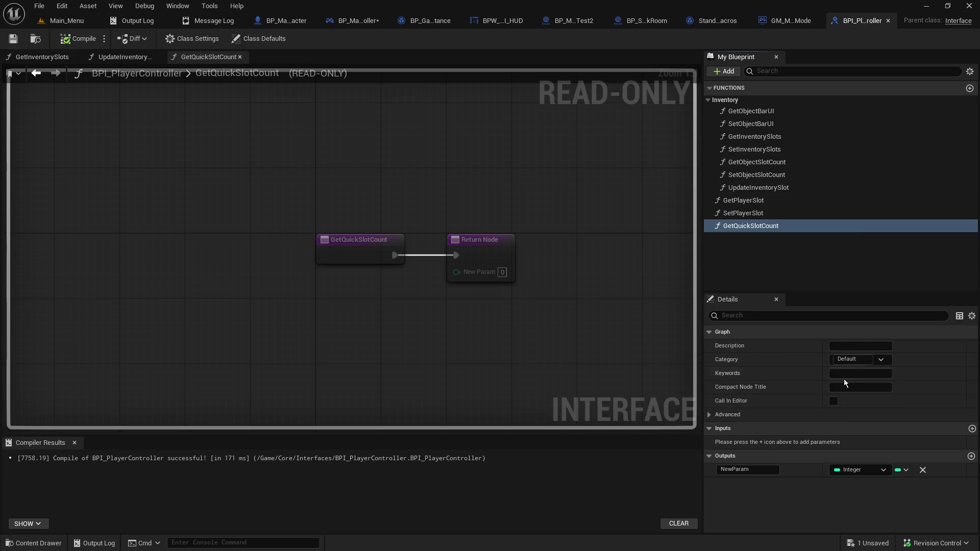
pyautogui.click(843, 379)
pyautogui.click(787, 284)
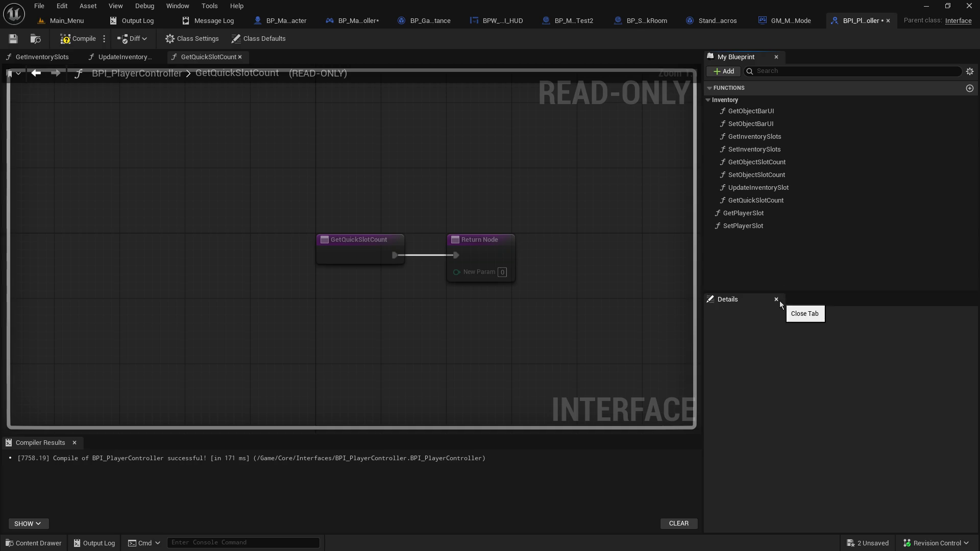
# - Add GetCurrentSelectedSlot with an Integer Current Slot output, filed under Inventory
pyautogui.click(733, 72)
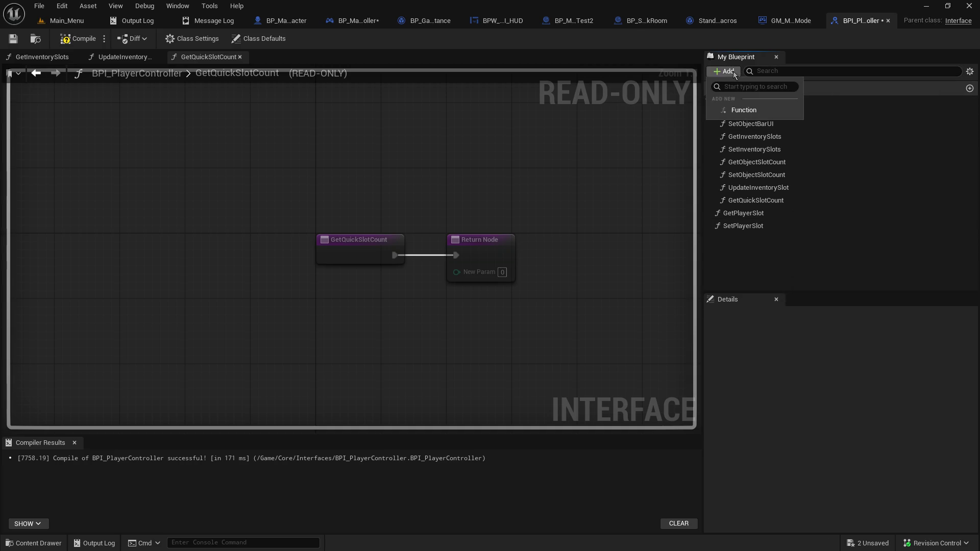
pyautogui.click(743, 109)
pyautogui.write('GetCi')
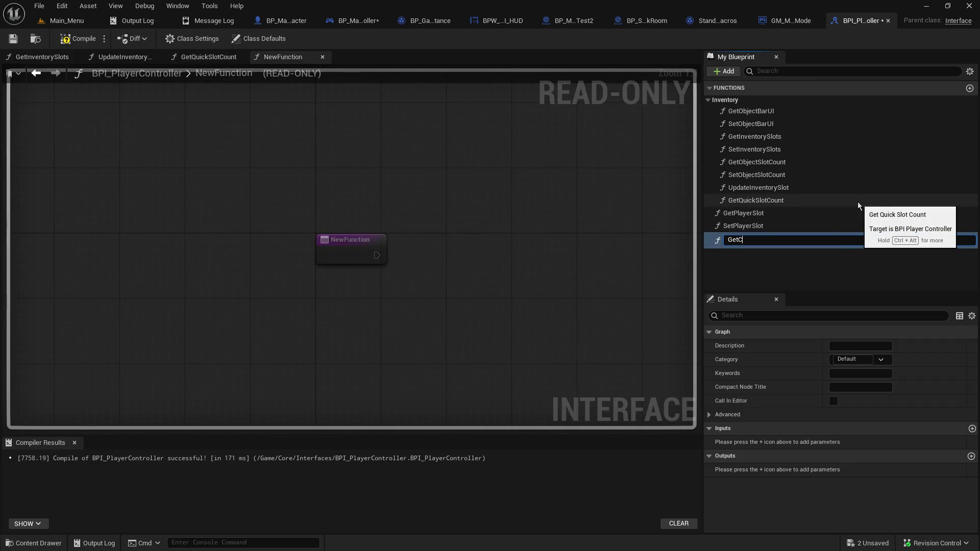
pyautogui.press('BackSpace')
pyautogui.write('urrentSelect')
pyautogui.write('edSlot')
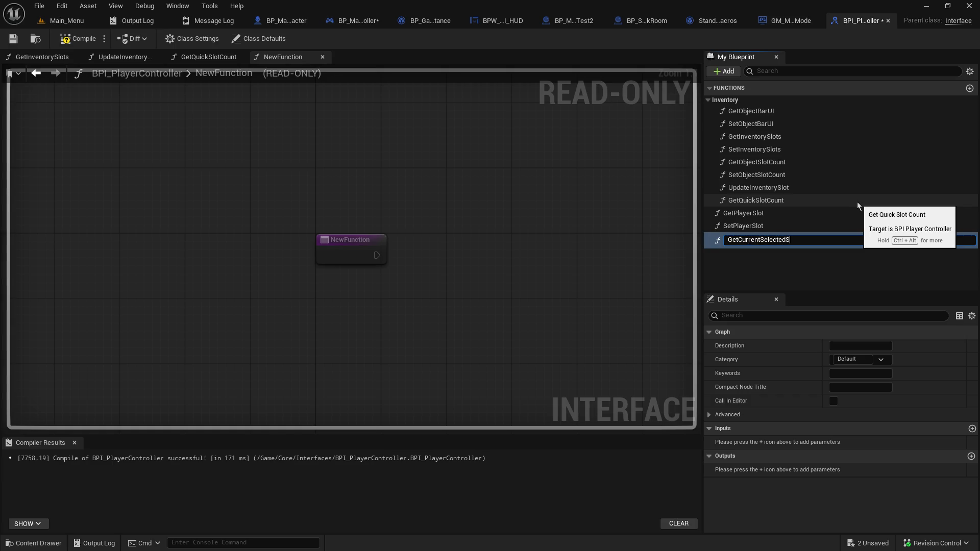
pyautogui.press('Return')
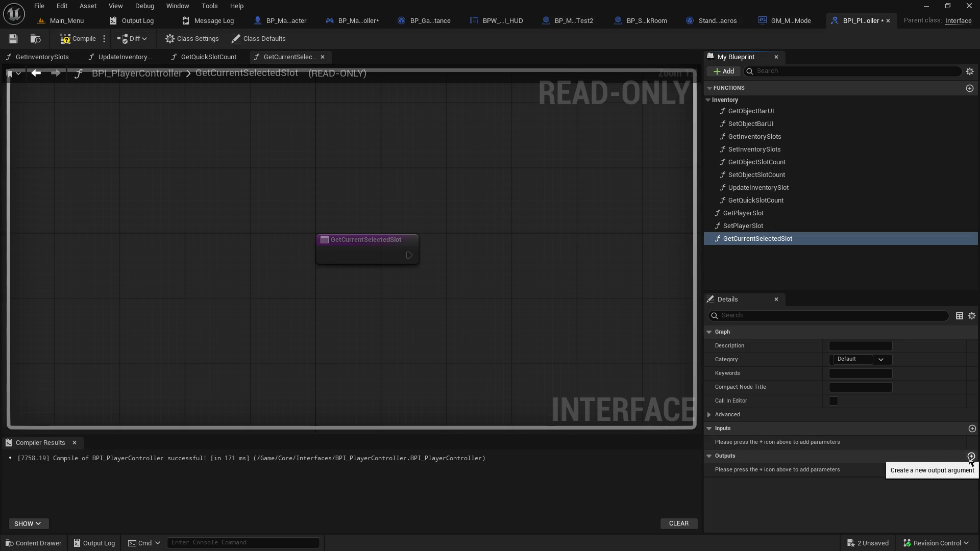
pyautogui.click(971, 457)
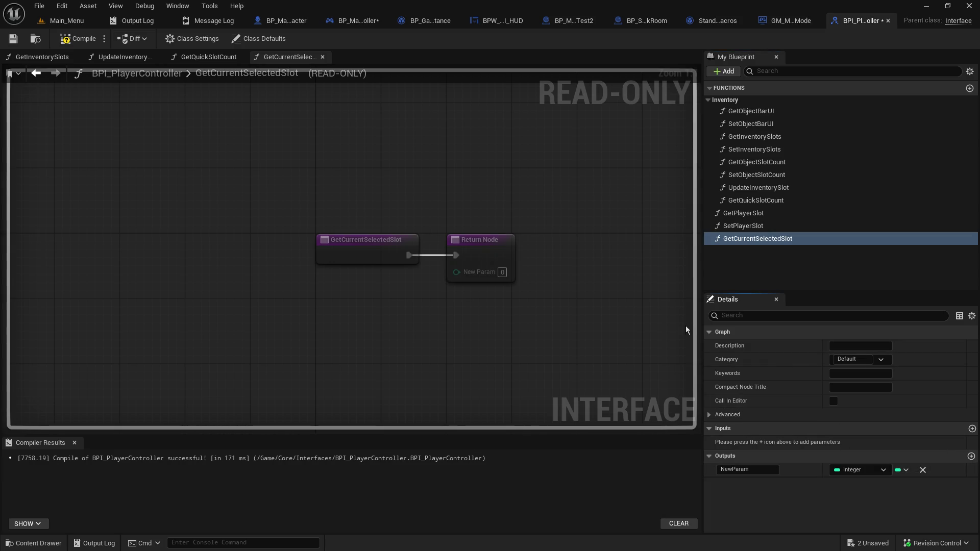
pyautogui.write('C')
pyautogui.write('urrent S')
pyautogui.write('lot')
pyautogui.press('Return')
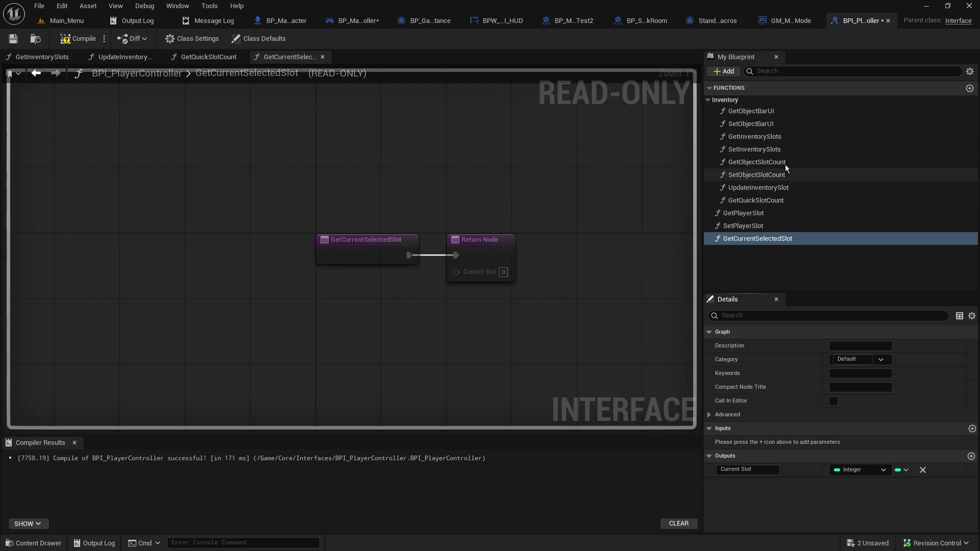
pyautogui.click(882, 359)
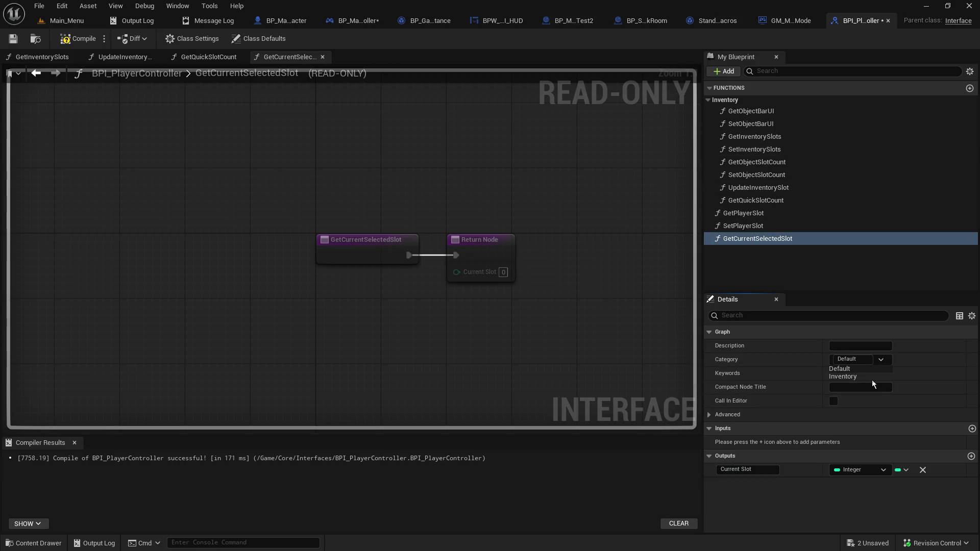
pyautogui.click(871, 378)
# - Rename GetQuickSlotCount's output to Quickslot Count, compile, and rename the function
pyautogui.click(762, 203)
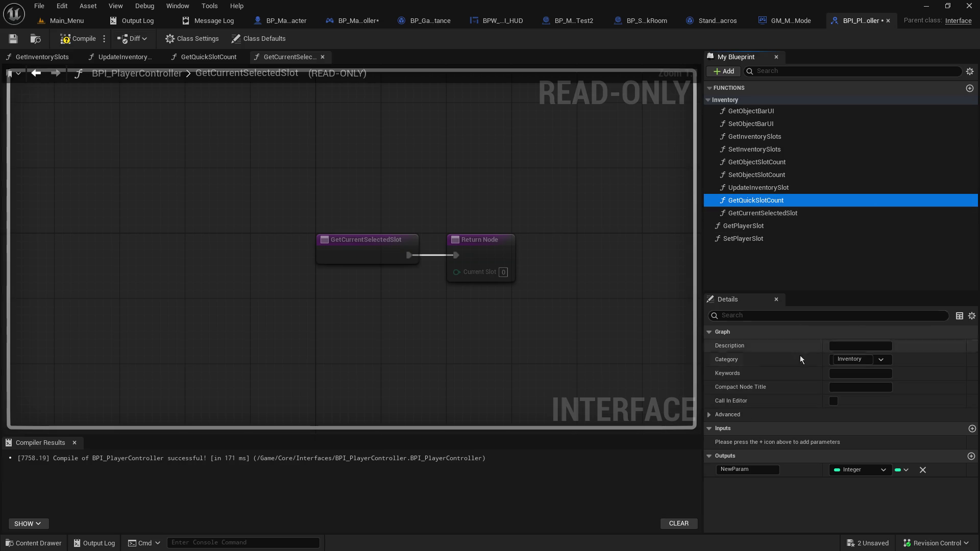
pyautogui.click(748, 469)
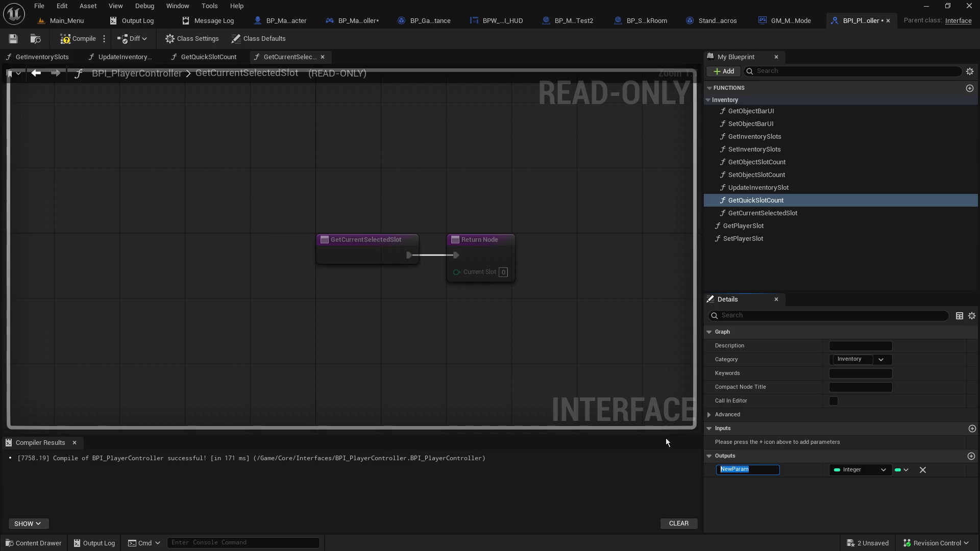
pyautogui.write('Quickslot Cou')
pyautogui.write('nt')
pyautogui.press('Return')
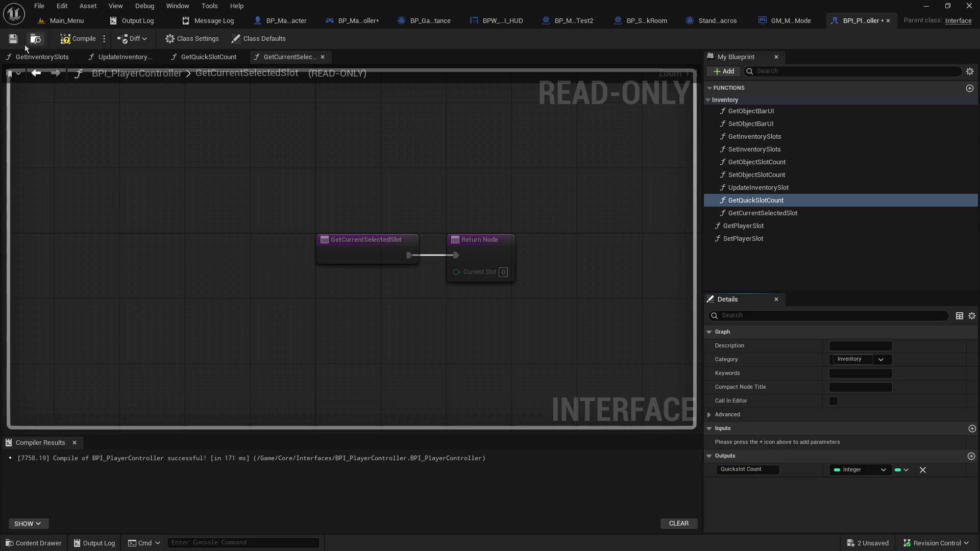
pyautogui.click(76, 41)
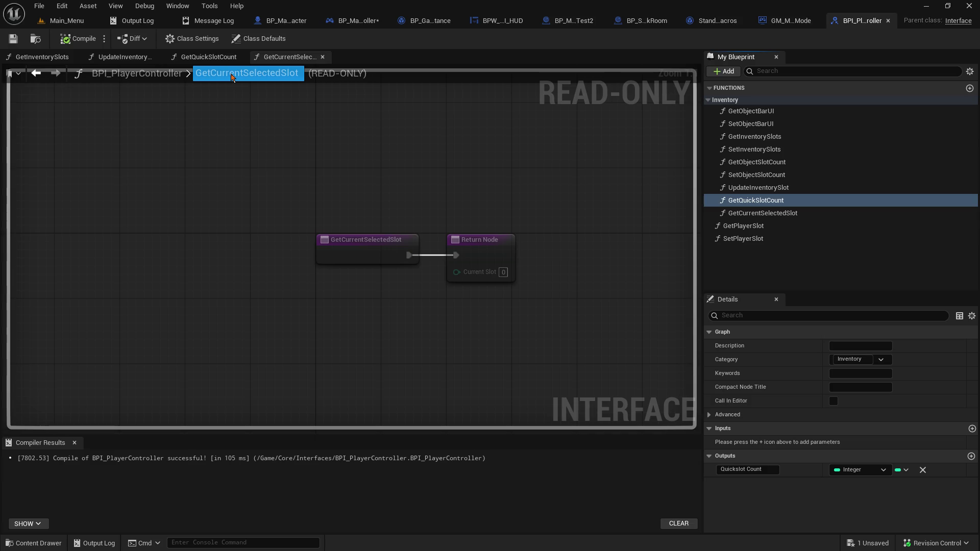
pyautogui.rightClick(807, 204)
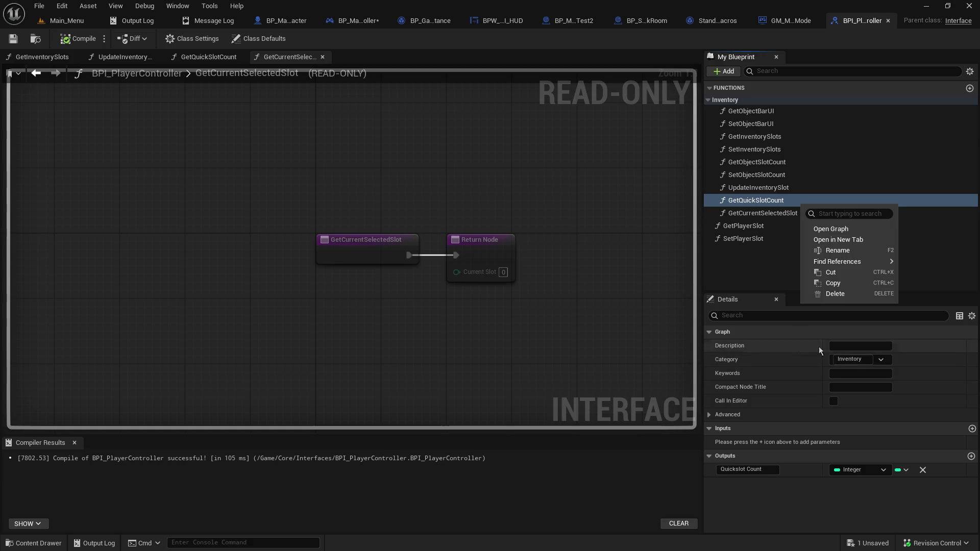
pyautogui.click(858, 252)
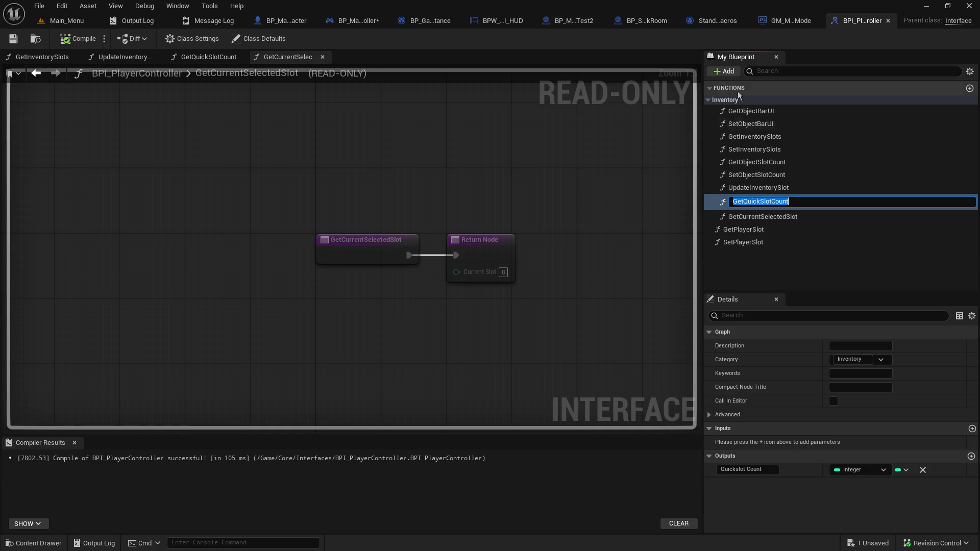
pyautogui.click(723, 71)
# - Add SetQuickSlotCount with an Integer Quickslot Count input, filed under Inventory
pyautogui.click(748, 108)
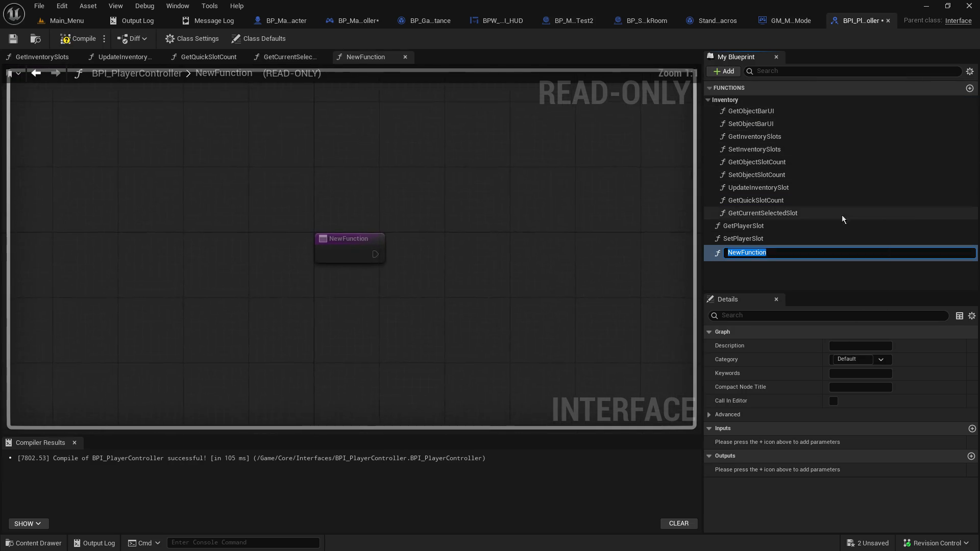
pyautogui.write('GetQuickSlotCount')
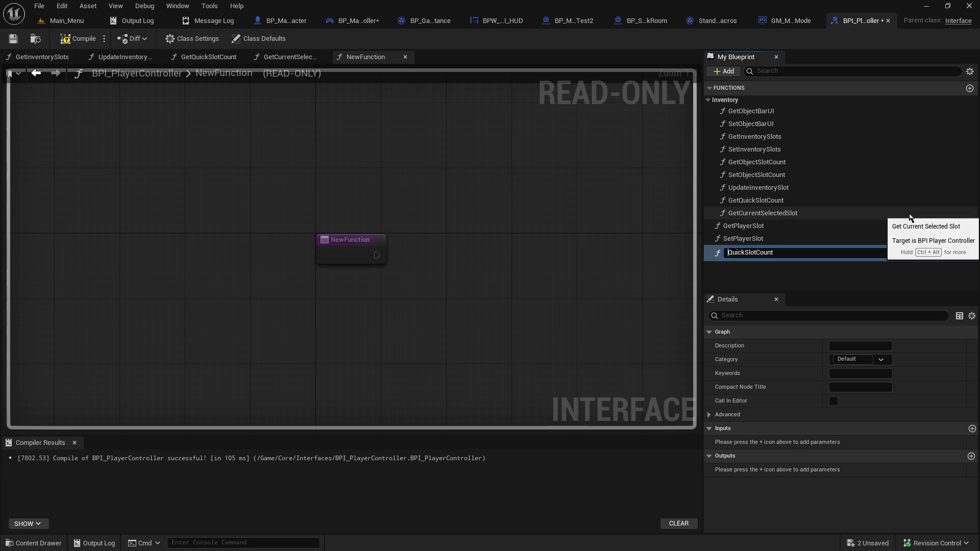
pyautogui.press('Home')
pyautogui.hotkey('shift', 'Right')
pyautogui.hotkey('shift', 'Right')
pyautogui.hotkey('shift', 'Right')
pyautogui.write('Set')
pyautogui.press('Return')
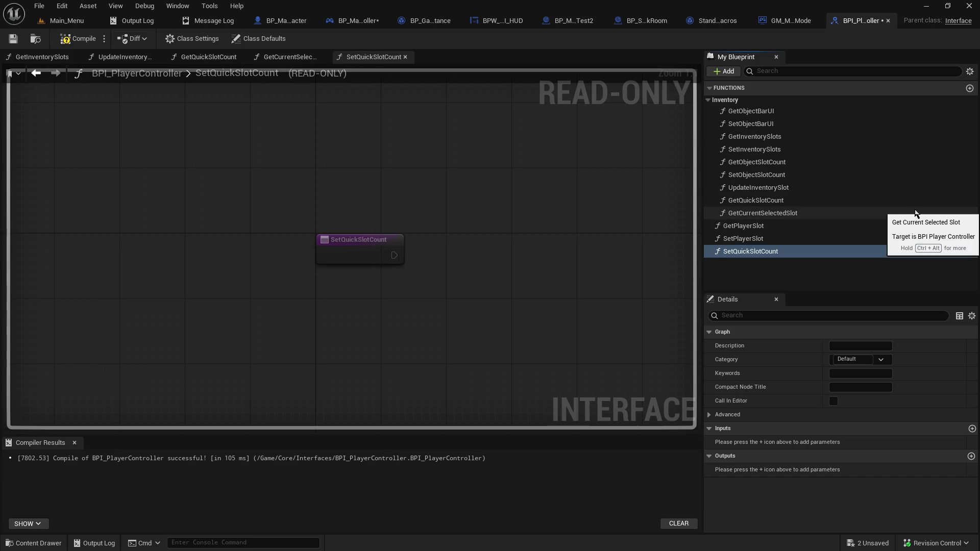
pyautogui.click(971, 428)
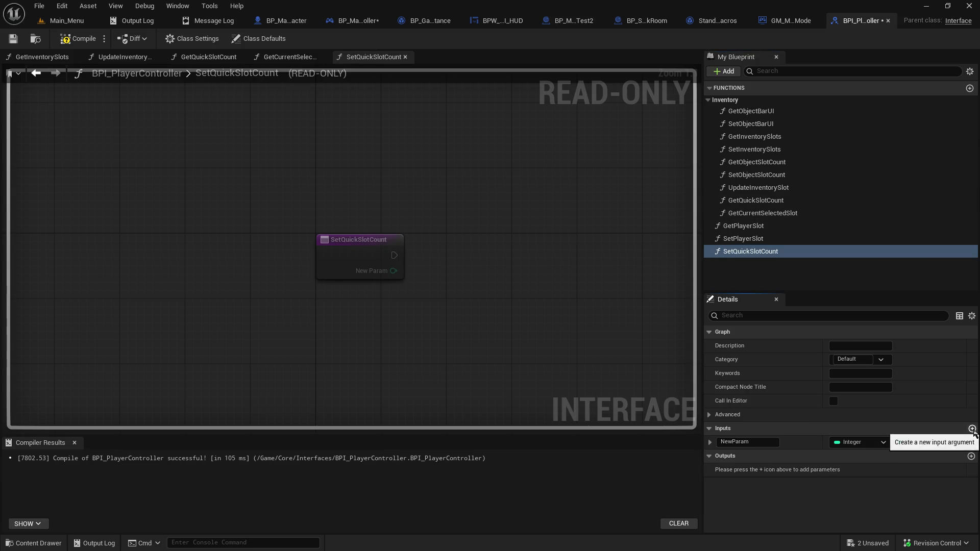
pyautogui.click(879, 441)
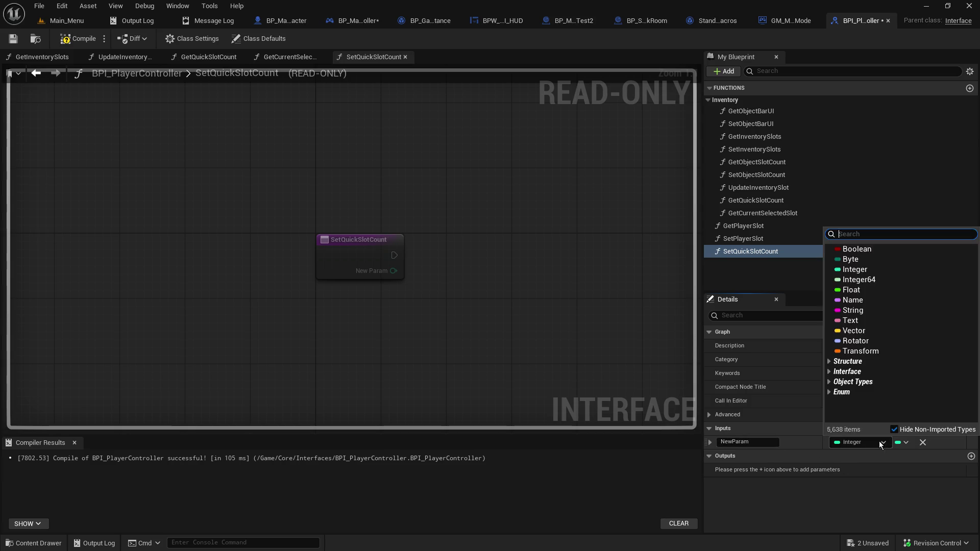
pyautogui.click(841, 443)
pyautogui.moveTo(760, 442); pyautogui.dragTo(636, 429)
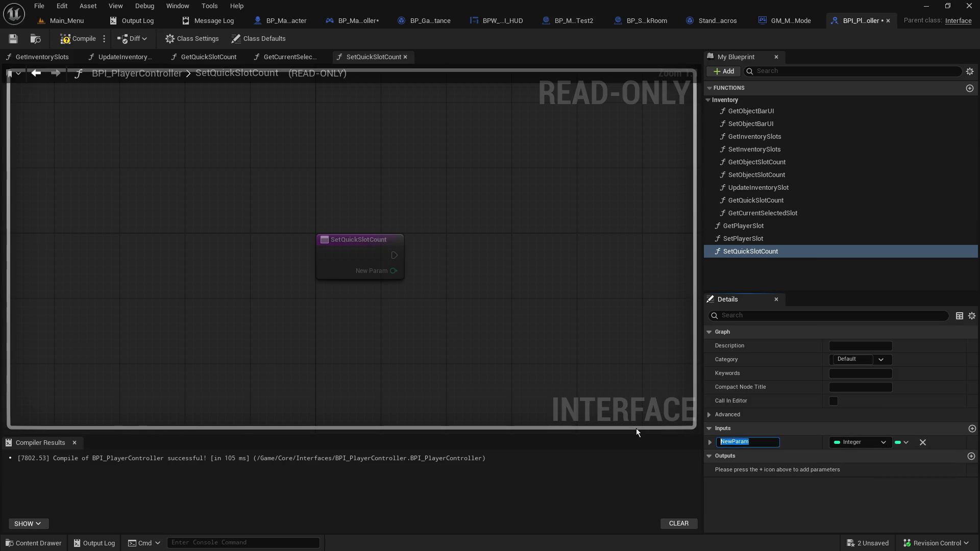
pyautogui.write('Quickslot')
pyautogui.write(' Count')
pyautogui.press('Return')
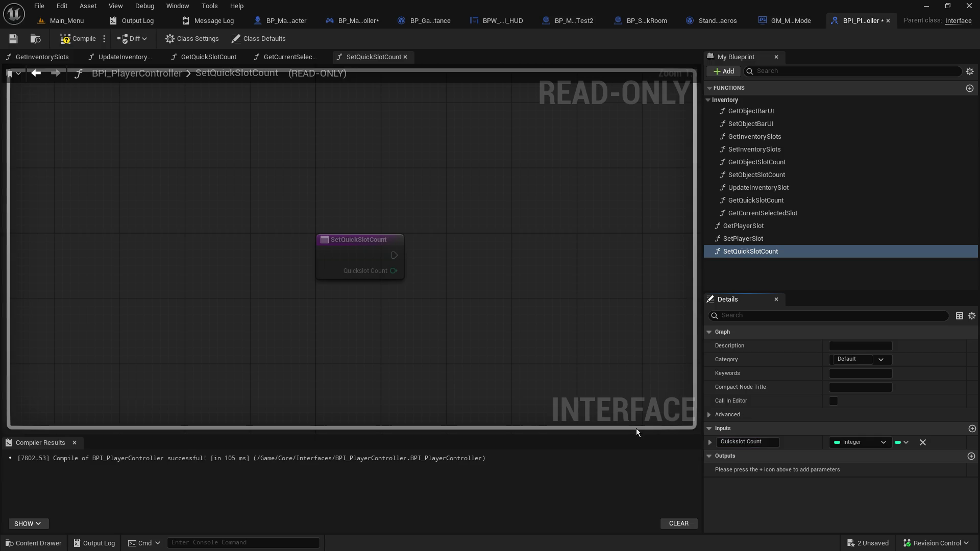
pyautogui.click(880, 360)
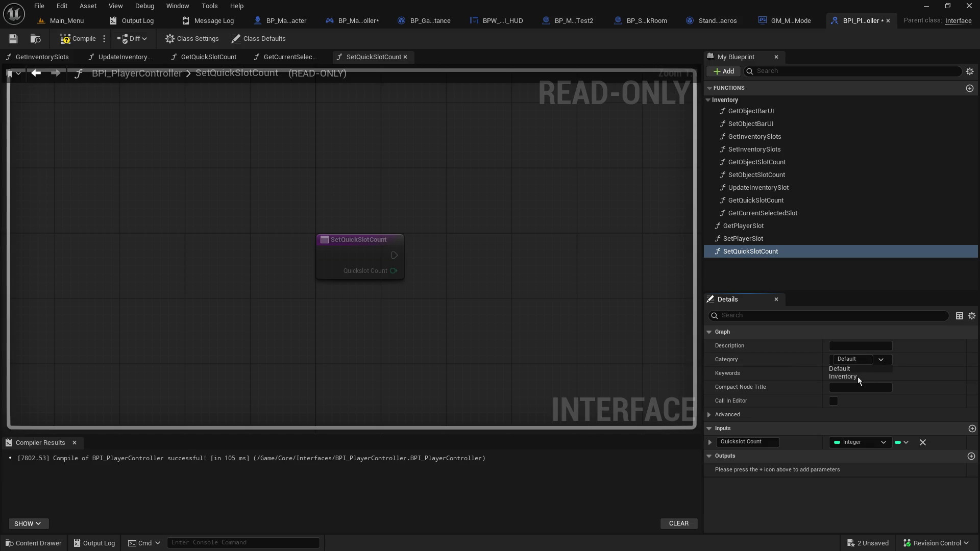
pyautogui.click(847, 376)
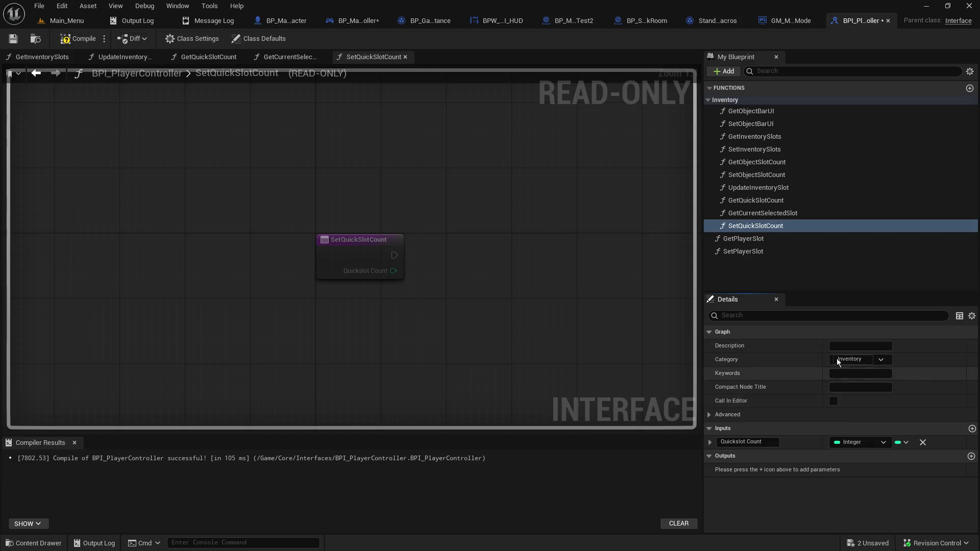
# - Add SetCurrentSelectedSlot with an Integer CurrentSelectedSlot input and save the interface
pyautogui.click(762, 214)
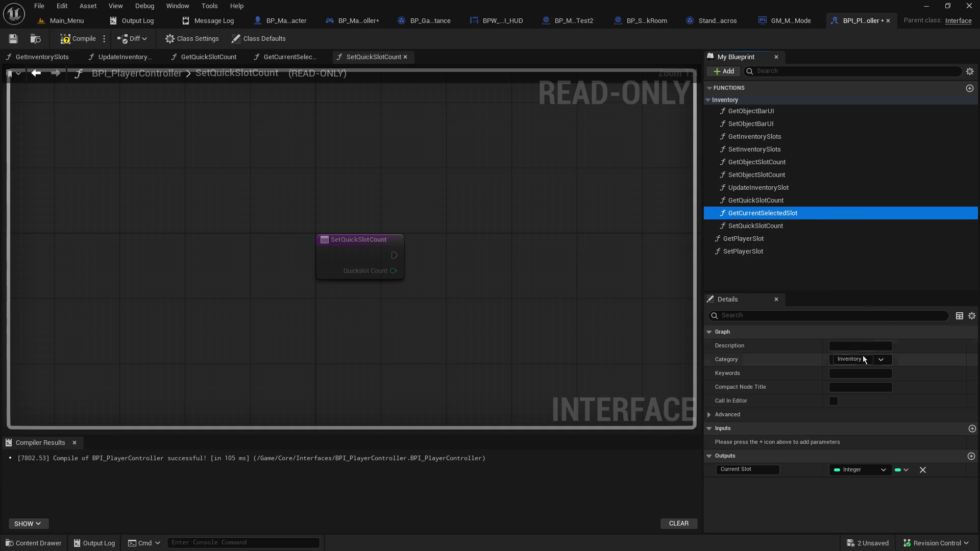
pyautogui.rightClick(769, 214)
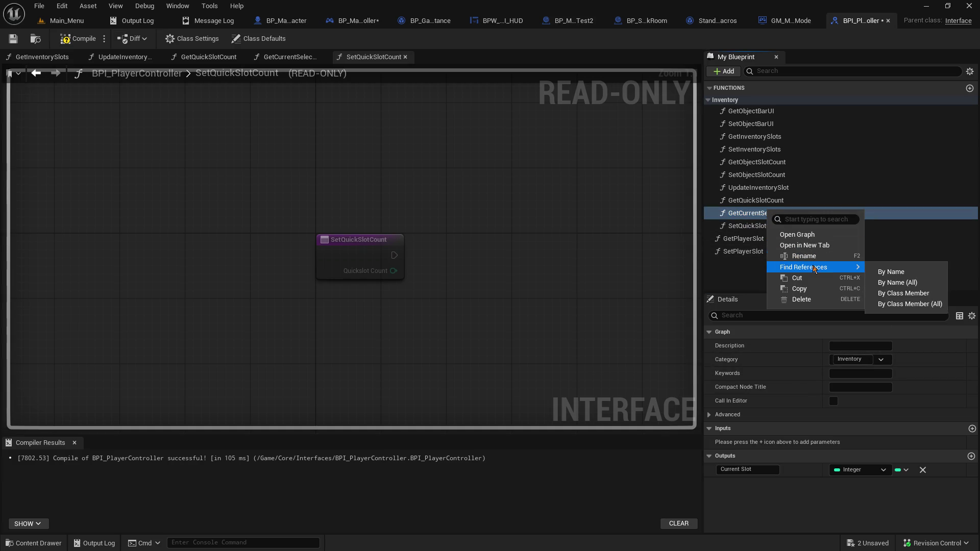
pyautogui.click(805, 255)
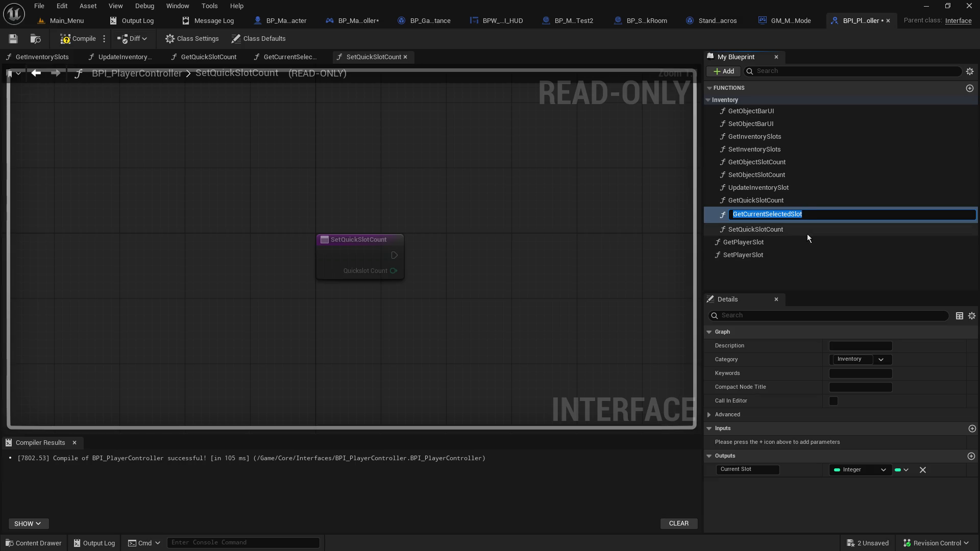
pyautogui.press('Return')
pyautogui.click(723, 71)
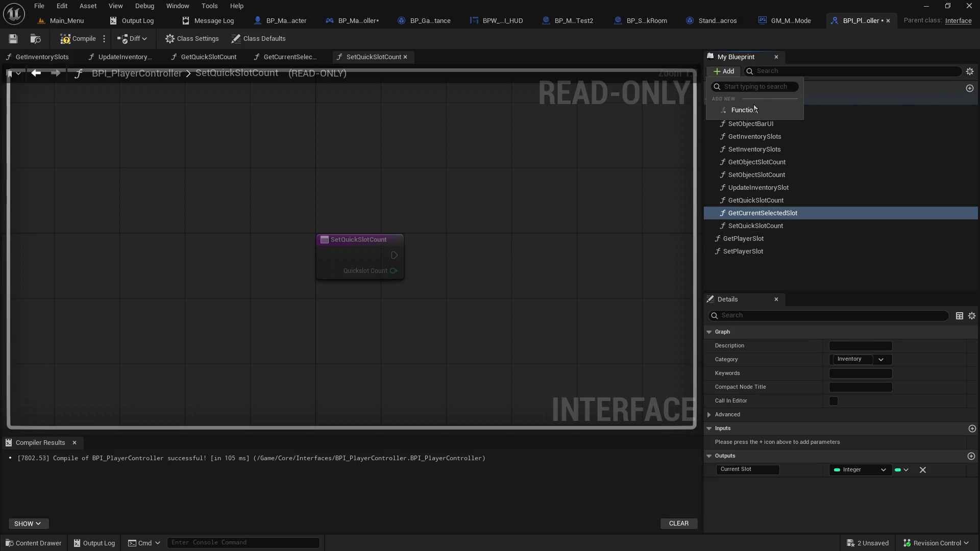
pyautogui.click(754, 109)
pyautogui.write('GetCurrentSelectedSlot')
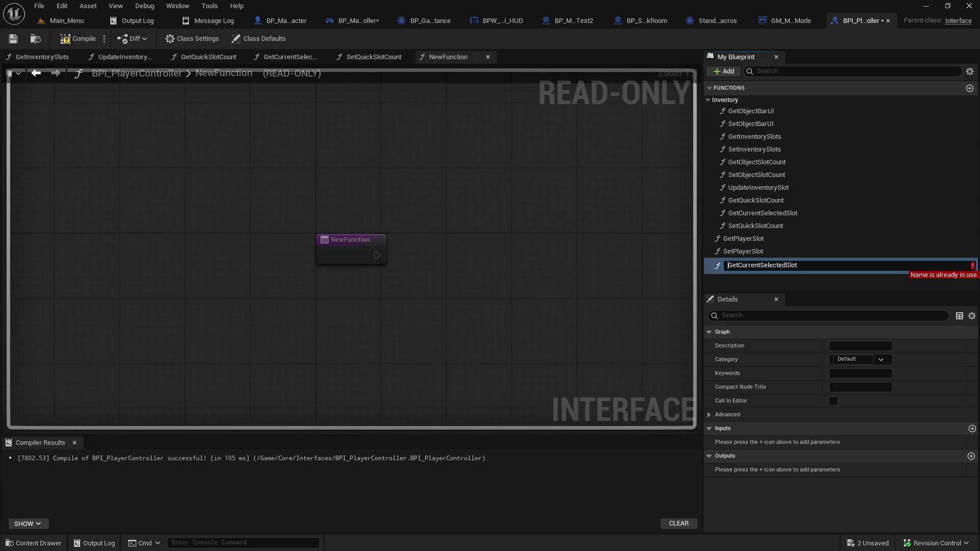
pyautogui.press('Delete')
pyautogui.write('S')
pyautogui.press('Return')
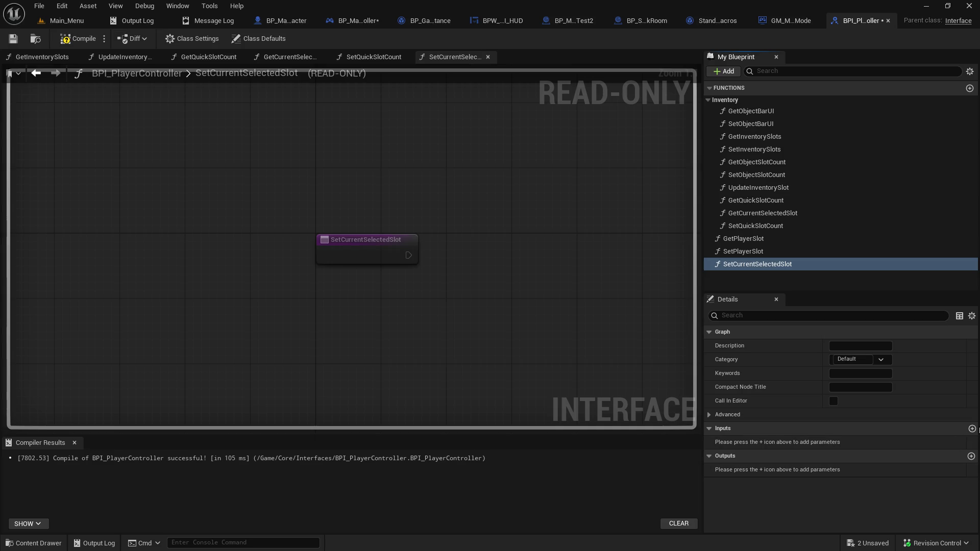
pyautogui.click(972, 429)
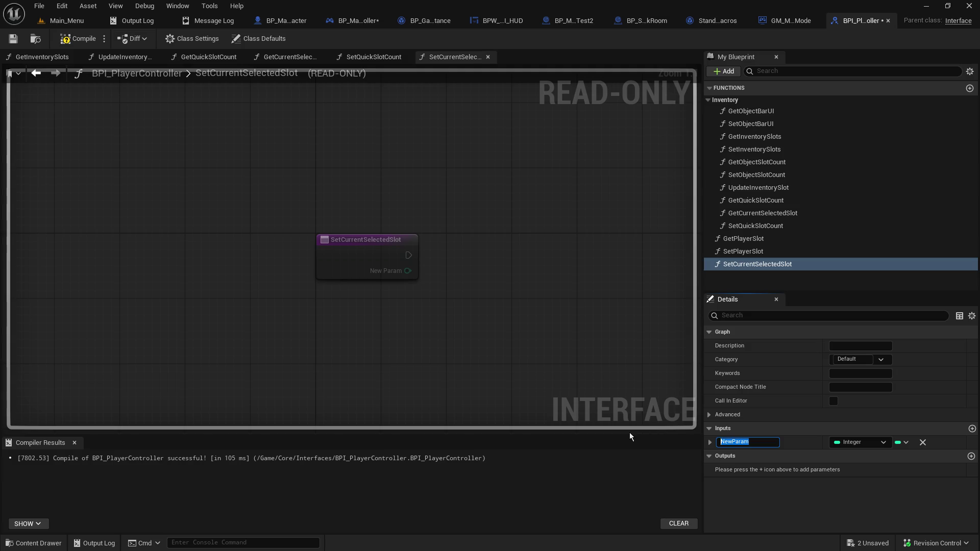
pyautogui.write('CurrentSelec')
pyautogui.write('tedSlot')
pyautogui.press('Return')
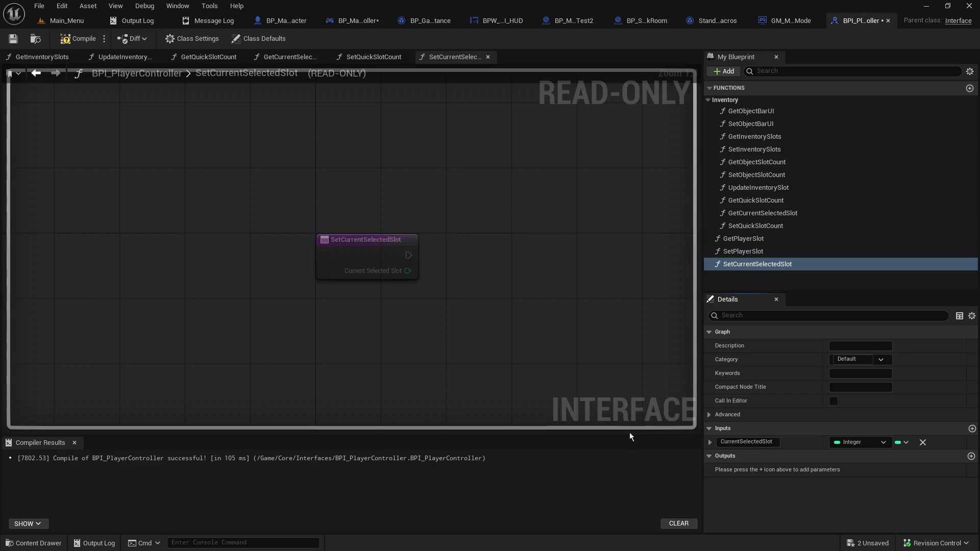
pyautogui.click(21, 40)
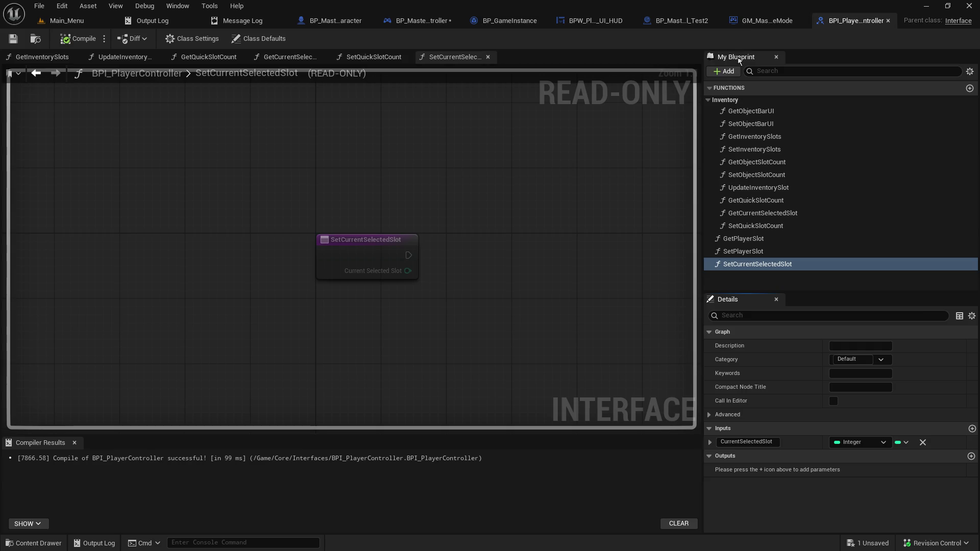
pyautogui.click(762, 28)
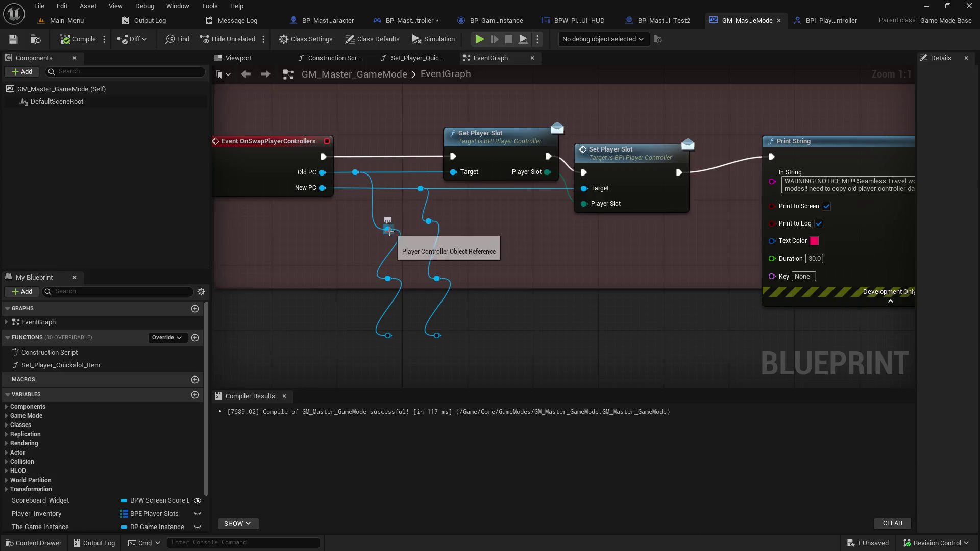
# - Add a Get Quick Slot Count call on the old controller, run after Set Player Slot
pyautogui.moveTo(388, 229)
pyautogui.mouseDown()
pyautogui.moveTo(515, 249)
pyautogui.moveTo(511, 233)
pyautogui.mouseUp()
pyautogui.write('ge')
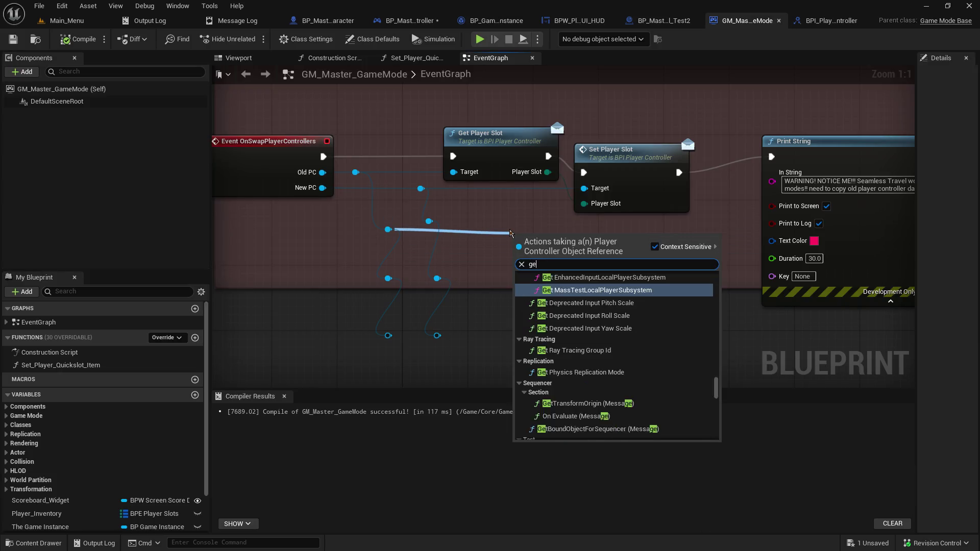
pyautogui.write('t quick')
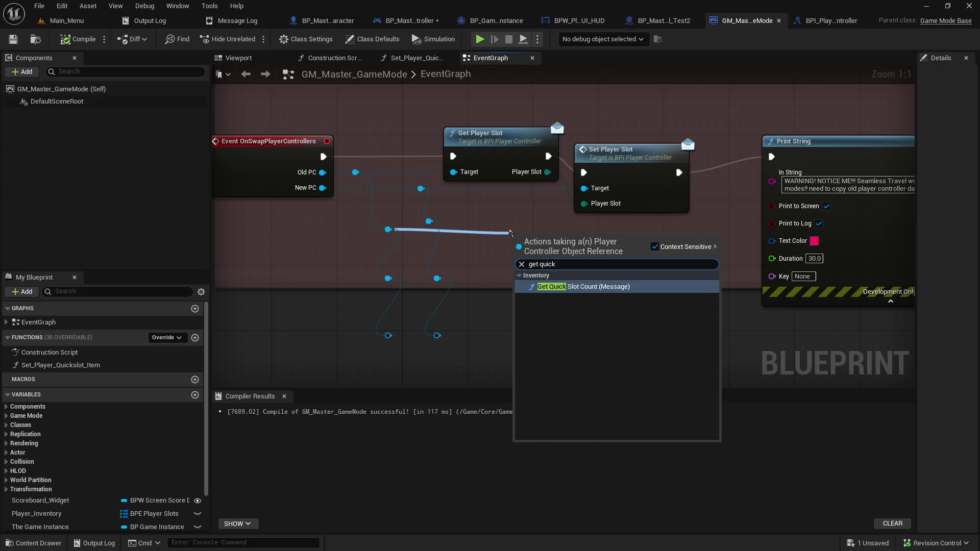
pyautogui.press('Return')
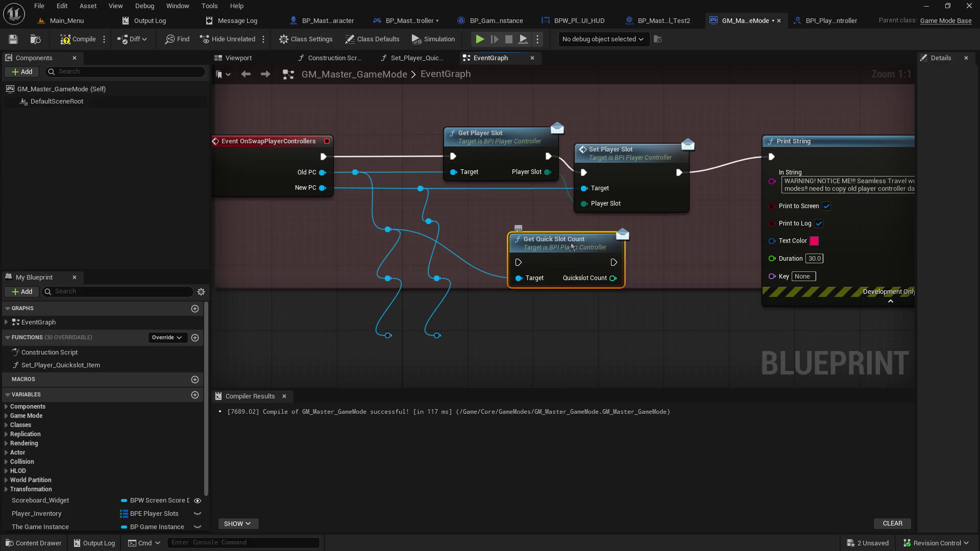
pyautogui.moveTo(572, 245)
pyautogui.mouseDown()
pyautogui.moveTo(513, 221)
pyautogui.moveTo(507, 204)
pyautogui.mouseUp()
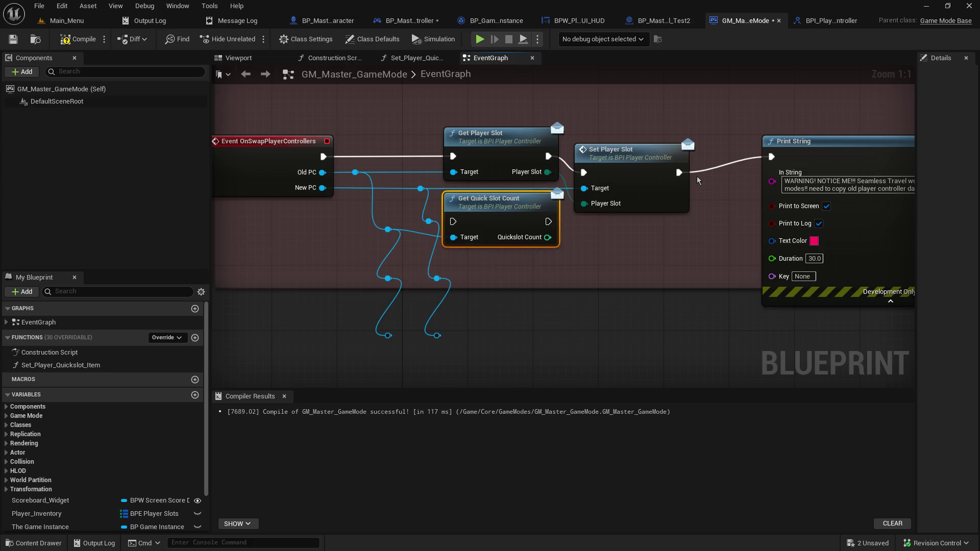
pyautogui.moveTo(686, 172); pyautogui.dragTo(452, 221)
# - Tidy the slot nodes and move the wire reroute points down
pyautogui.moveTo(608, 314); pyautogui.dragTo(669, 286)
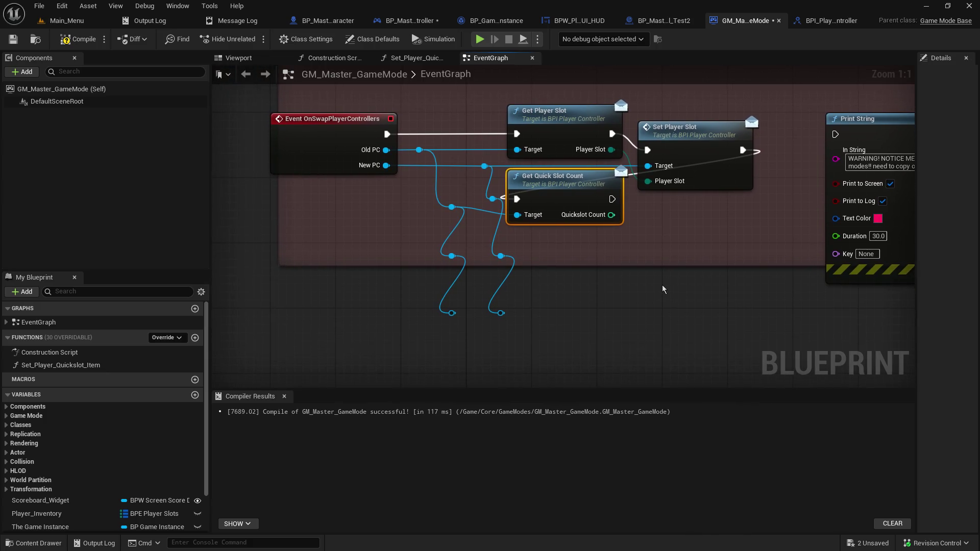
pyautogui.moveTo(539, 102); pyautogui.dragTo(665, 242)
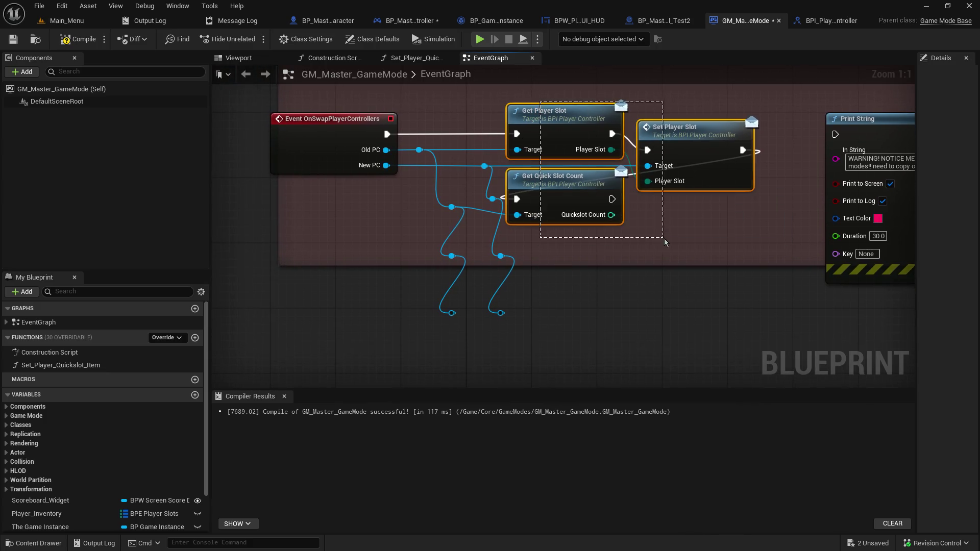
pyautogui.moveTo(590, 120); pyautogui.dragTo(606, 120)
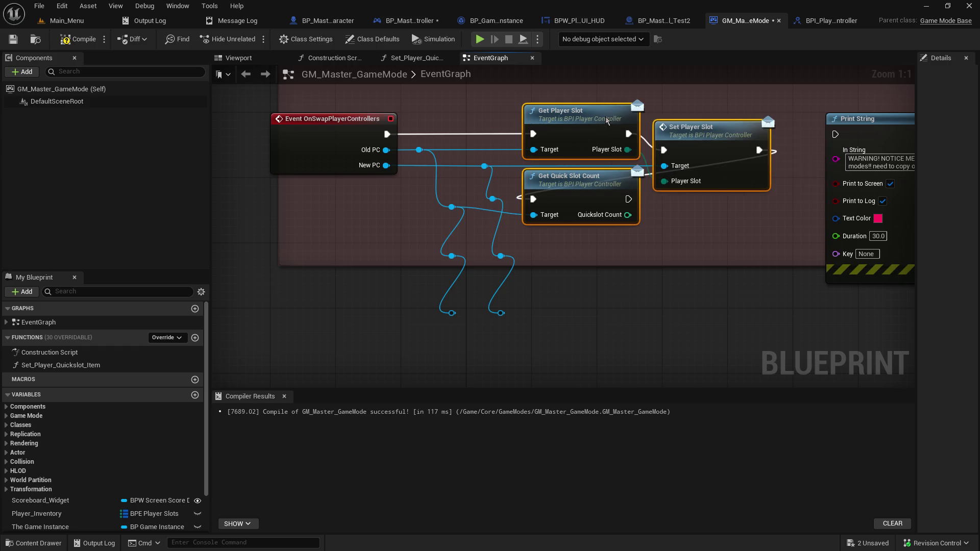
pyautogui.click(701, 298)
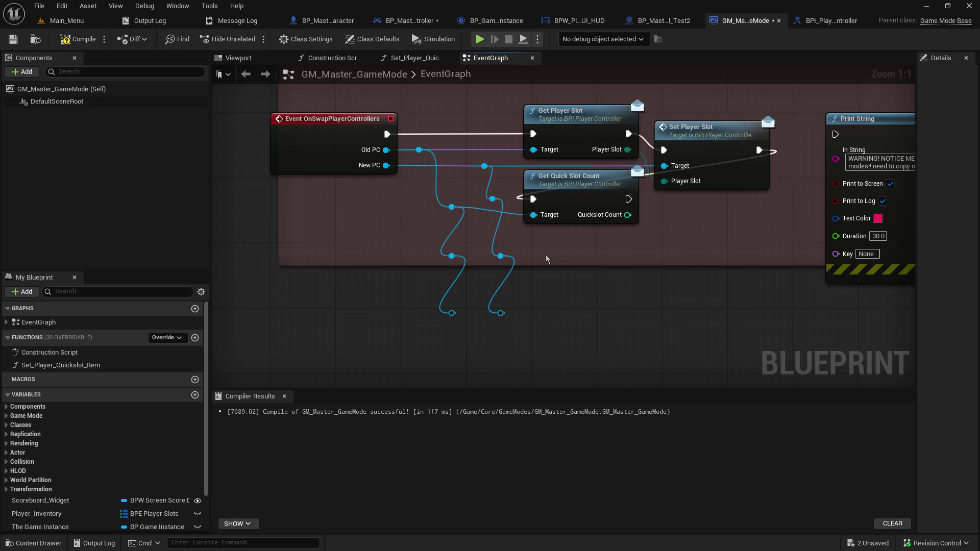
pyautogui.moveTo(442, 210)
pyautogui.mouseDown()
pyautogui.moveTo(441, 221)
pyautogui.moveTo(411, 223)
pyautogui.moveTo(470, 329)
pyautogui.moveTo(394, 320)
pyautogui.moveTo(409, 323)
pyautogui.mouseUp()
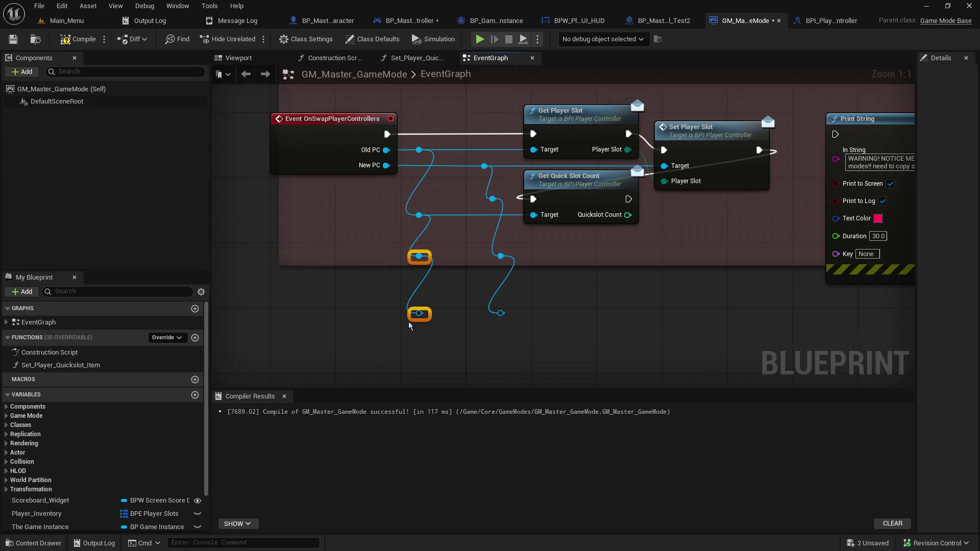
pyautogui.click(466, 299)
pyautogui.moveTo(479, 193)
pyautogui.mouseDown()
pyautogui.moveTo(508, 329)
pyautogui.moveTo(494, 337)
pyautogui.moveTo(494, 354)
pyautogui.mouseUp()
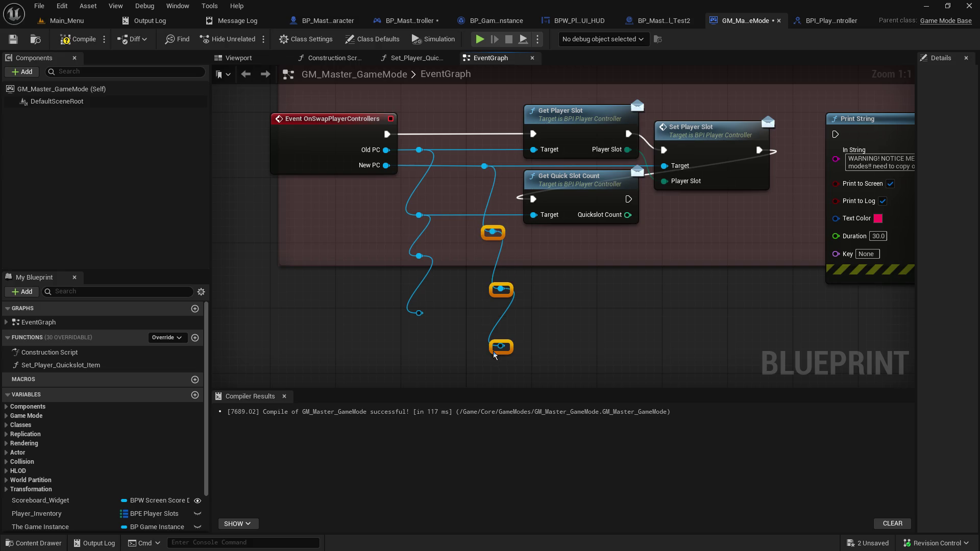
pyautogui.click(549, 337)
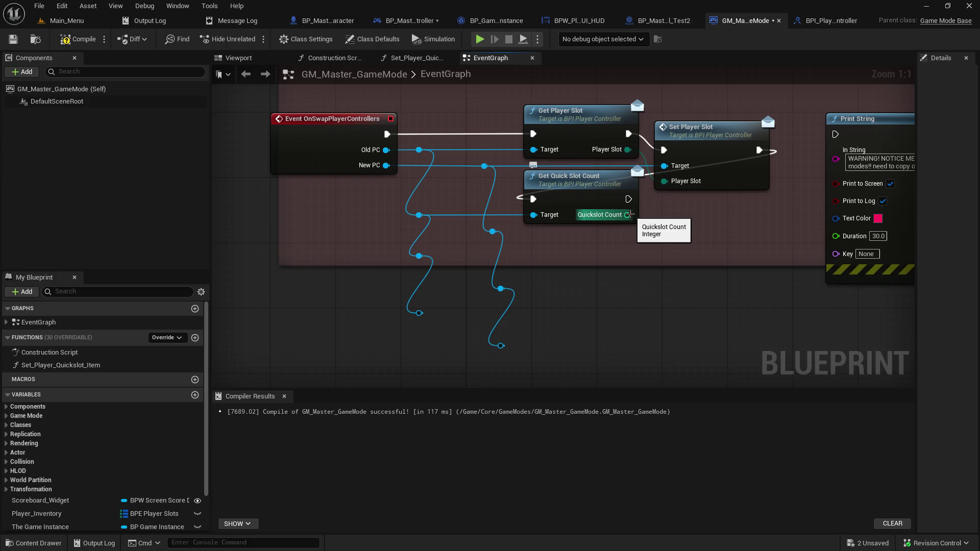
pyautogui.moveTo(492, 231); pyautogui.dragTo(675, 253)
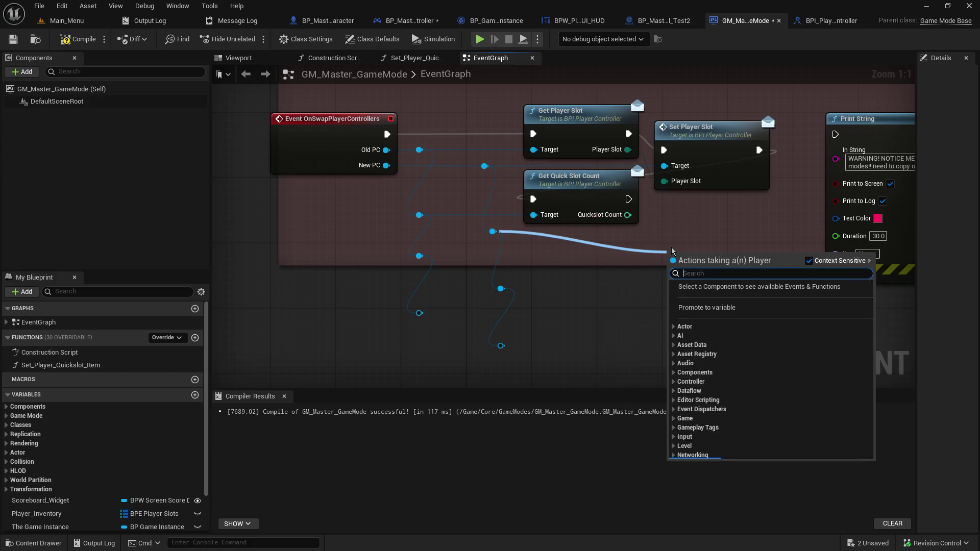
# - Place Set Quick Slot Count beside Set Player Slot, executing after Get Quick Slot Count
pyautogui.write('set quick')
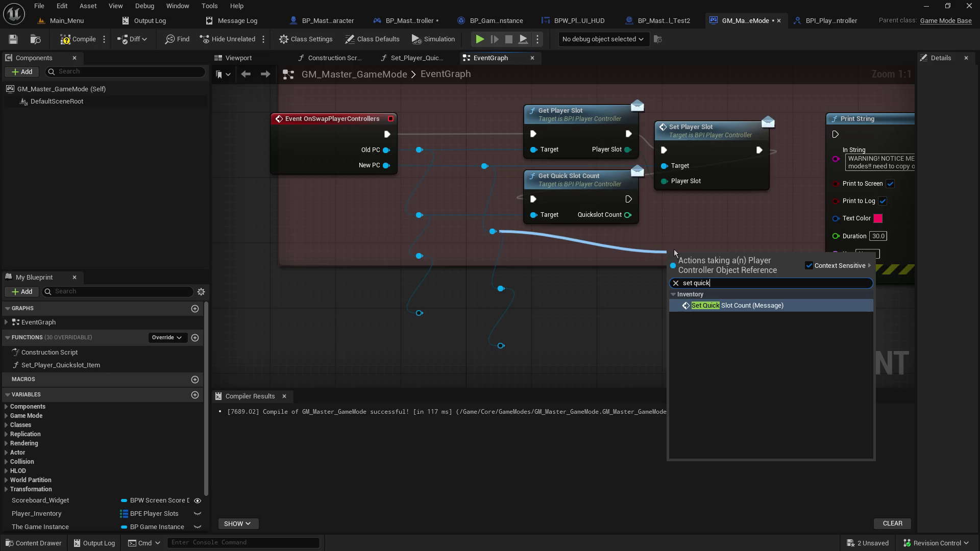
pyautogui.press('Return')
pyautogui.moveTo(671, 252); pyautogui.dragTo(663, 195)
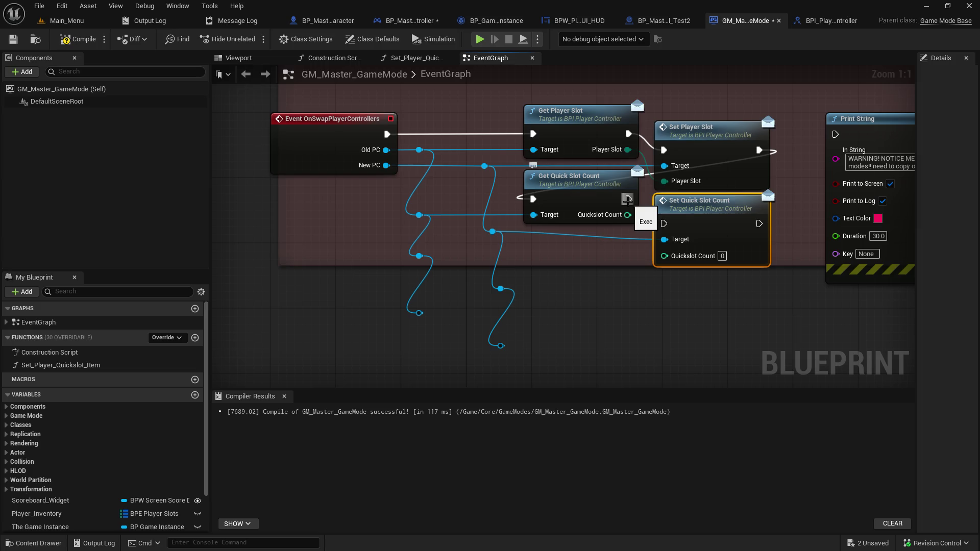
pyautogui.moveTo(627, 199); pyautogui.dragTo(659, 228)
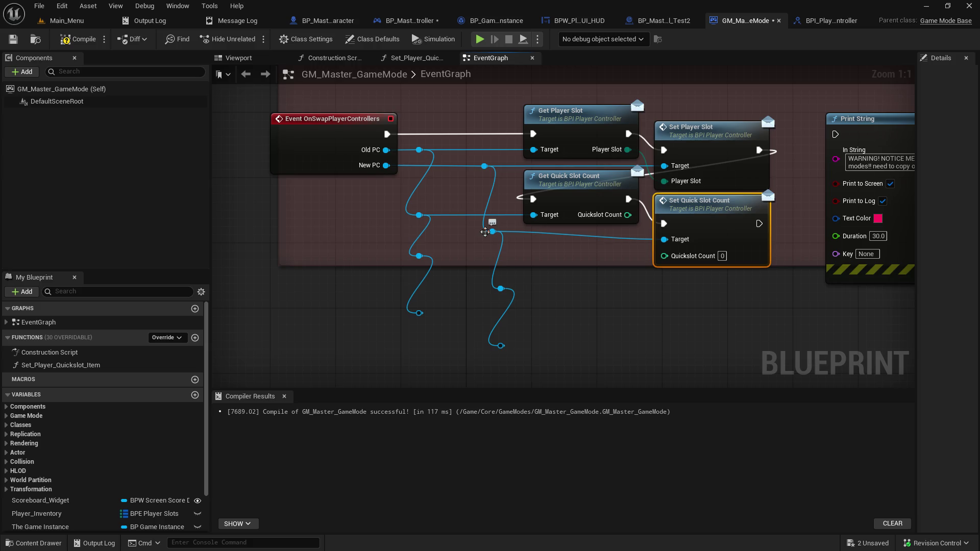
pyautogui.moveTo(485, 232); pyautogui.dragTo(485, 242)
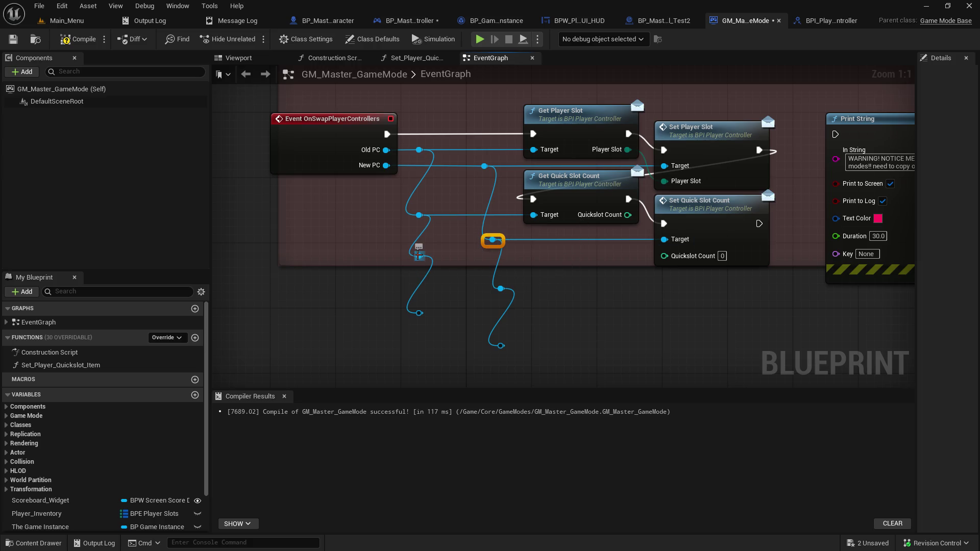
pyautogui.moveTo(419, 256)
pyautogui.mouseDown()
pyautogui.moveTo(559, 291)
pyautogui.moveTo(574, 284)
pyautogui.mouseUp()
pyautogui.write('get')
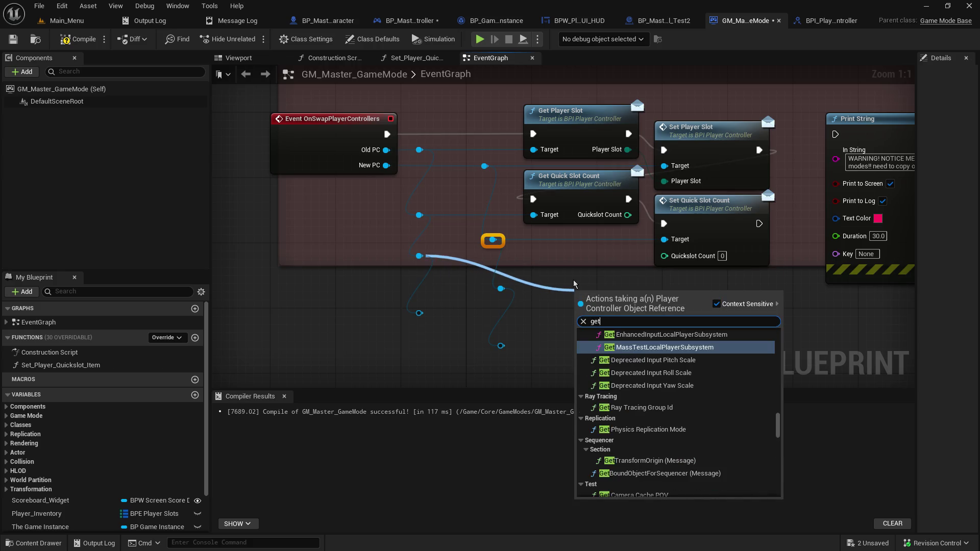
pyautogui.write(' curren')
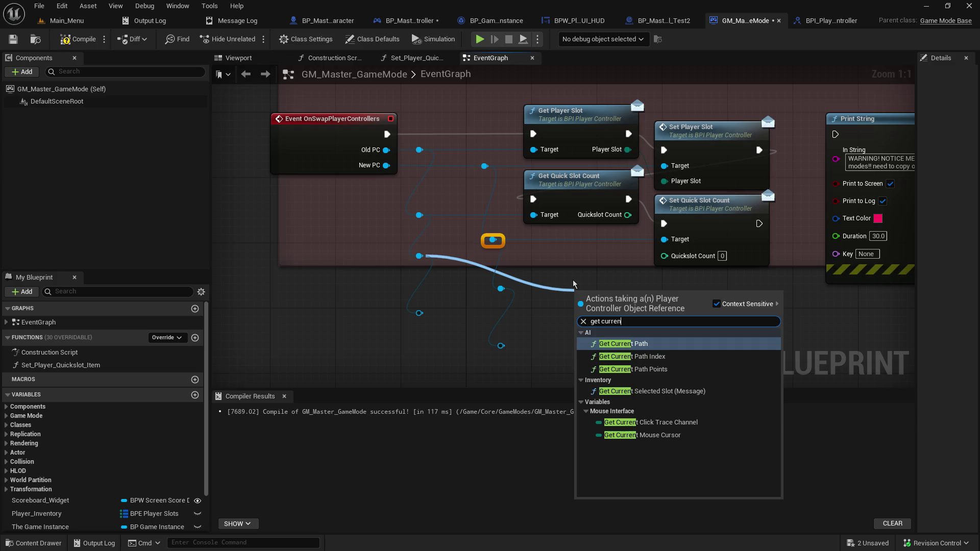
# - Place Get Current Selected Slot under Get Quick Slot Count and lower the reroutes, undoing a stray move
pyautogui.click(643, 391)
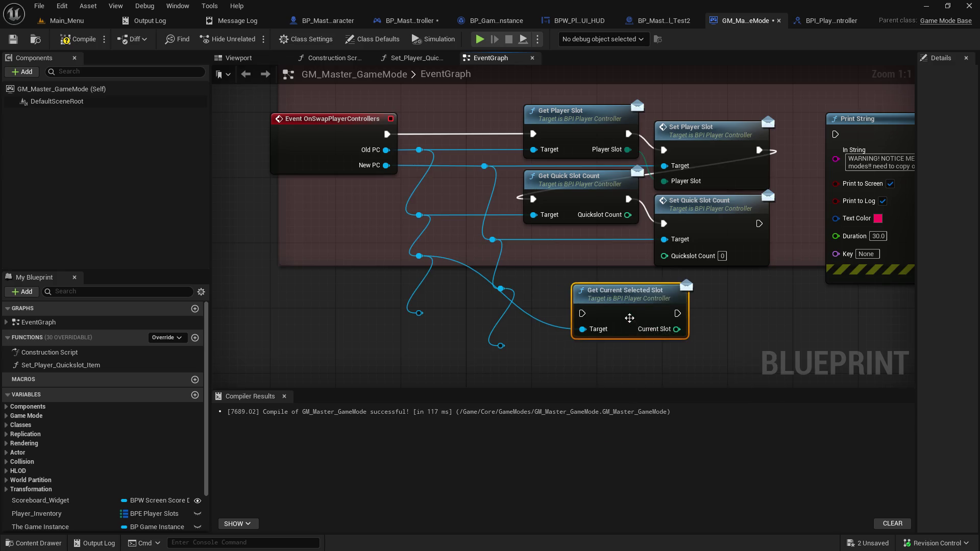
pyautogui.moveTo(630, 318)
pyautogui.mouseDown()
pyautogui.moveTo(574, 286)
pyautogui.moveTo(574, 265)
pyautogui.mouseUp()
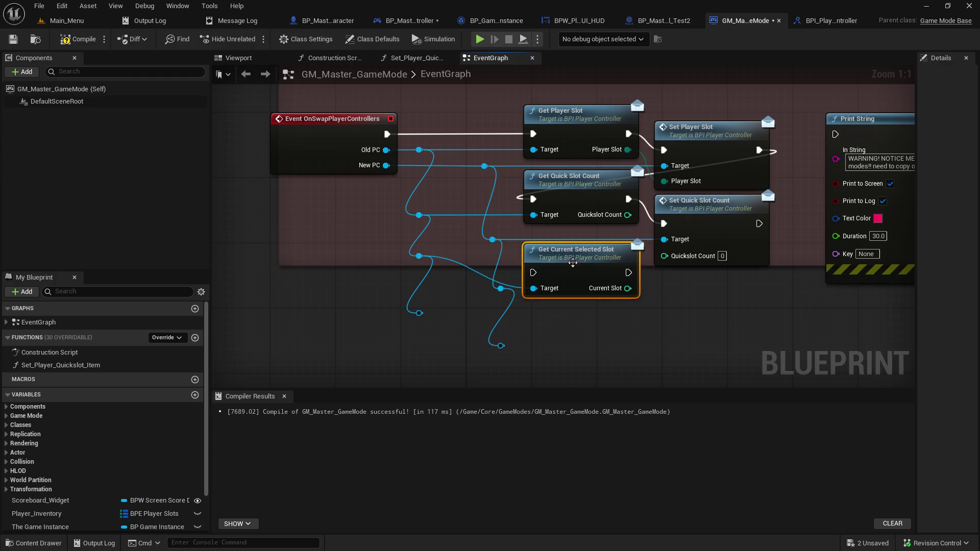
pyautogui.moveTo(465, 274)
pyautogui.mouseDown()
pyautogui.moveTo(485, 297)
pyautogui.moveTo(513, 380)
pyautogui.moveTo(496, 375)
pyautogui.moveTo(463, 393)
pyautogui.moveTo(465, 318)
pyautogui.moveTo(457, 324)
pyautogui.moveTo(500, 316)
pyautogui.moveTo(486, 314)
pyautogui.mouseUp()
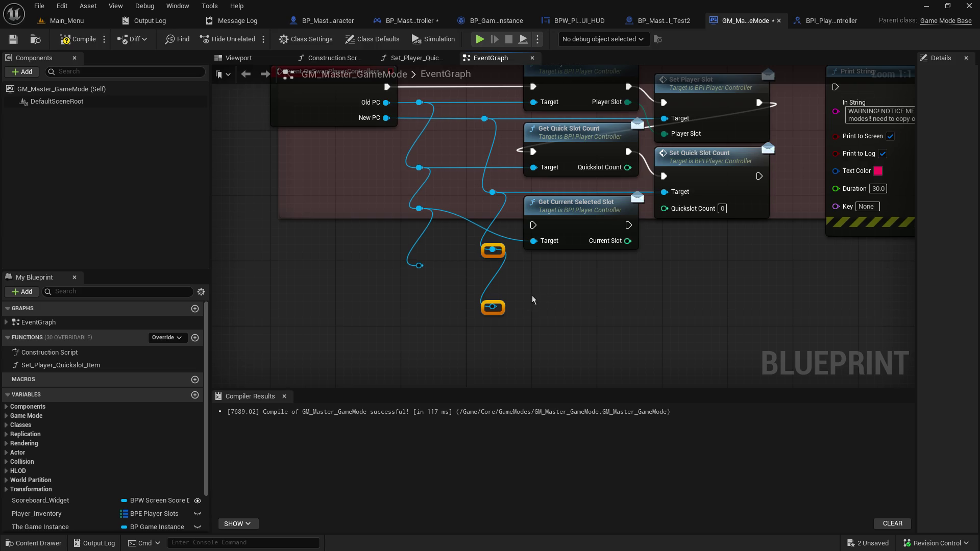
pyautogui.moveTo(490, 254); pyautogui.dragTo(490, 262)
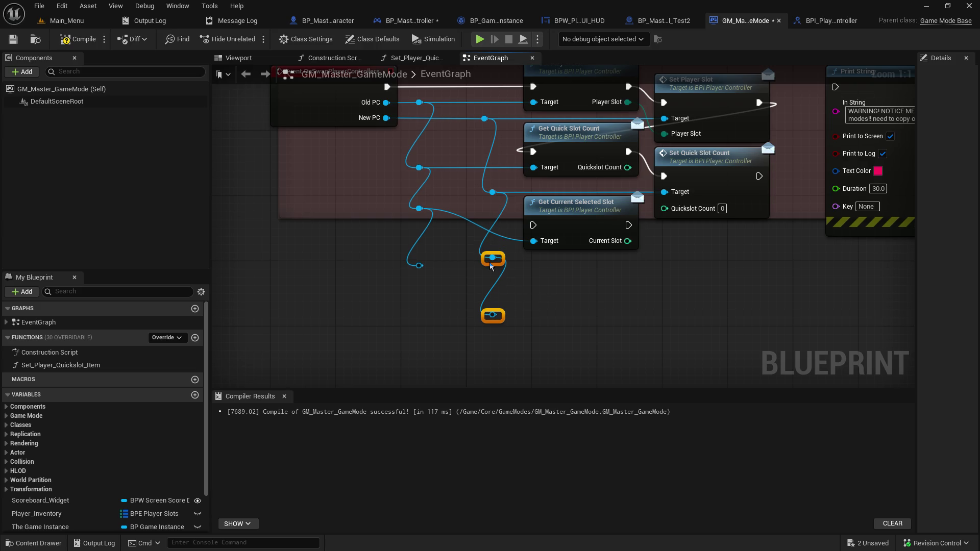
pyautogui.click(554, 280)
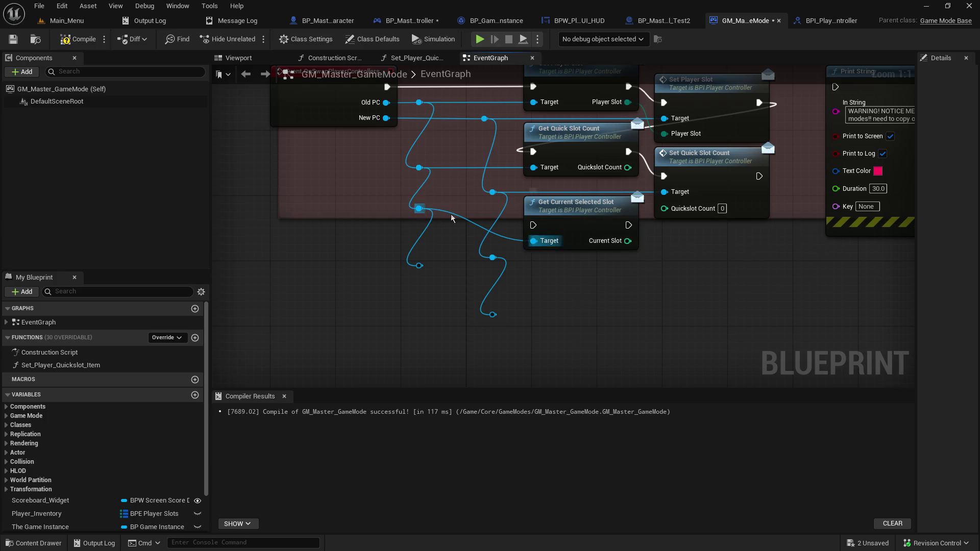
pyautogui.moveTo(390, 202)
pyautogui.mouseDown()
pyautogui.moveTo(432, 281)
pyautogui.moveTo(416, 283)
pyautogui.moveTo(414, 302)
pyautogui.mouseUp()
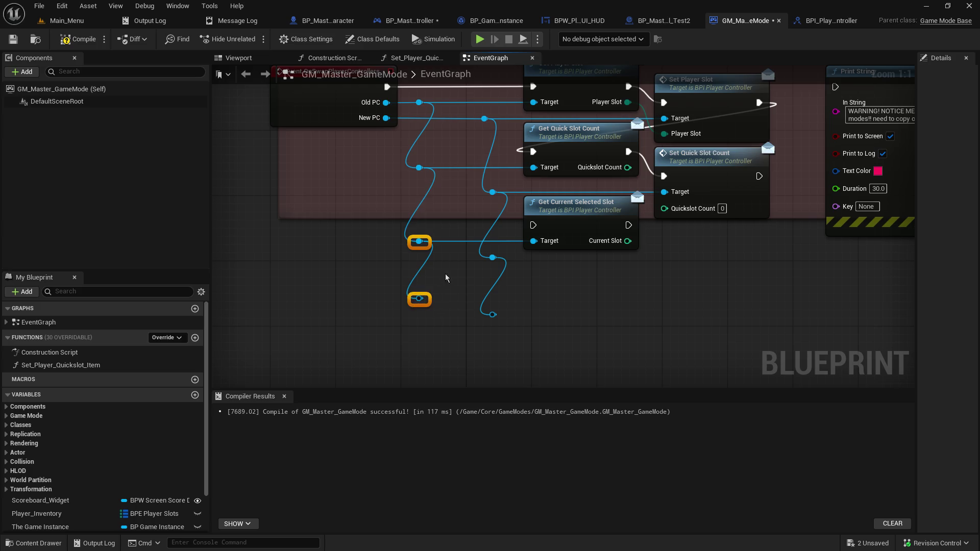
pyautogui.click(455, 265)
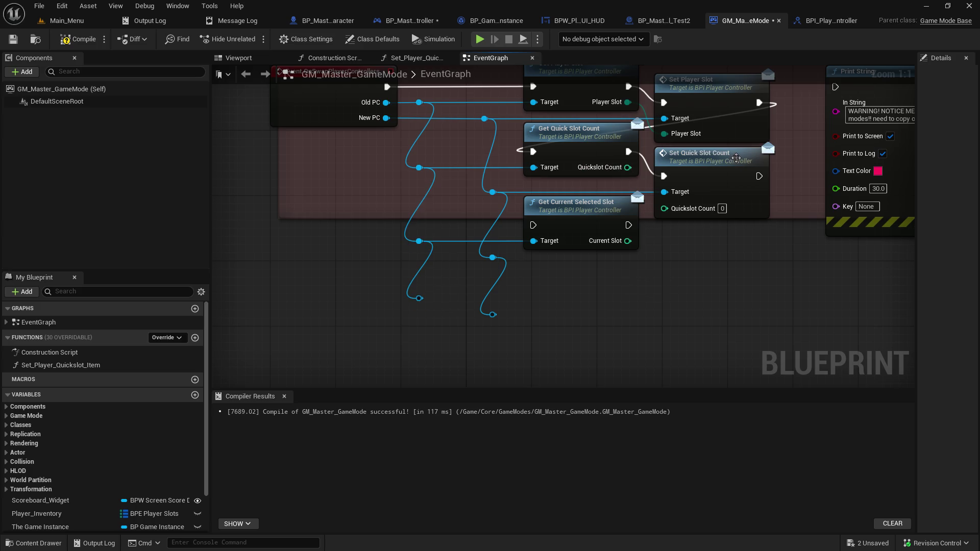
pyautogui.moveTo(747, 175)
pyautogui.mouseDown()
pyautogui.moveTo(723, 175)
pyautogui.moveTo(760, 185)
pyautogui.moveTo(521, 220)
pyautogui.moveTo(533, 224)
pyautogui.mouseUp()
pyautogui.hotkey('ctrl', 'z')
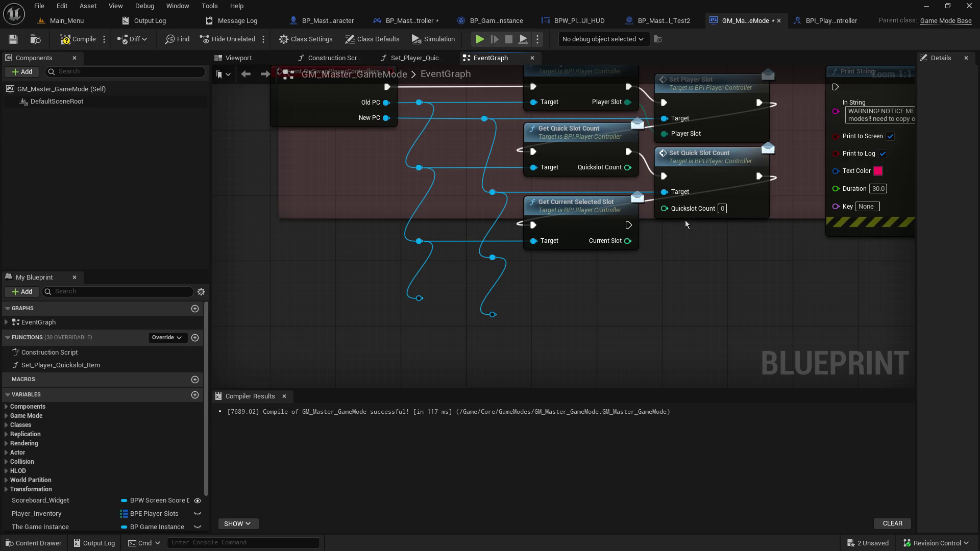
pyautogui.moveTo(687, 229); pyautogui.dragTo(686, 265)
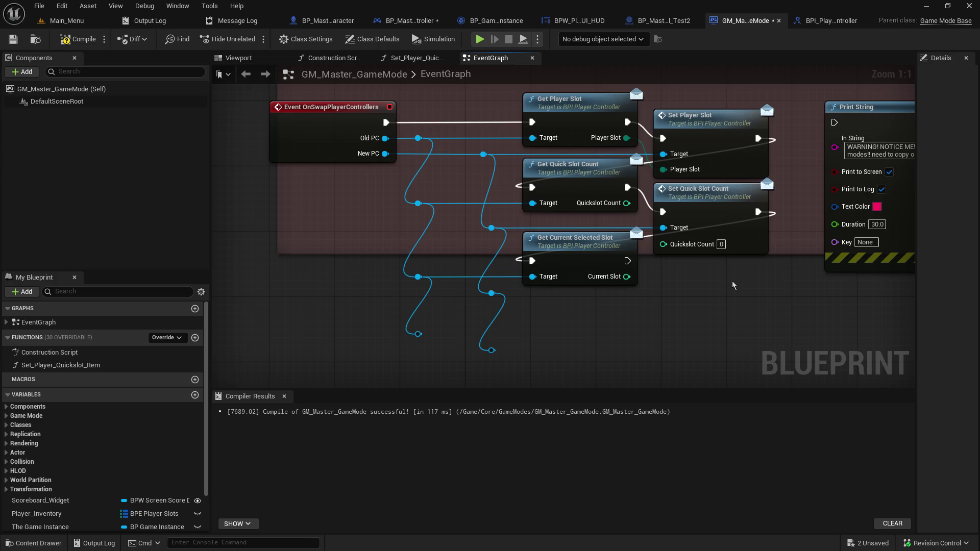
pyautogui.moveTo(733, 299); pyautogui.dragTo(731, 258)
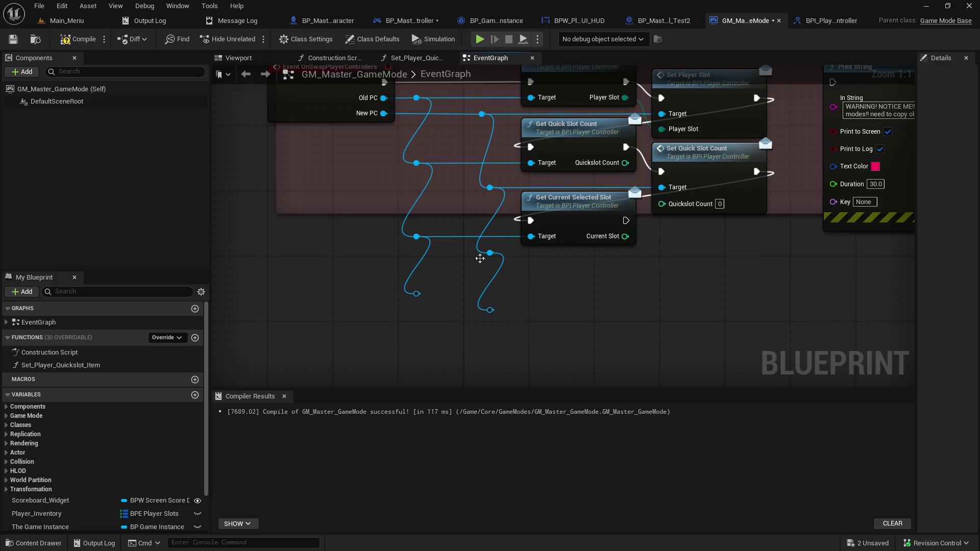
pyautogui.moveTo(490, 253); pyautogui.dragTo(649, 280)
# - Add Set Current Selected Slot below Set Quick Slot Count, executing after Get Current Selected Slot
pyautogui.write('set')
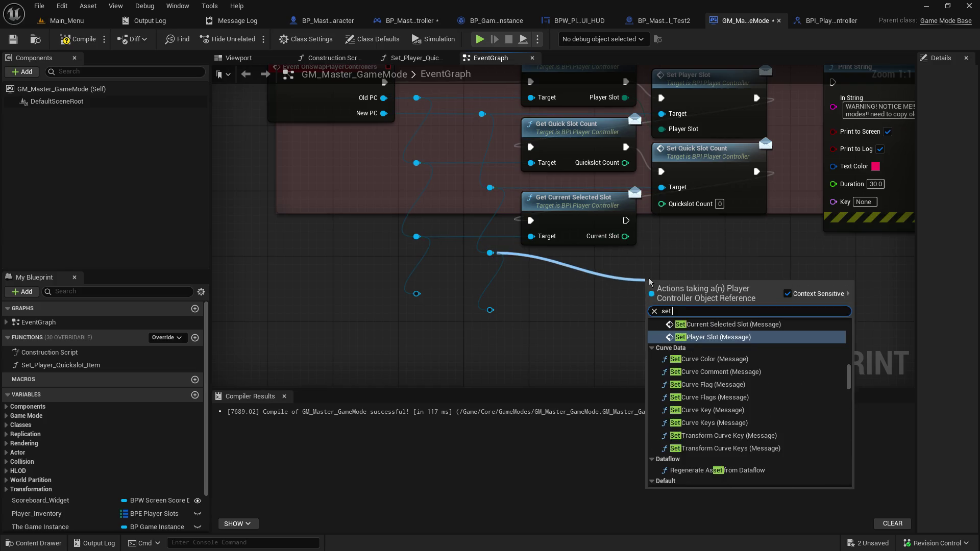
pyautogui.write(' current')
pyautogui.press('Return')
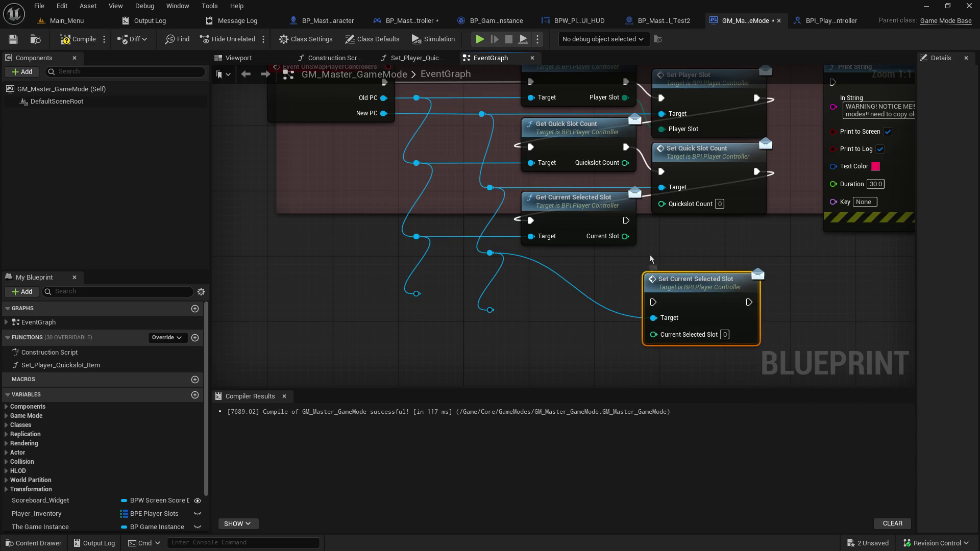
pyautogui.moveTo(687, 283); pyautogui.dragTo(694, 226)
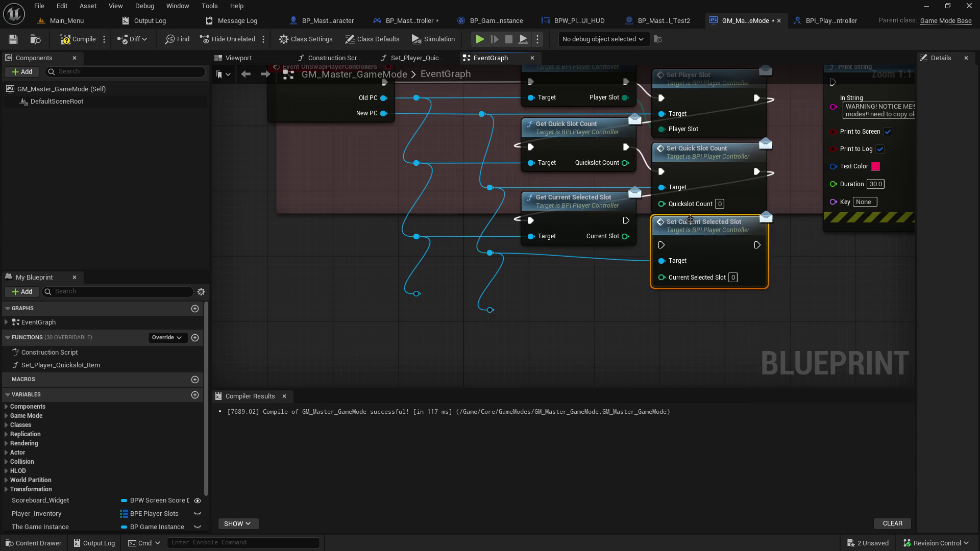
pyautogui.moveTo(626, 220); pyautogui.dragTo(657, 246)
pyautogui.moveTo(474, 255)
pyautogui.mouseDown()
pyautogui.moveTo(508, 331)
pyautogui.moveTo(481, 327)
pyautogui.mouseUp()
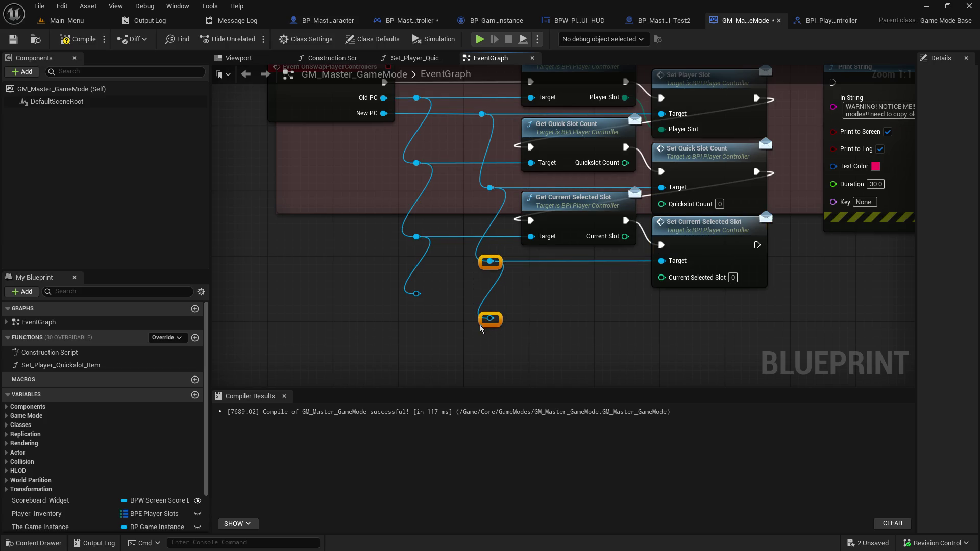
pyautogui.click(505, 313)
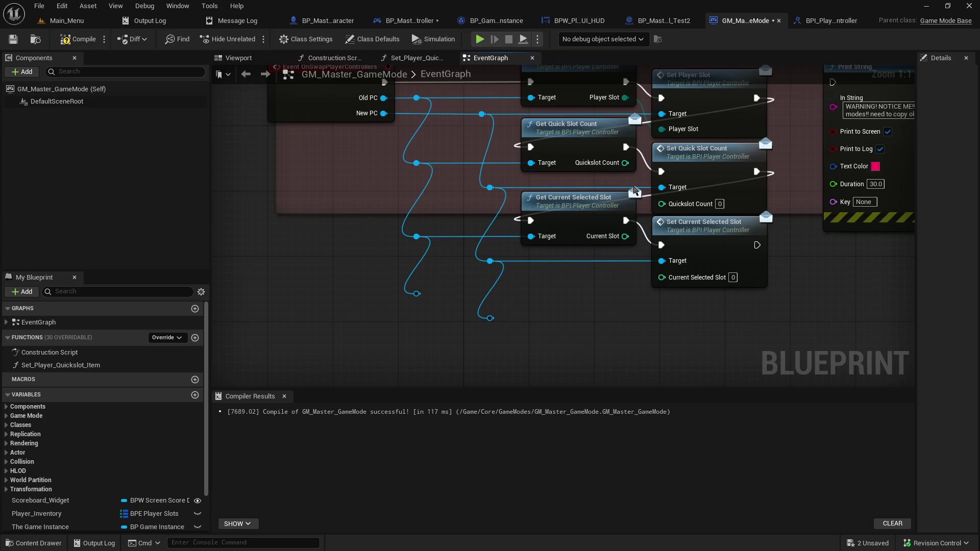
# - Wire Quickslot Count and Current Slot into the setters, chain Print String, then save and compile
pyautogui.moveTo(625, 162); pyautogui.dragTo(661, 202)
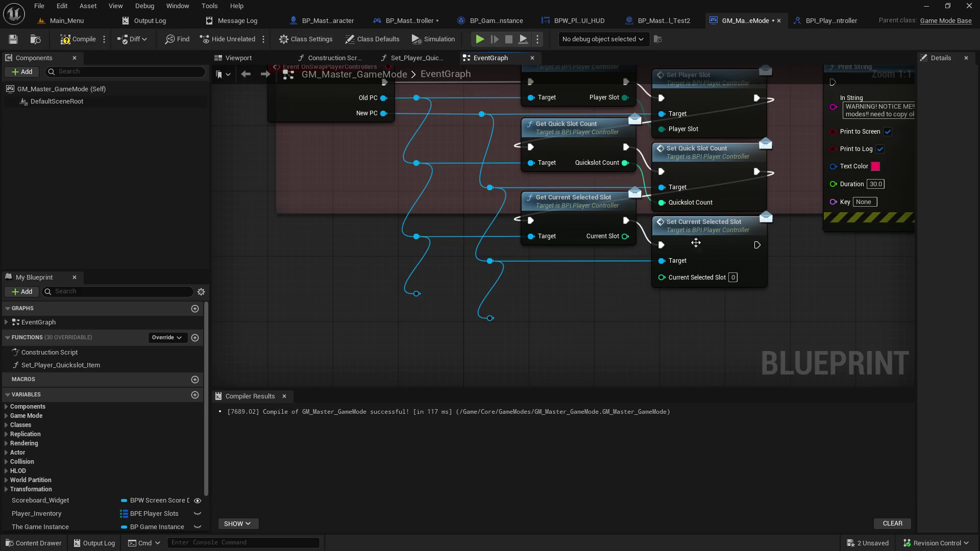
pyautogui.moveTo(625, 236)
pyautogui.mouseDown()
pyautogui.moveTo(669, 283)
pyautogui.moveTo(661, 277)
pyautogui.mouseUp()
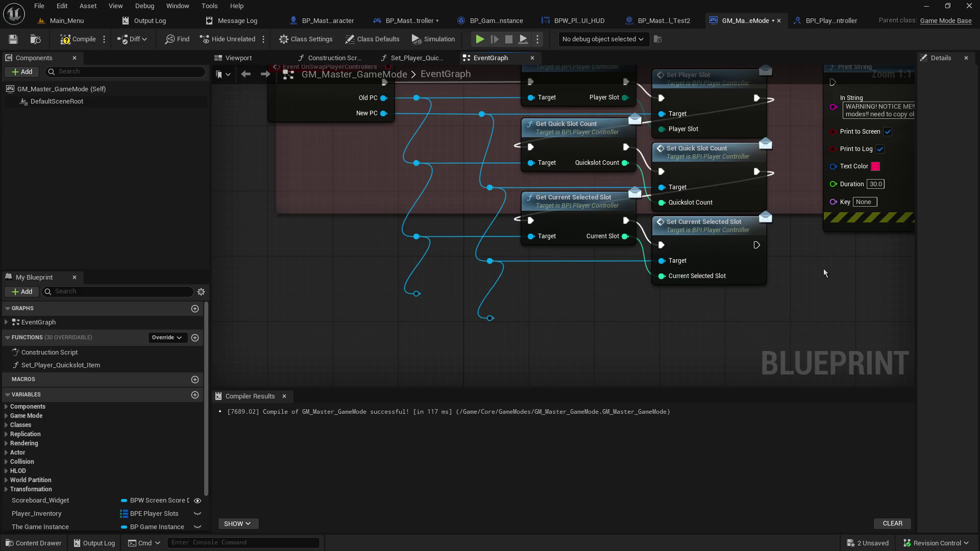
pyautogui.moveTo(828, 268); pyautogui.dragTo(669, 320)
pyautogui.moveTo(598, 297)
pyautogui.mouseDown()
pyautogui.moveTo(678, 153)
pyautogui.moveTo(677, 135)
pyautogui.mouseUp()
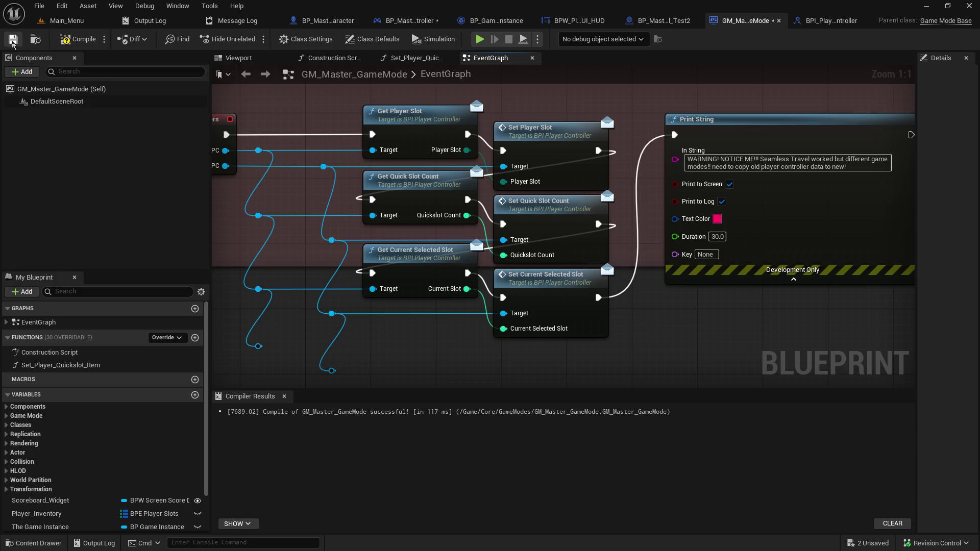
pyautogui.click(13, 38)
pyautogui.click(69, 40)
pyautogui.click(408, 20)
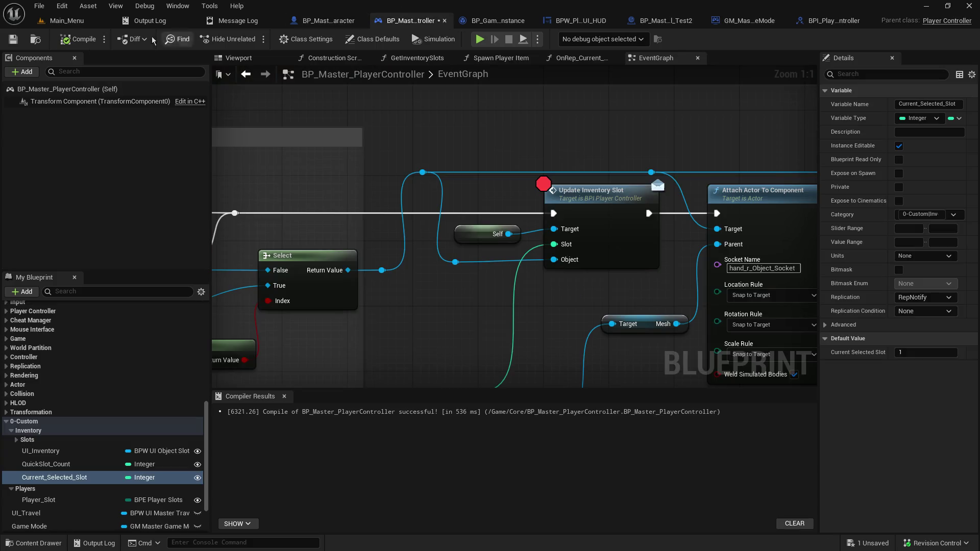
# - Save the player controller and jump to the SetQuickSlotCount event in its graph
pyautogui.click(13, 40)
pyautogui.scroll(-3, 148, 451)
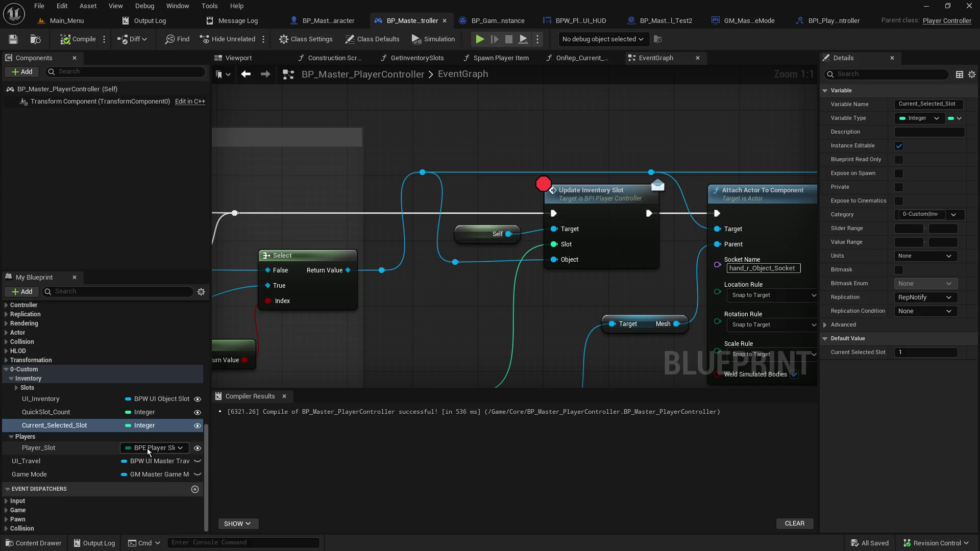
pyautogui.scroll(10, 77, 418)
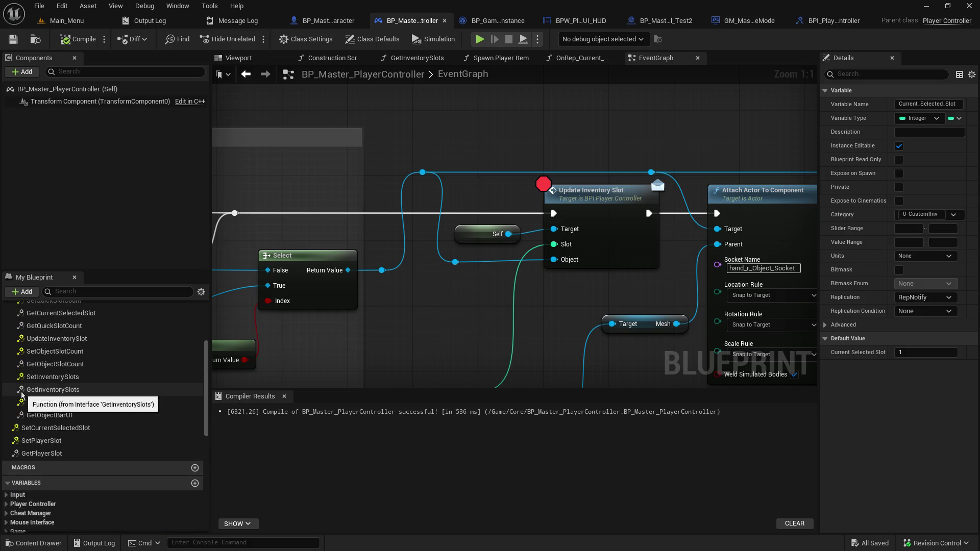
pyautogui.scroll(2, 31, 398)
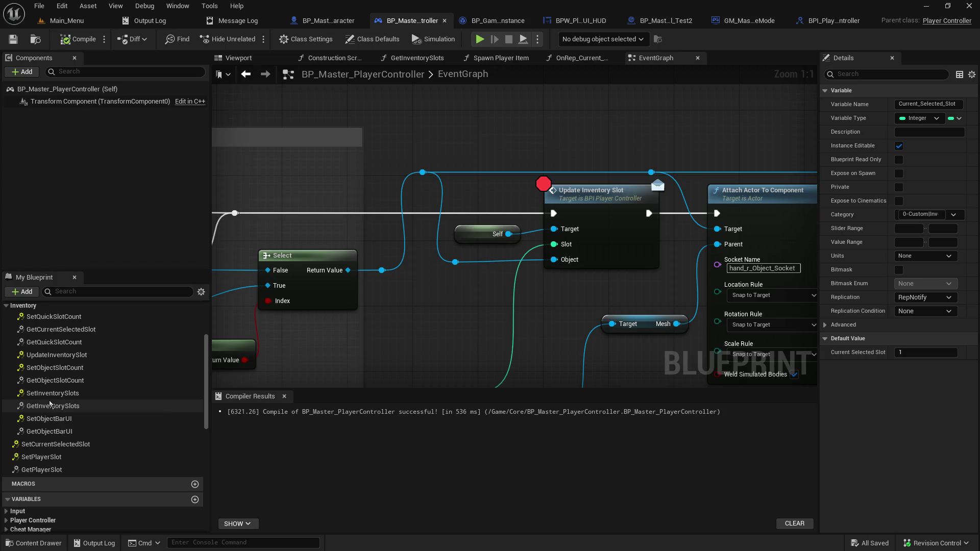
pyautogui.doubleClick(55, 318)
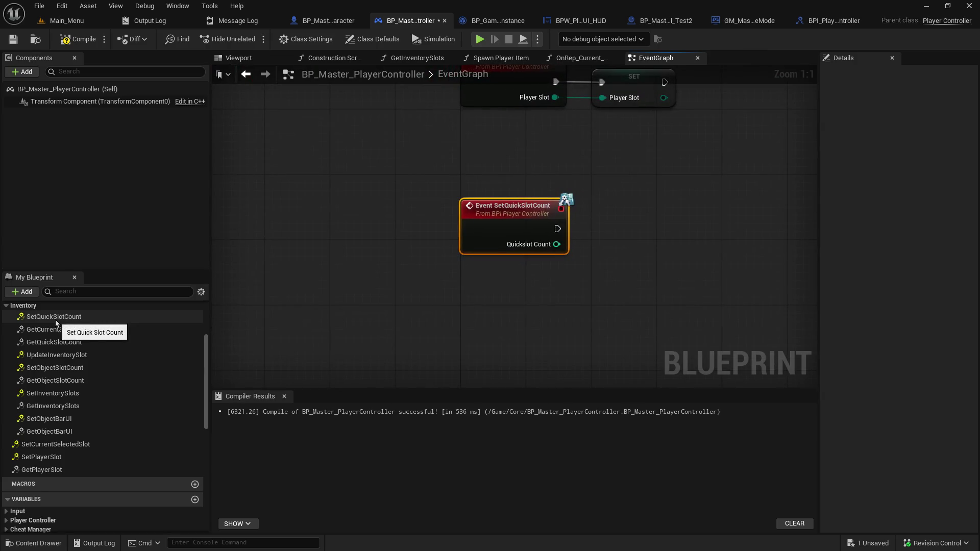
# - Set QuickSlot_Count from the event's incoming Quickslot Count value
pyautogui.scroll(-8, 66, 459)
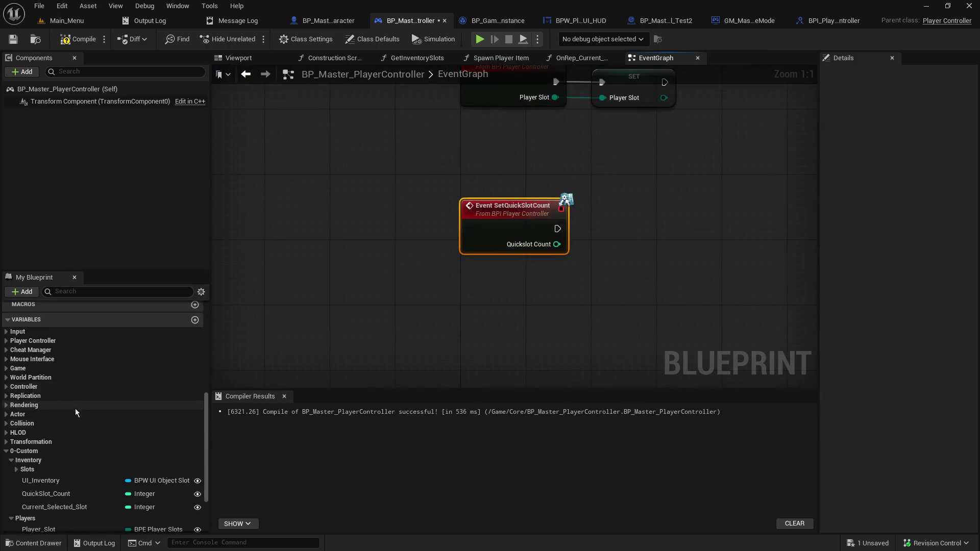
pyautogui.scroll(-2, 65, 483)
pyautogui.moveTo(51, 444)
pyautogui.mouseDown()
pyautogui.moveTo(713, 270)
pyautogui.moveTo(683, 244)
pyautogui.mouseUp()
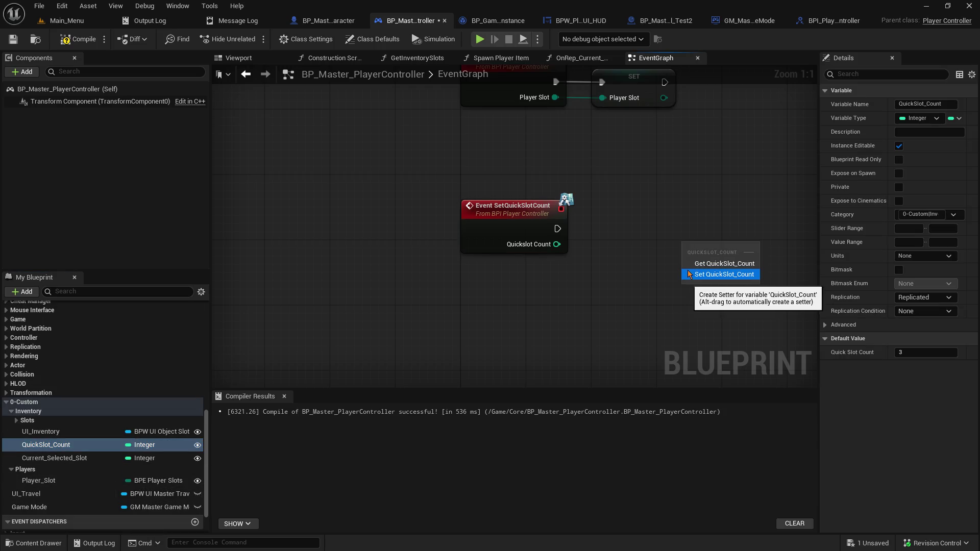
pyautogui.click(704, 261)
pyautogui.moveTo(558, 229)
pyautogui.mouseDown()
pyautogui.moveTo(692, 253)
pyautogui.moveTo(650, 225)
pyautogui.mouseUp()
pyautogui.moveTo(557, 243)
pyautogui.mouseDown()
pyautogui.moveTo(638, 250)
pyautogui.moveTo(627, 246)
pyautogui.mouseUp()
# - Add the SetCurrentSelectedSlot interface event to the graph
pyautogui.scroll(10, 66, 344)
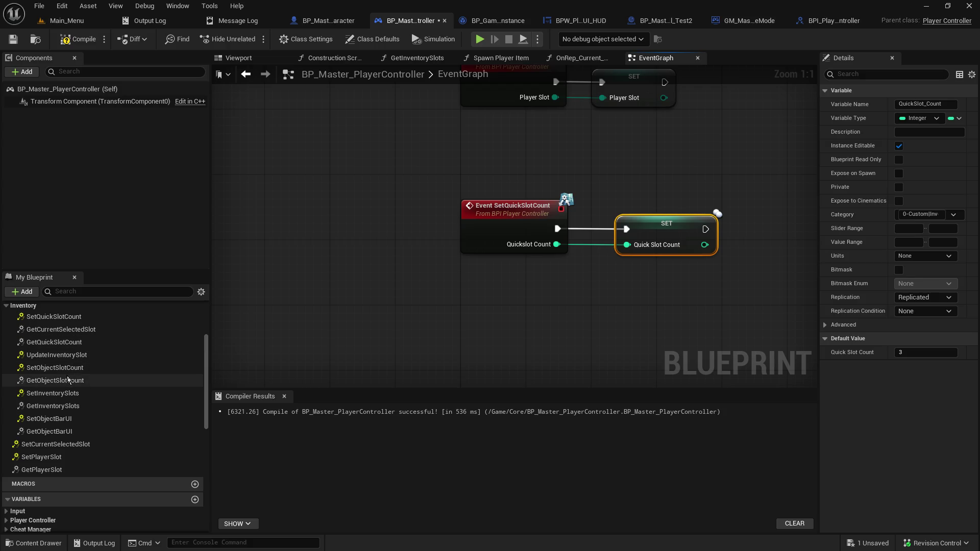
pyautogui.scroll(1, 68, 380)
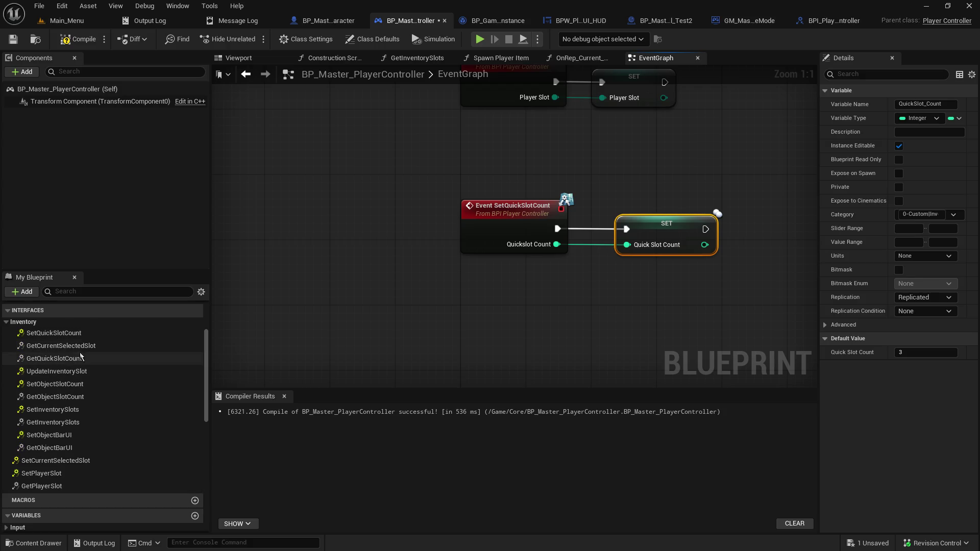
pyautogui.moveTo(49, 462)
pyautogui.mouseDown()
pyautogui.moveTo(483, 395)
pyautogui.moveTo(125, 454)
pyautogui.moveTo(503, 329)
pyautogui.moveTo(78, 442)
pyautogui.moveTo(72, 465)
pyautogui.moveTo(56, 462)
pyautogui.mouseUp()
pyautogui.doubleClick(56, 462)
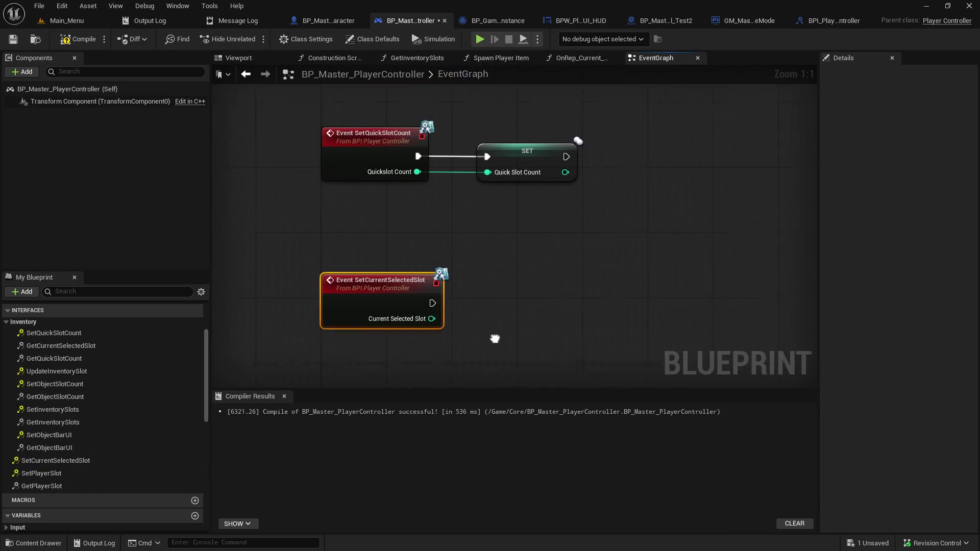
# - Set Current_Selected_Slot from the event's incoming value and save the player controller
pyautogui.scroll(-10, 177, 408)
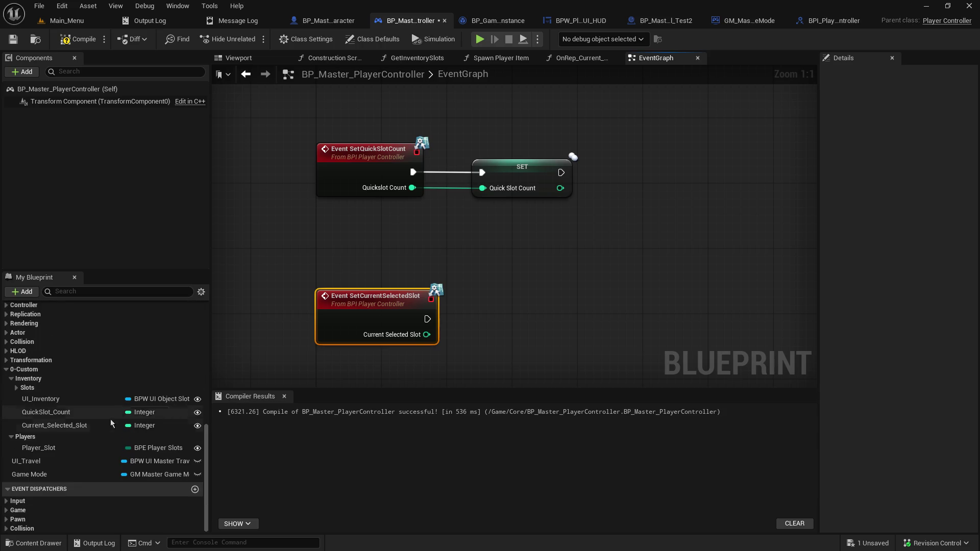
pyautogui.moveTo(54, 425); pyautogui.dragTo(494, 321)
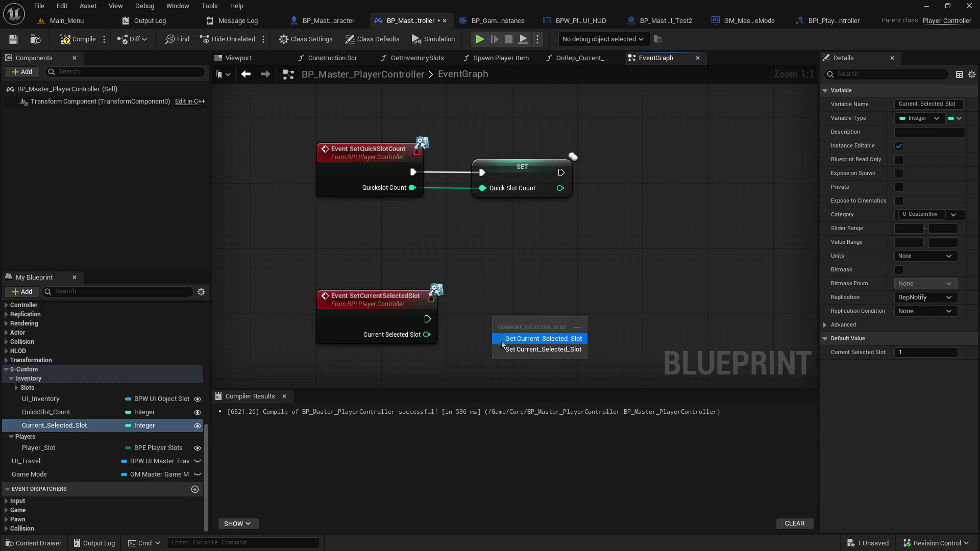
pyautogui.click(525, 345)
pyautogui.moveTo(427, 319); pyautogui.dragTo(493, 332)
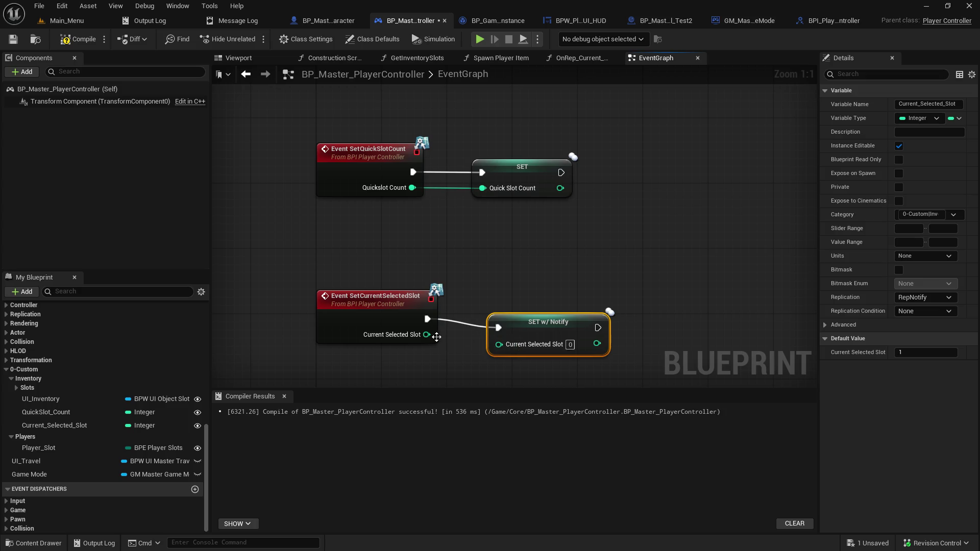
pyautogui.moveTo(426, 335)
pyautogui.mouseDown()
pyautogui.moveTo(499, 343)
pyautogui.moveTo(501, 317)
pyautogui.mouseUp()
pyautogui.click(403, 237)
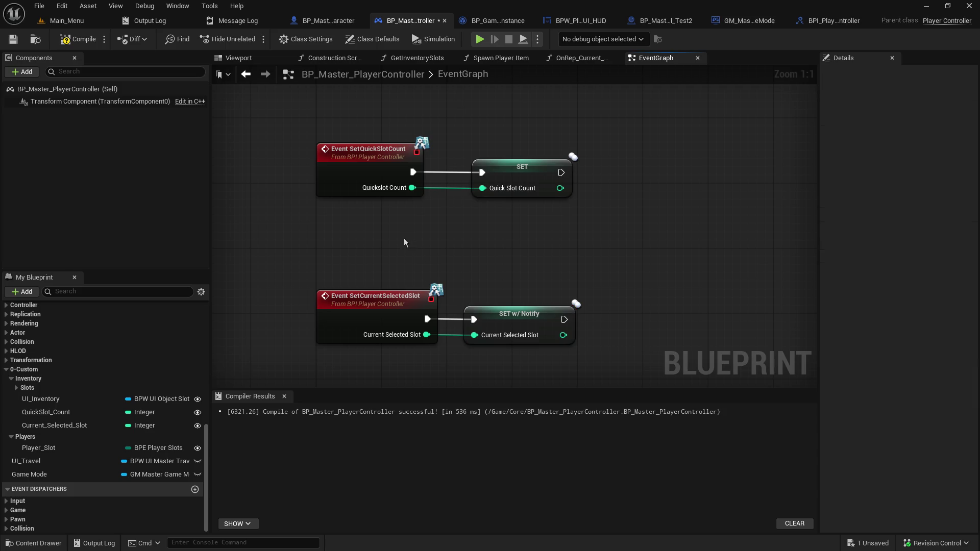
pyautogui.click(10, 41)
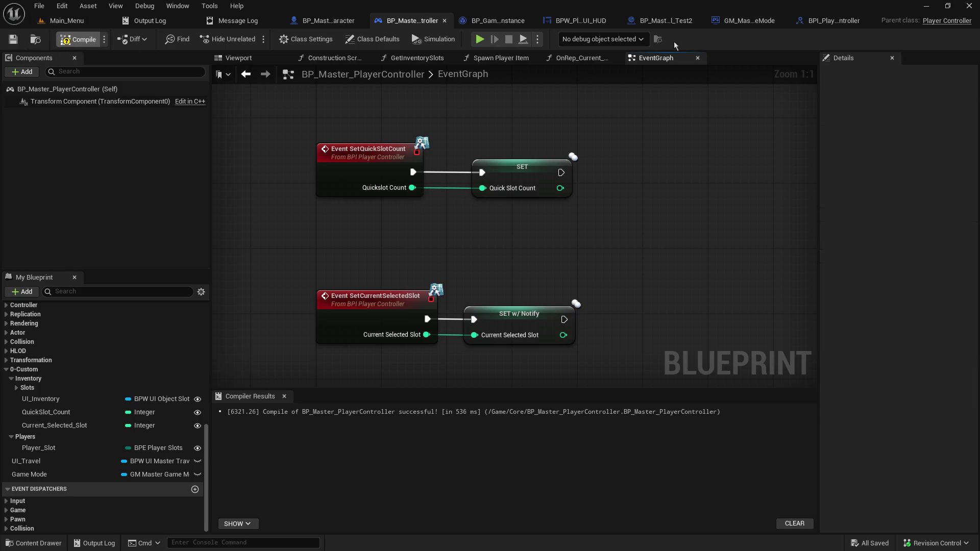
# - File SetCurrentSelectedSlot under Inventory in BPI_PlayerController and compile the interface
pyautogui.click(831, 20)
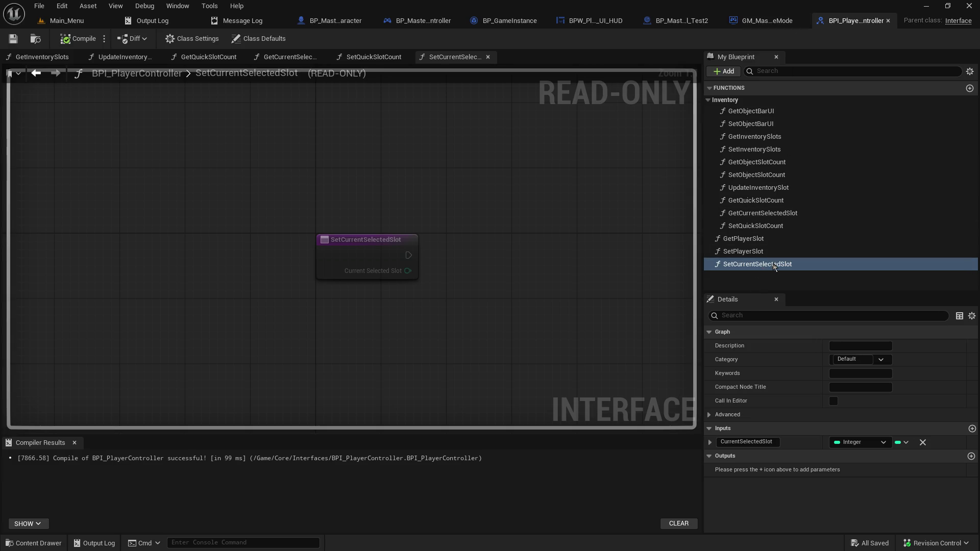
pyautogui.click(862, 360)
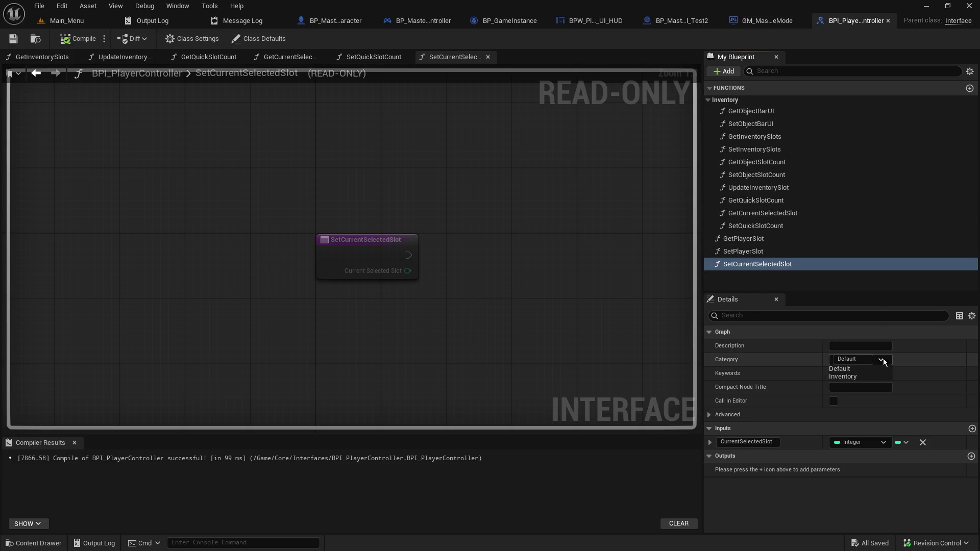
pyautogui.click(858, 377)
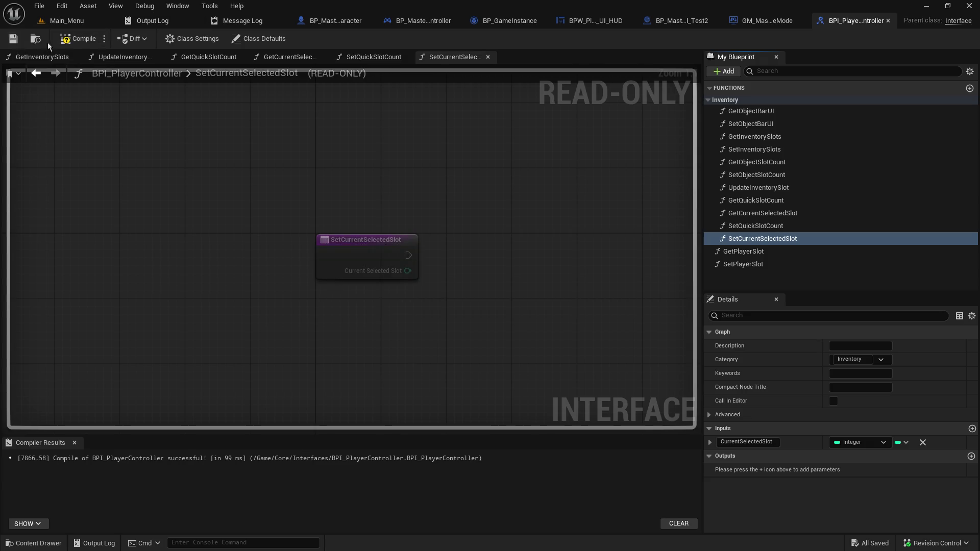
pyautogui.click(71, 40)
pyautogui.click(414, 20)
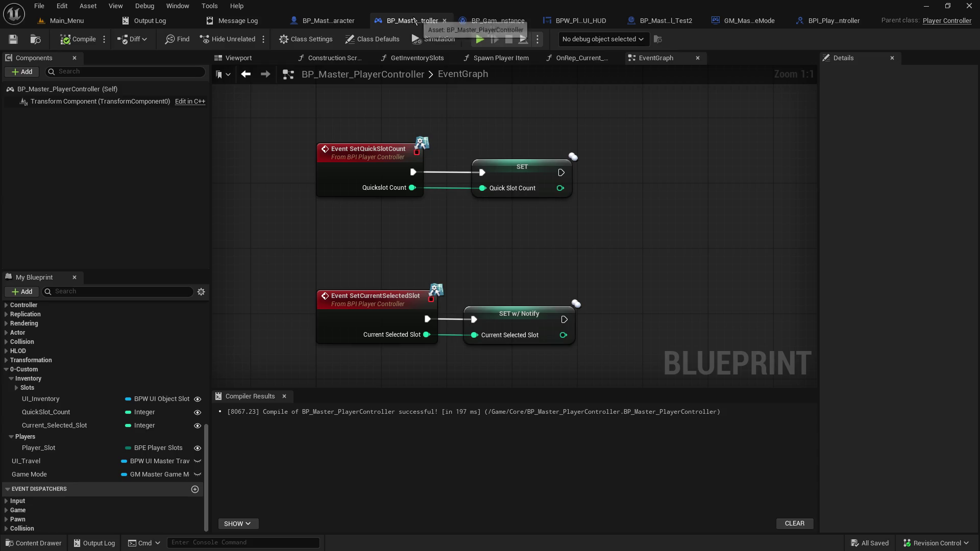
# - Make GetCurrentSelectedSlot return the Current_Selected_Slot variable, then save and compile
pyautogui.scroll(-10, 92, 397)
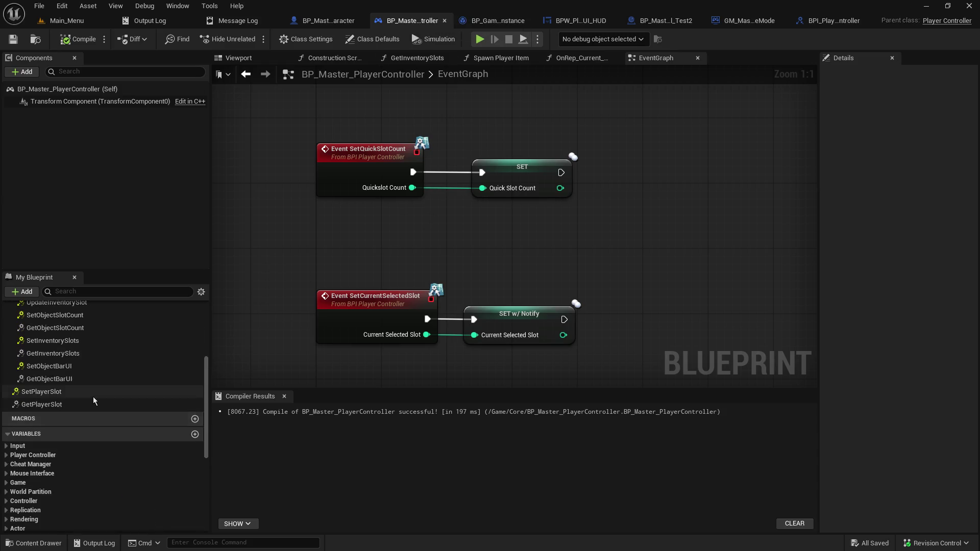
pyautogui.scroll(-2, 88, 400)
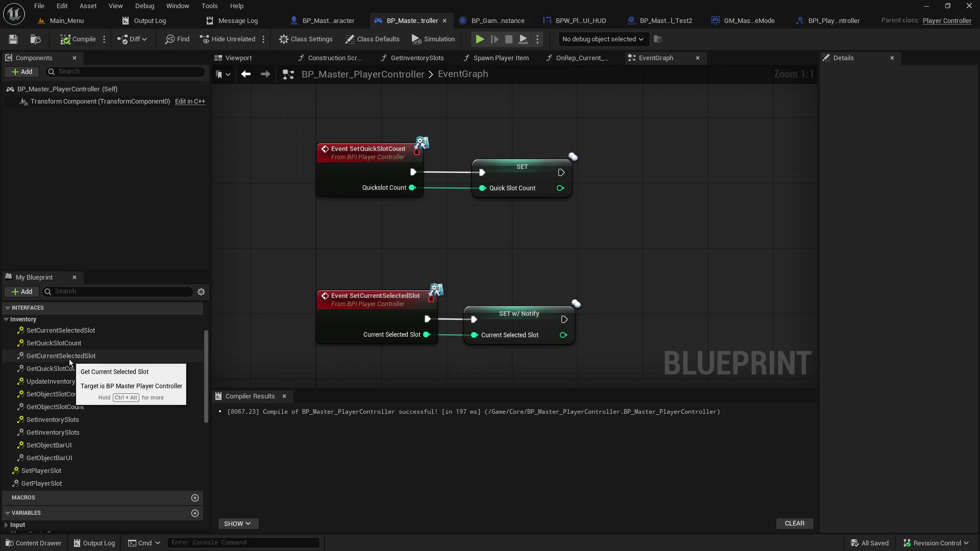
pyautogui.doubleClick(68, 360)
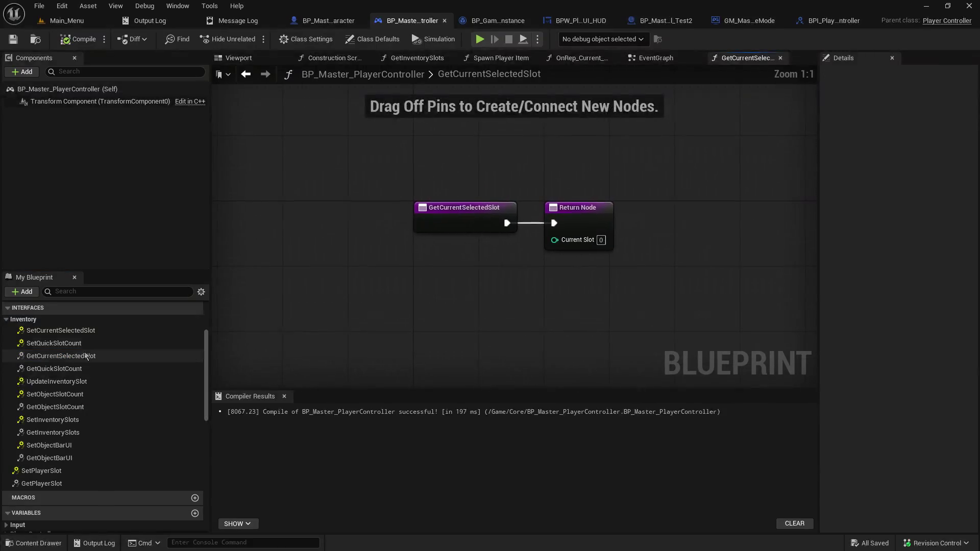
pyautogui.scroll(-4, 55, 468)
pyautogui.scroll(-4, 55, 468)
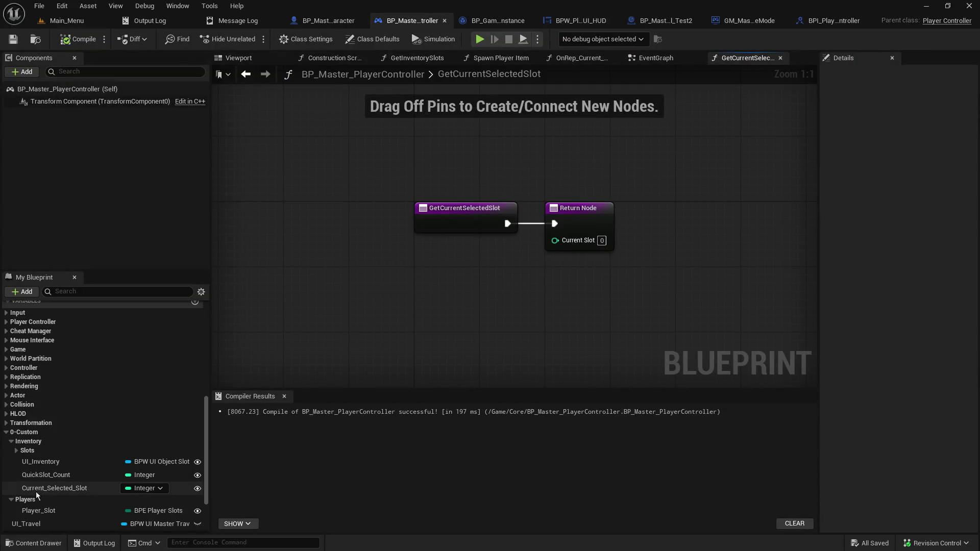
pyautogui.moveTo(36, 490)
pyautogui.mouseDown()
pyautogui.moveTo(501, 329)
pyautogui.moveTo(453, 253)
pyautogui.mouseUp()
pyautogui.click(485, 270)
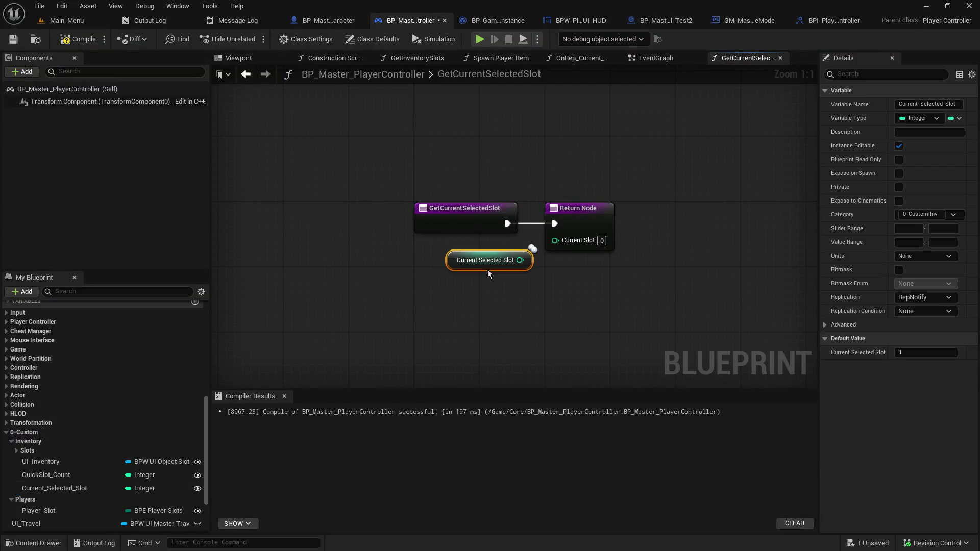
pyautogui.moveTo(519, 260); pyautogui.dragTo(546, 240)
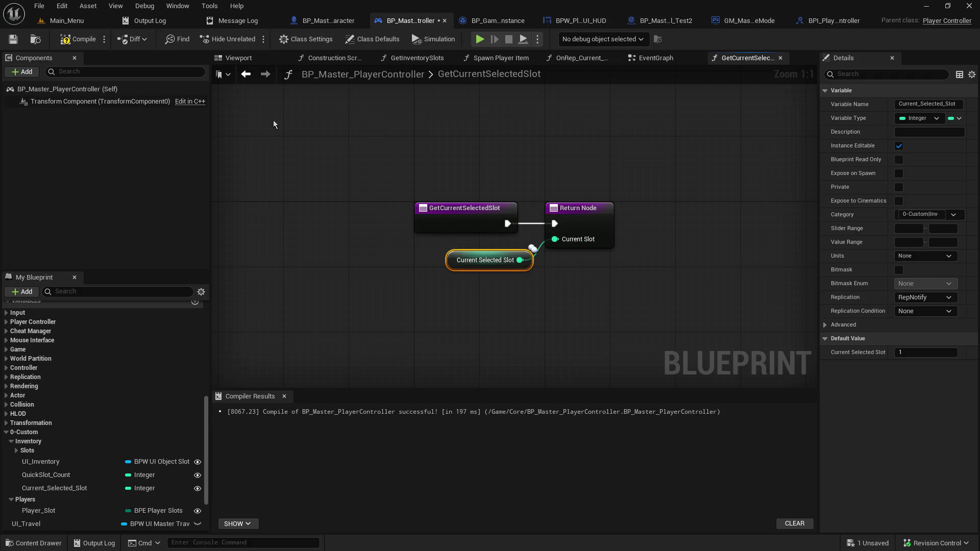
pyautogui.click(14, 45)
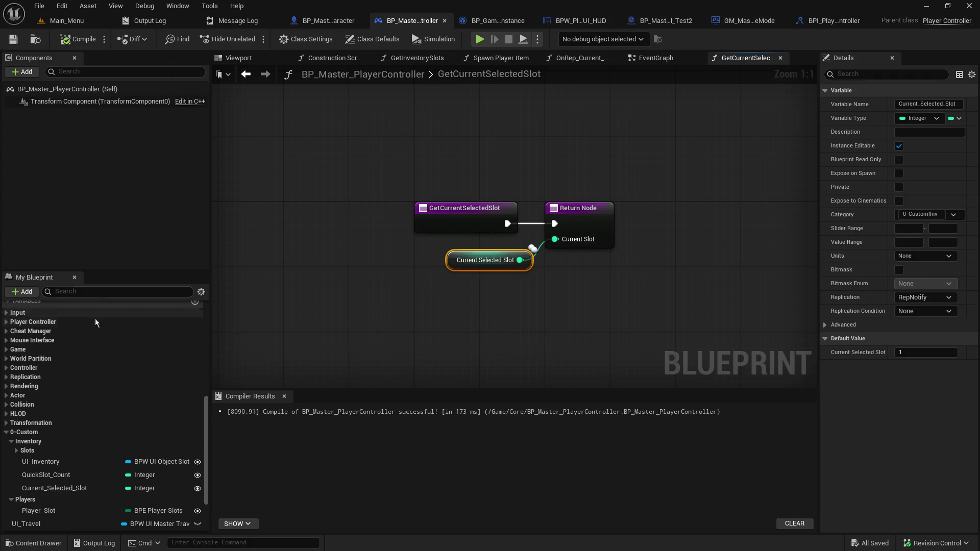
# - Make GetQuickSlotCount return QuickSlot_Count, compile, and bring up BPI_PlayerController
pyautogui.scroll(3, 79, 439)
pyautogui.scroll(5, 78, 442)
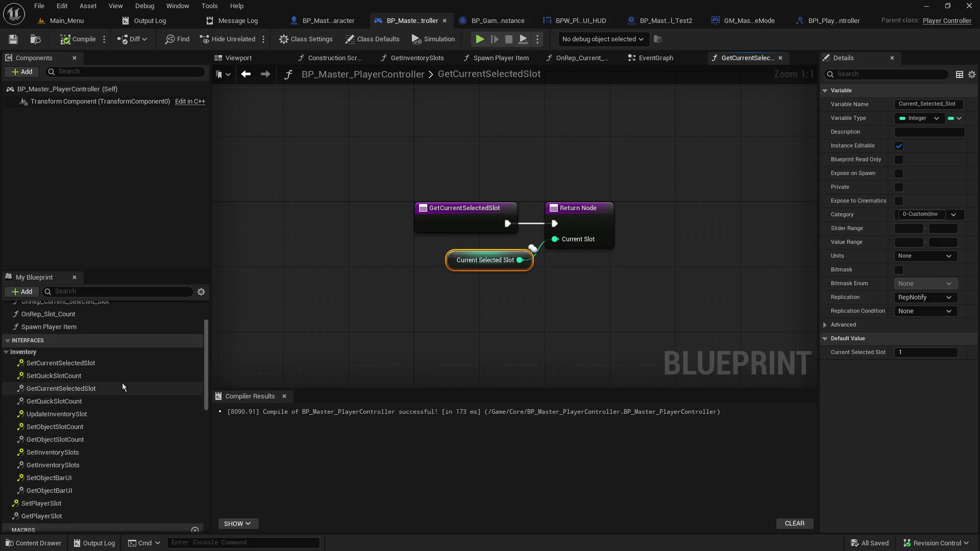
pyautogui.doubleClick(105, 400)
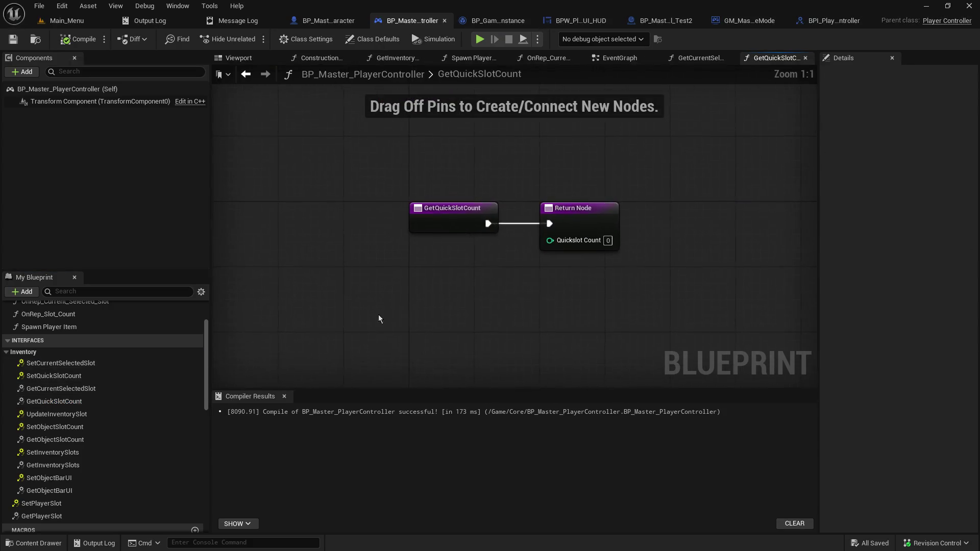
pyautogui.scroll(-3, 99, 466)
pyautogui.scroll(-6, 100, 466)
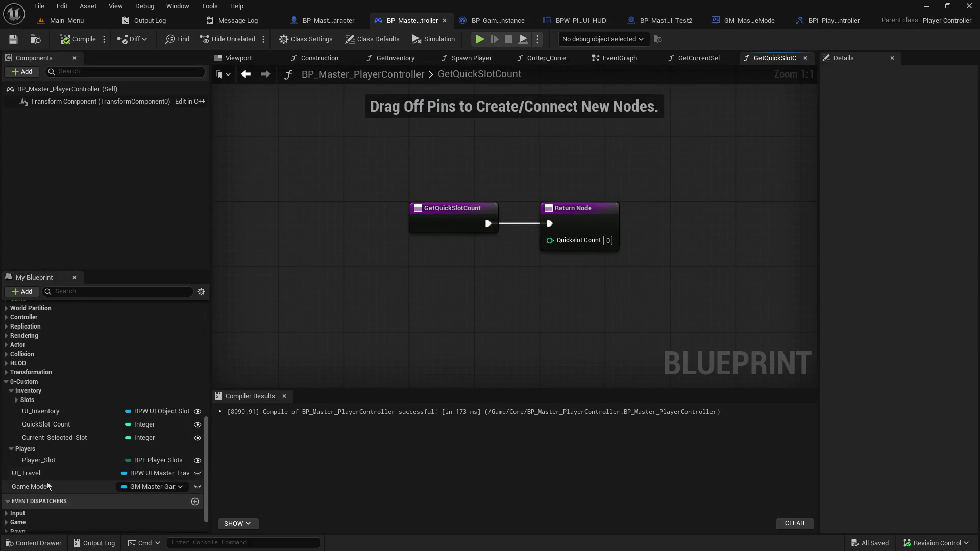
pyautogui.moveTo(48, 424)
pyautogui.mouseDown()
pyautogui.moveTo(362, 316)
pyautogui.moveTo(473, 249)
pyautogui.moveTo(550, 242)
pyautogui.mouseUp()
pyautogui.click(493, 271)
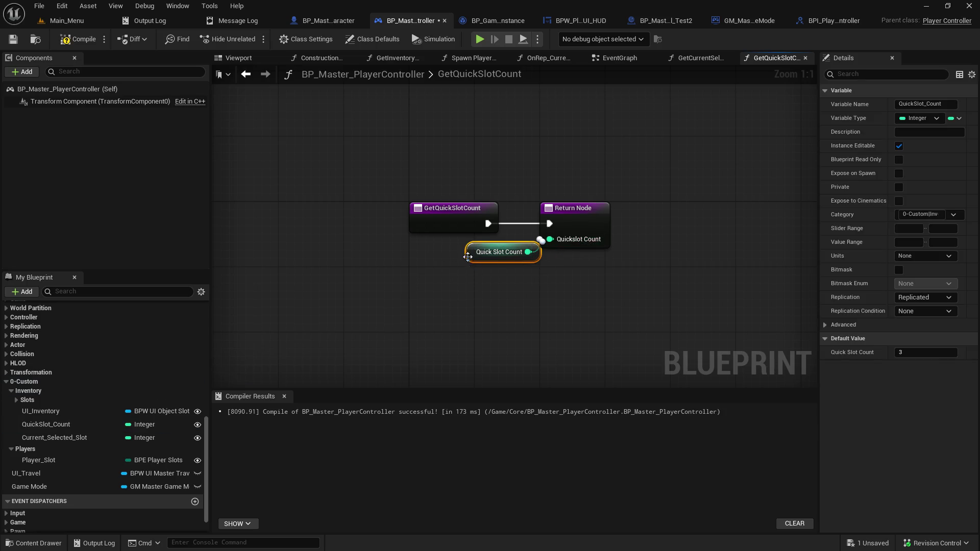
pyautogui.moveTo(467, 256); pyautogui.dragTo(451, 264)
pyautogui.click(13, 40)
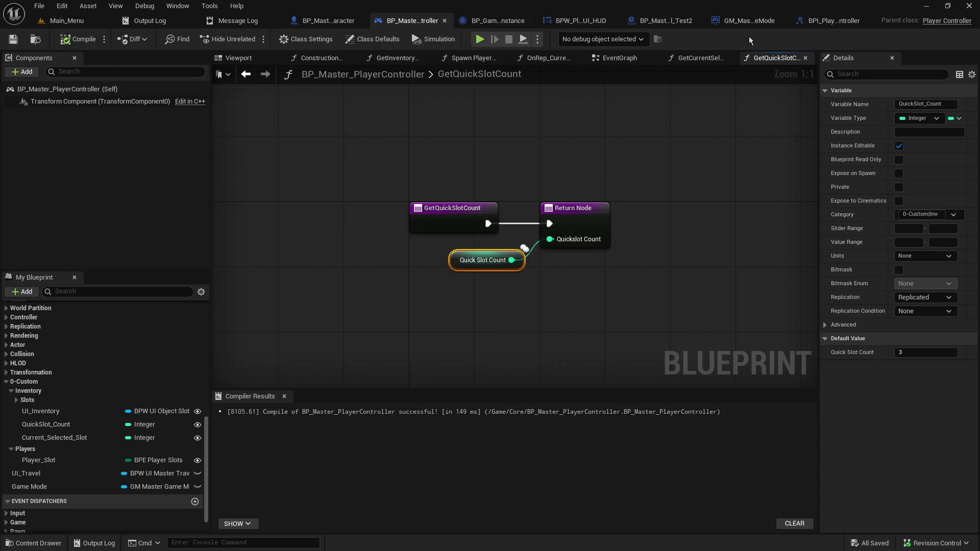
pyautogui.click(825, 23)
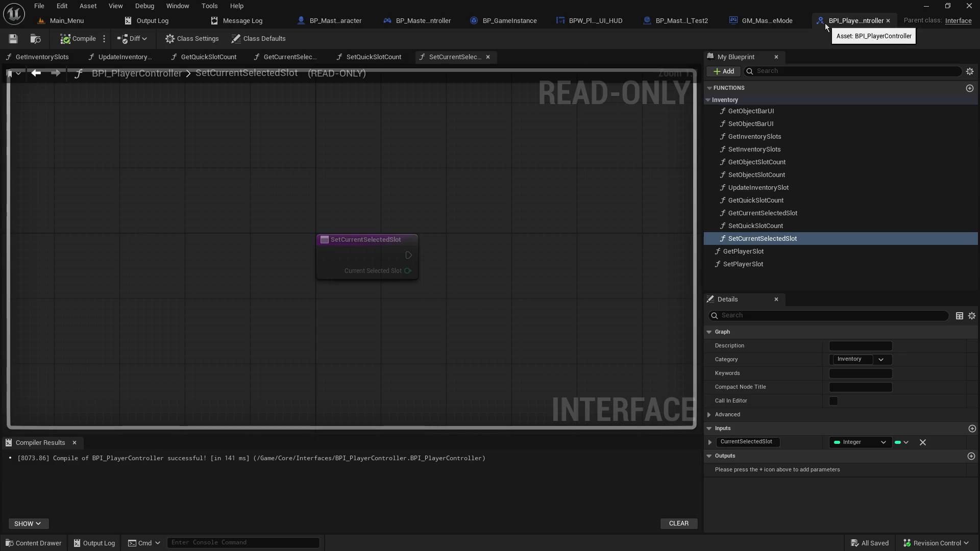
# - Close BP_Master_Object_Tool_Test2 and pan GM_Master_GameMode to show the Player Slot, Quick Slot Count and Current Selected Slot chain
pyautogui.click(887, 20)
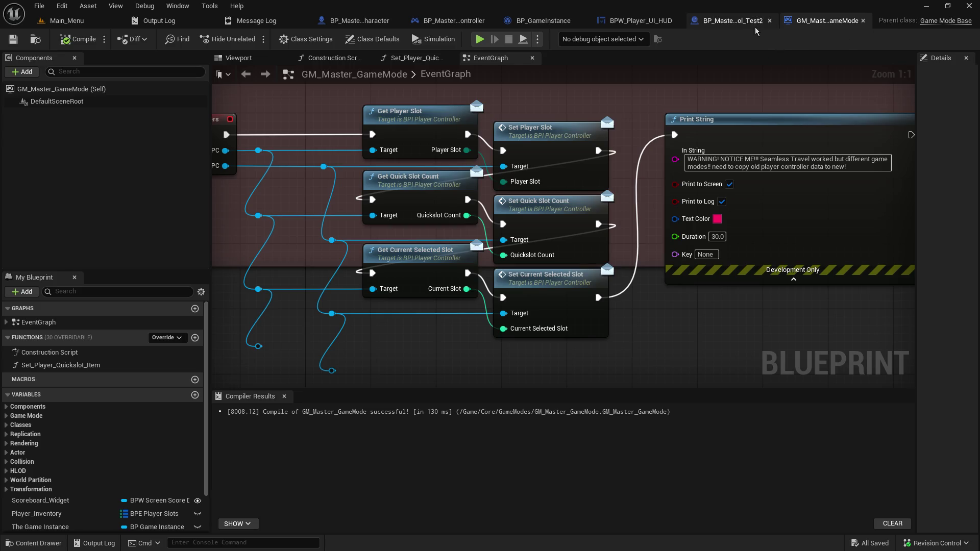
pyautogui.click(740, 20)
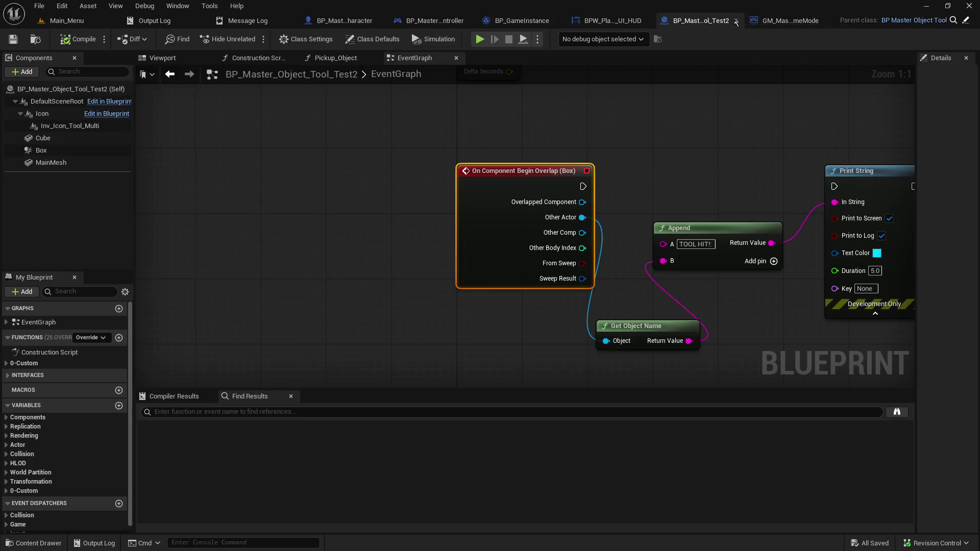
pyautogui.click(736, 20)
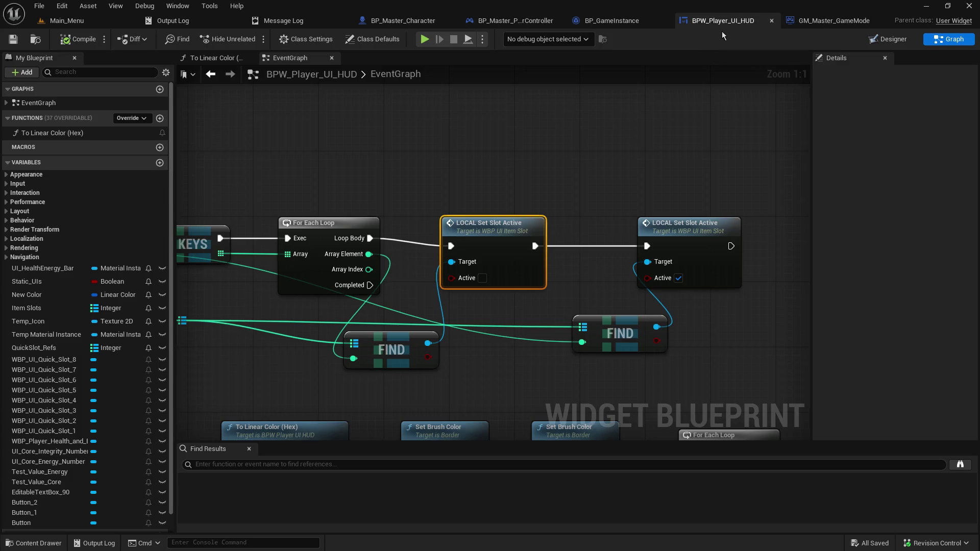
pyautogui.click(838, 23)
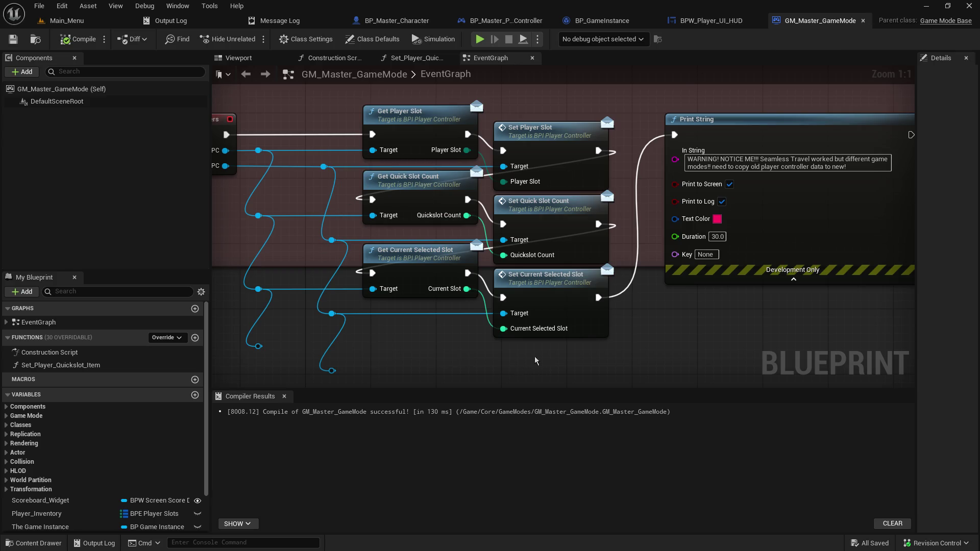
pyautogui.moveTo(470, 337)
pyautogui.mouseDown()
pyautogui.moveTo(540, 257)
pyautogui.moveTo(486, 388)
pyautogui.mouseUp()
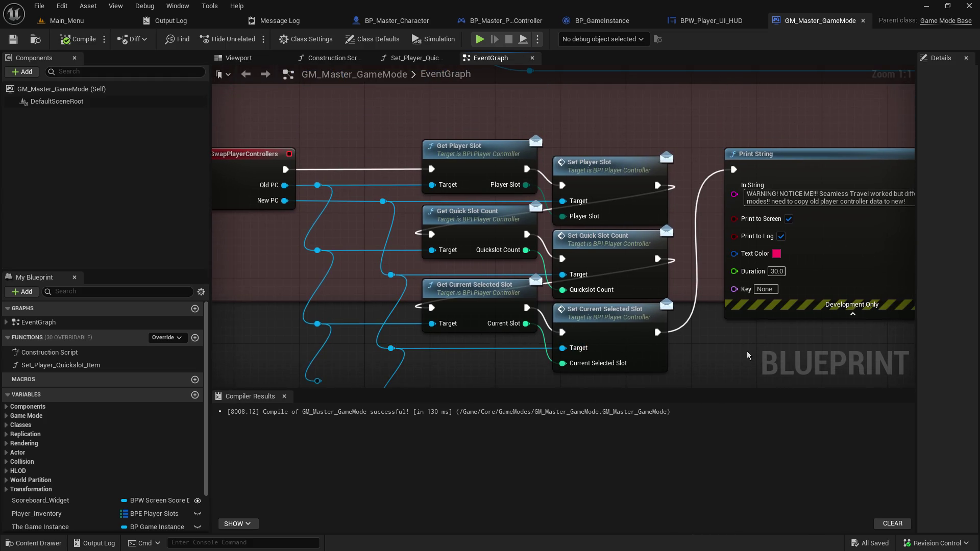
pyautogui.click(63, 28)
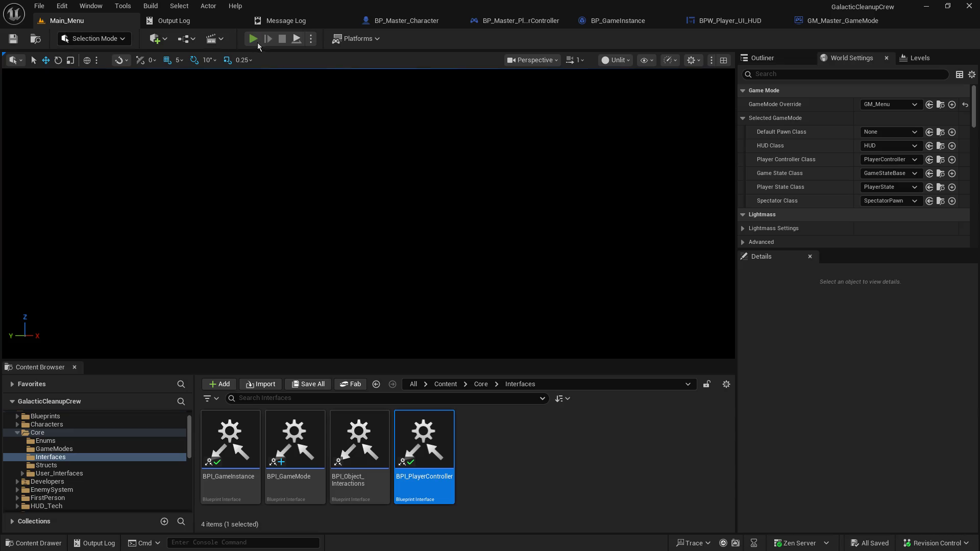
# - Host a play-in-editor game from Main_Menu, resume past two breakpoints, and use the terminal to travel
pyautogui.click(255, 43)
pyautogui.click(90, 210)
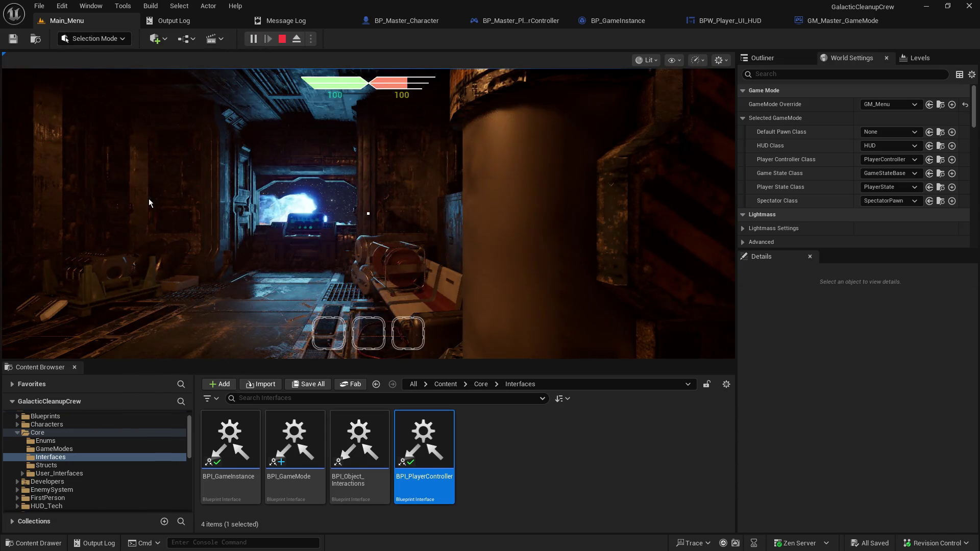
pyautogui.scroll(-1, 368, 214)
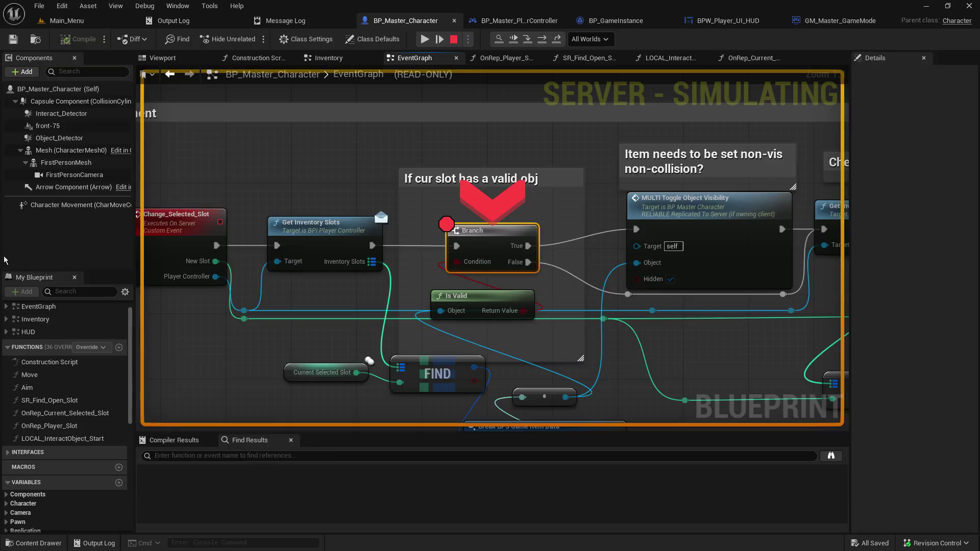
pyautogui.click(424, 39)
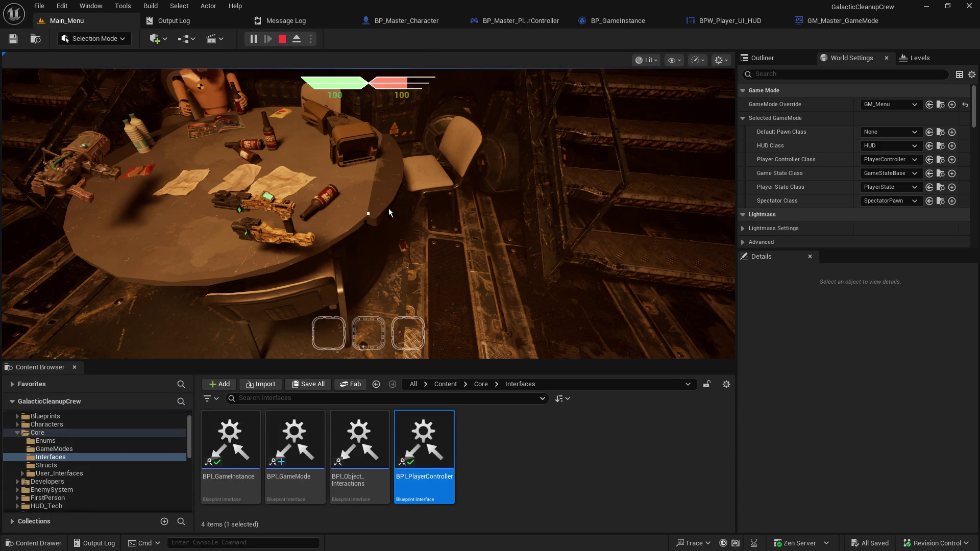
pyautogui.scroll(-1, 381, 218)
pyautogui.click(418, 38)
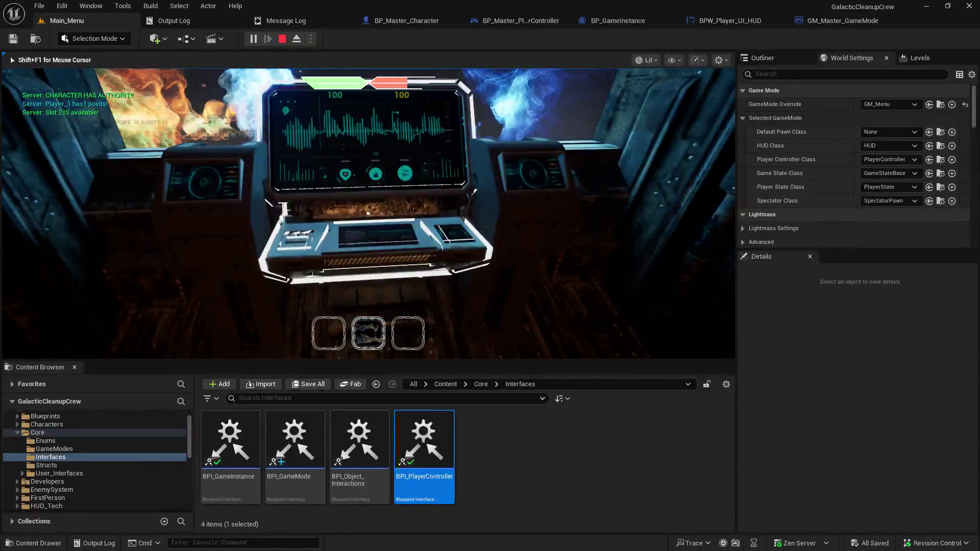
pyautogui.press('e')
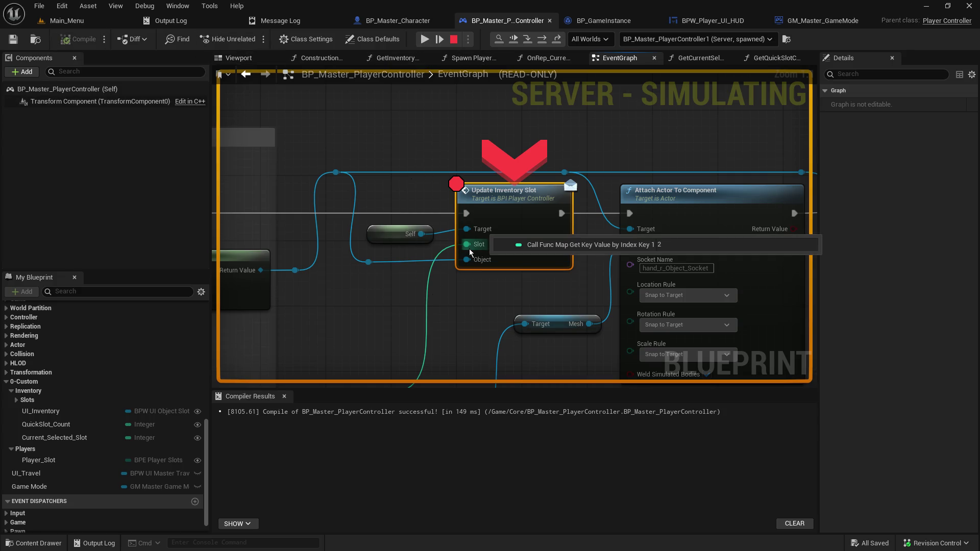
# - Resume from the Update Inventory Slot breakpoint and walk down the corridor
pyautogui.moveTo(468, 260)
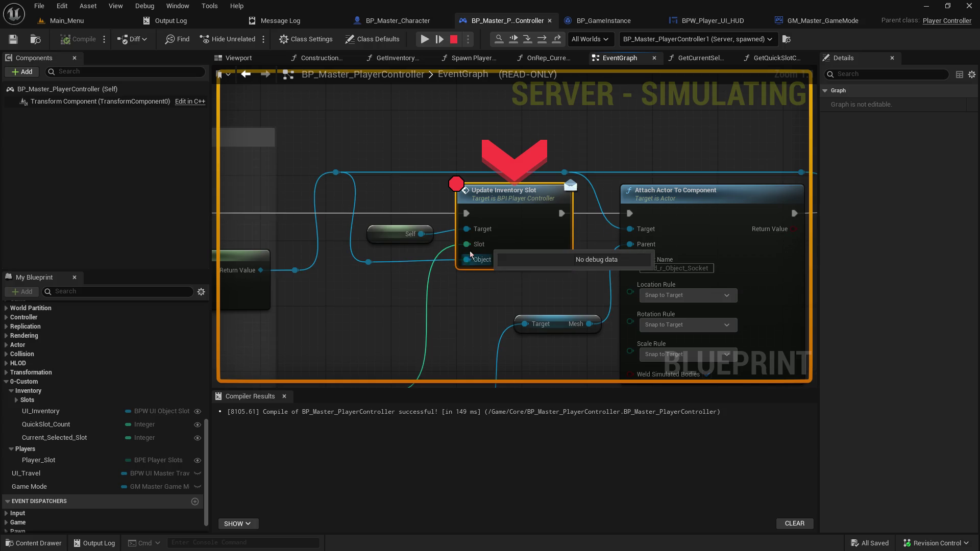
pyautogui.click(421, 40)
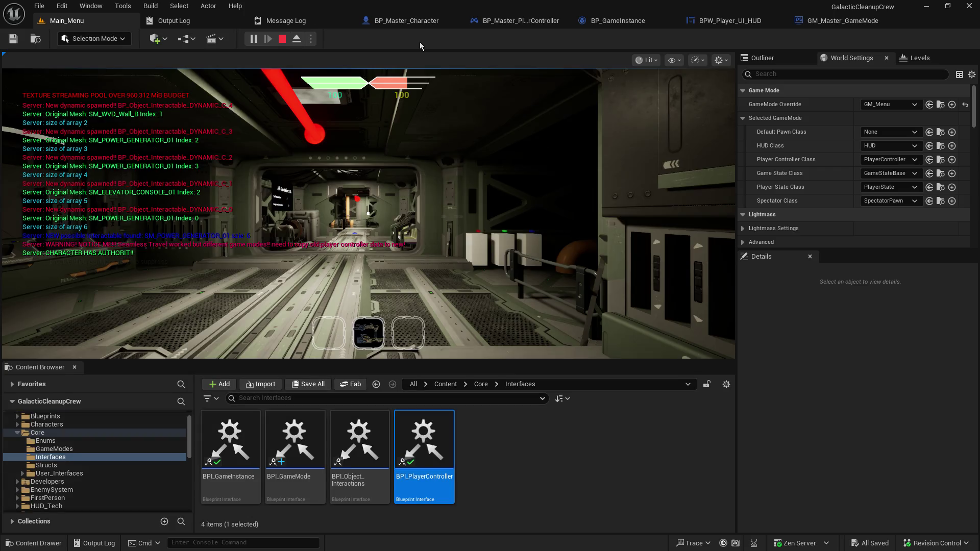
pyautogui.click(367, 204)
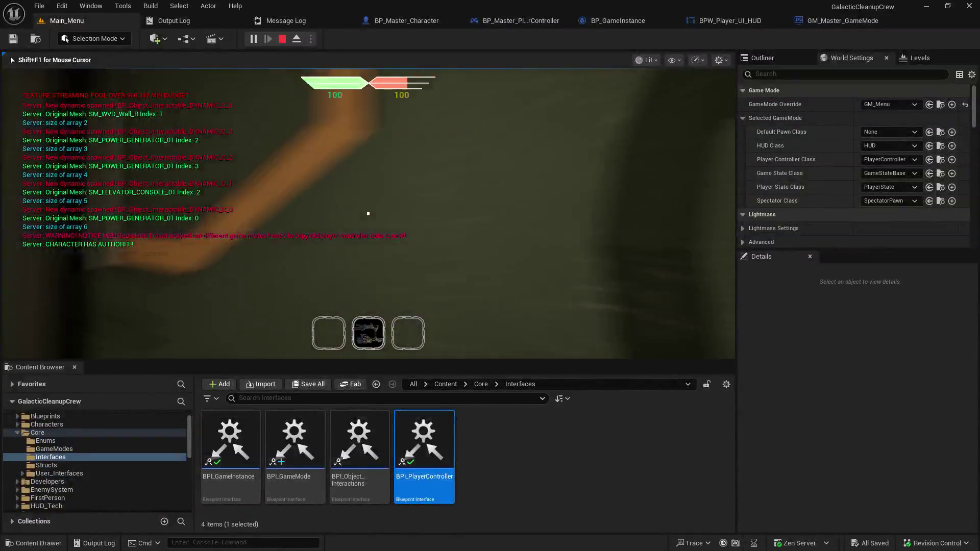
pyautogui.moveTo(368, 213)
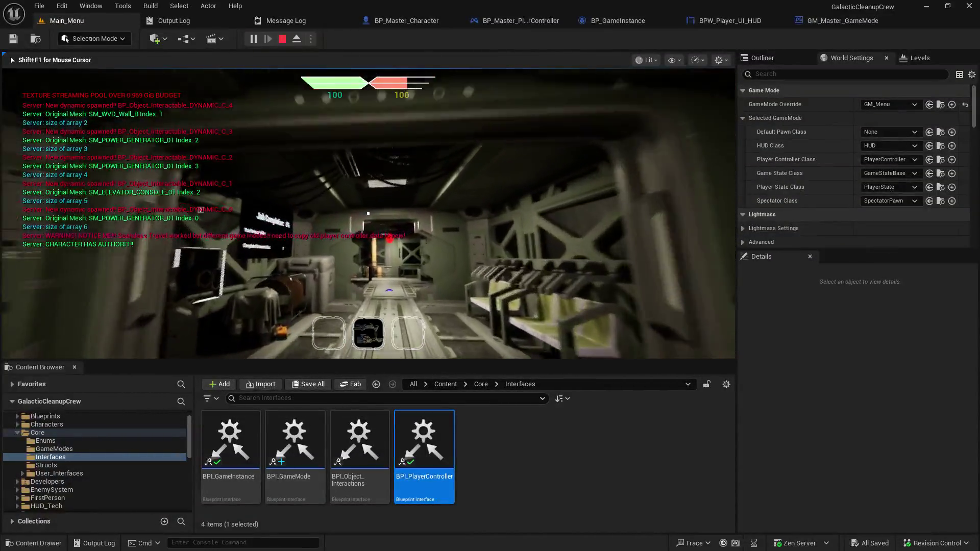
pyautogui.press('w')
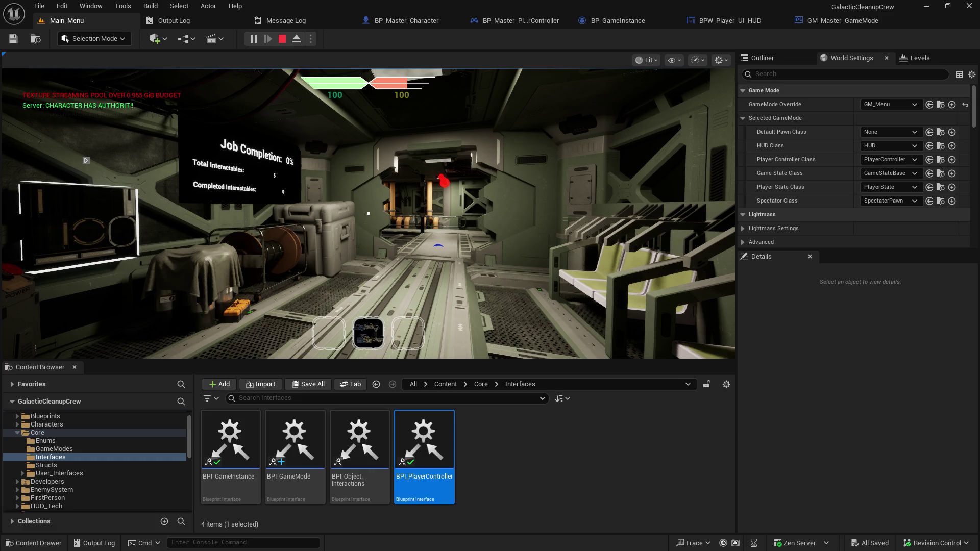
# - Continue past the slot-change and Branch breakpoints and drop the held item on the floor
pyautogui.click(688, 131)
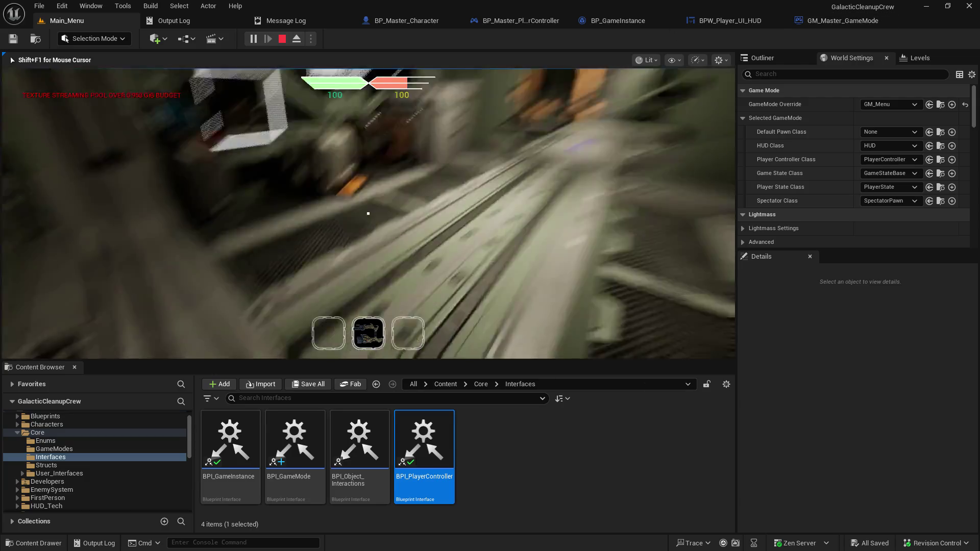
pyautogui.press('w')
pyautogui.press('w')
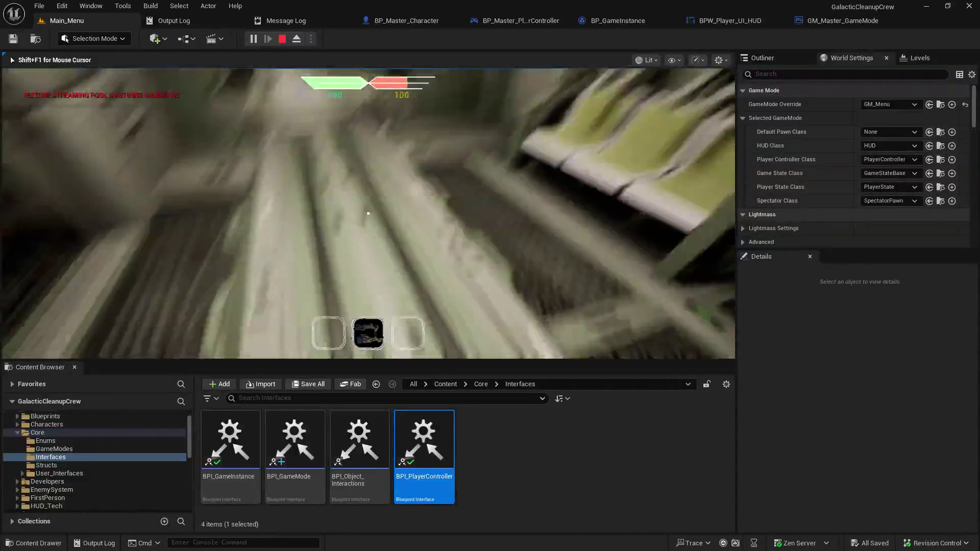
pyautogui.hotkey('shift', 'F1')
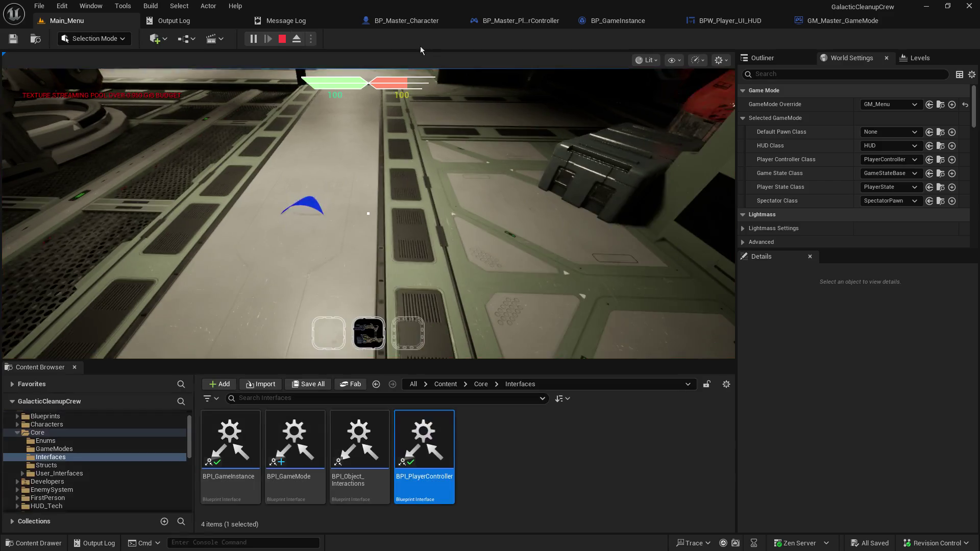
pyautogui.click(419, 81)
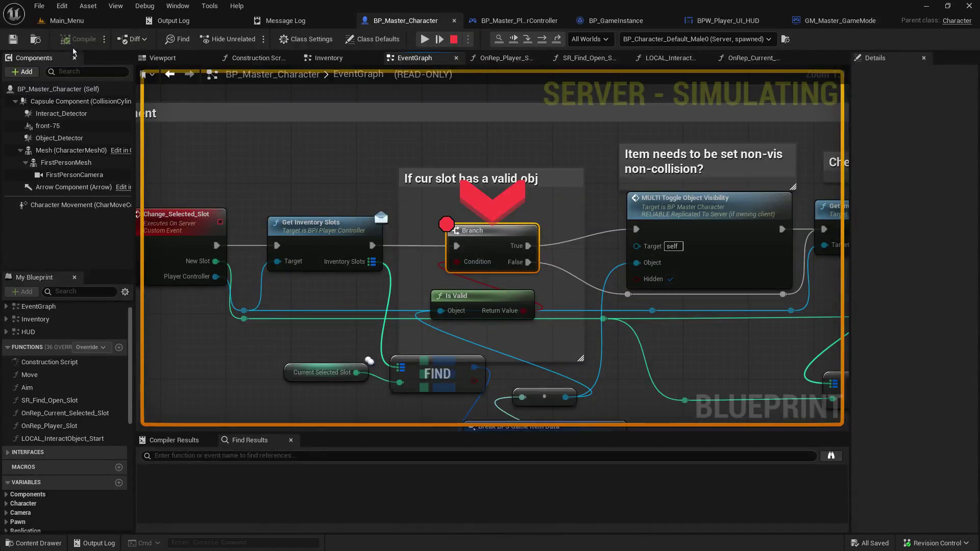
pyautogui.click(424, 39)
pyautogui.click(424, 39)
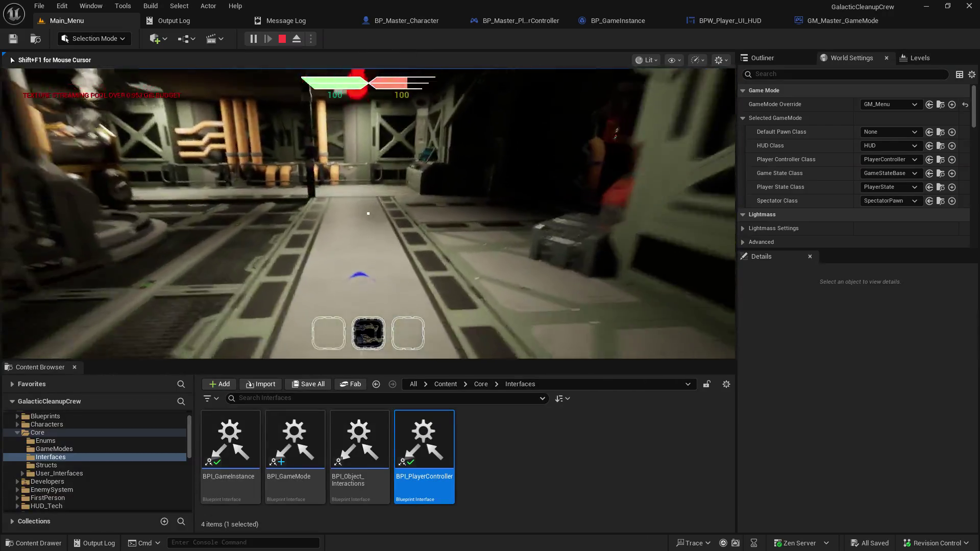
pyautogui.press('q')
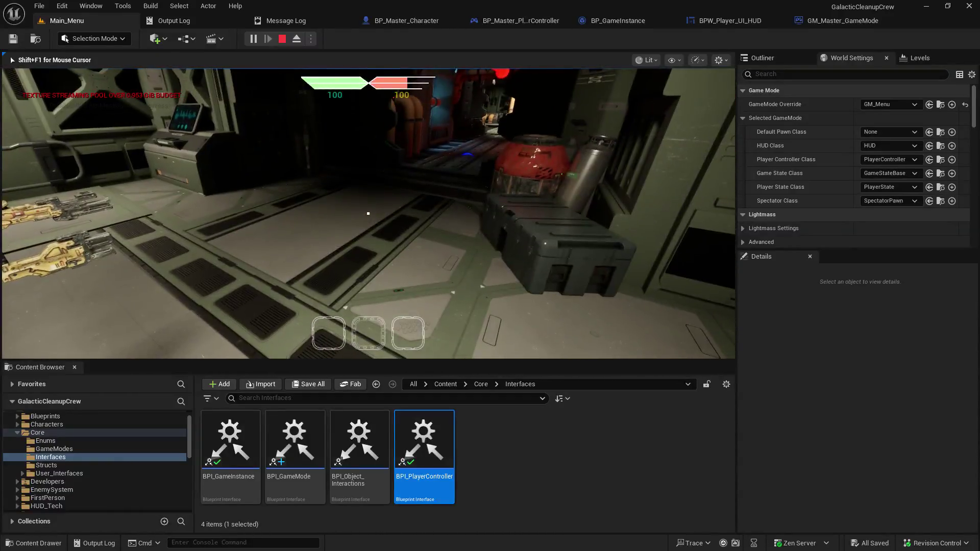
# - End the play session and start a fresh one at the main menu
pyautogui.press('Escape')
pyautogui.click(127, 22)
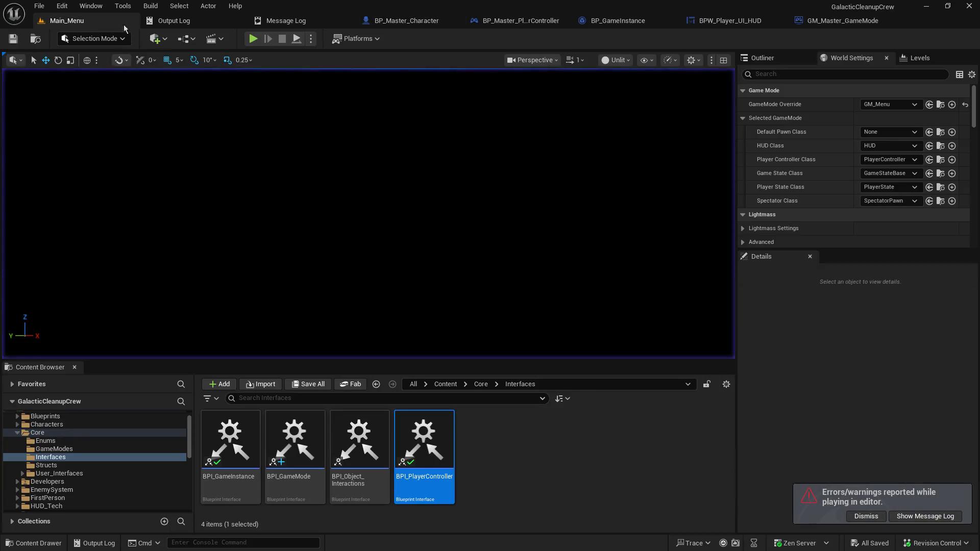
pyautogui.click(258, 38)
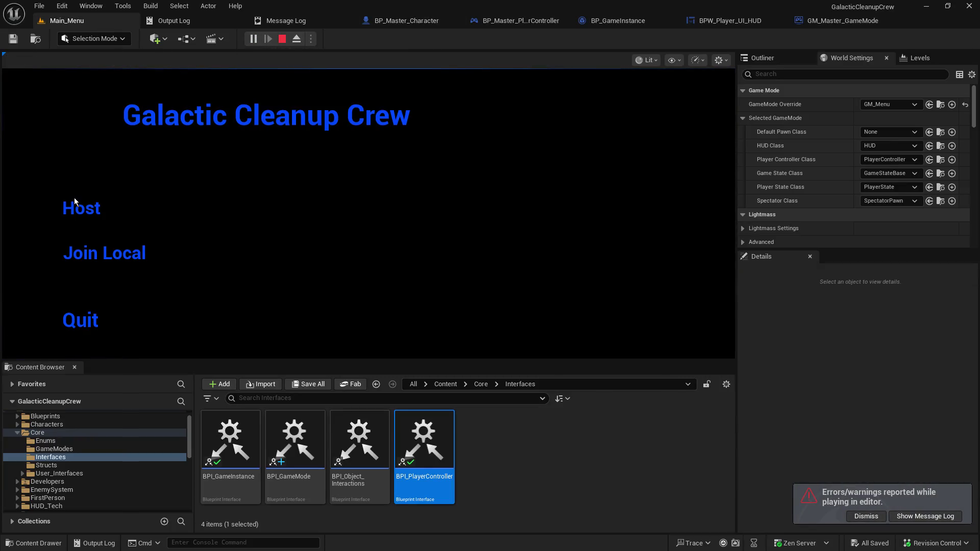
# - Host a new game and resume past the Branch and slot-change breakpoints while selecting the item
pyautogui.click(75, 197)
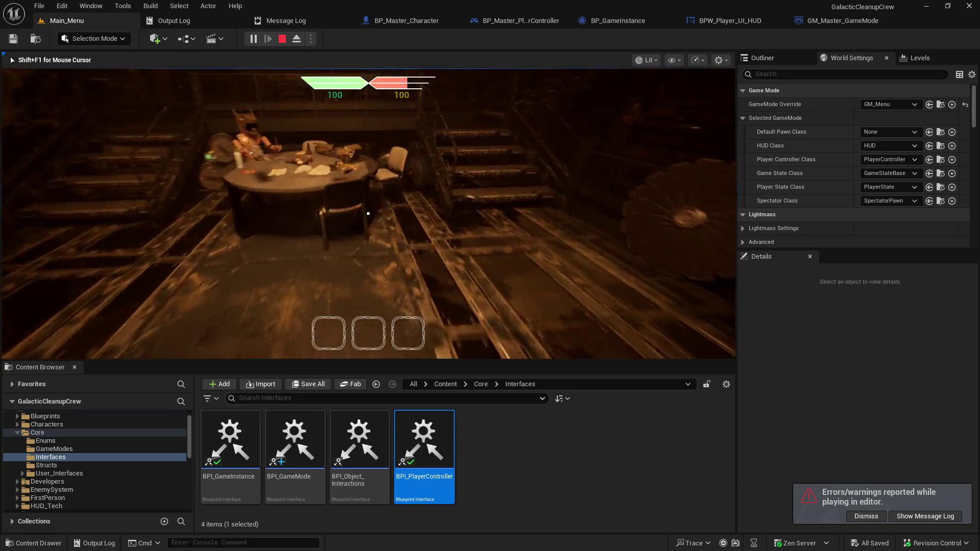
pyautogui.scroll(-1, 368, 214)
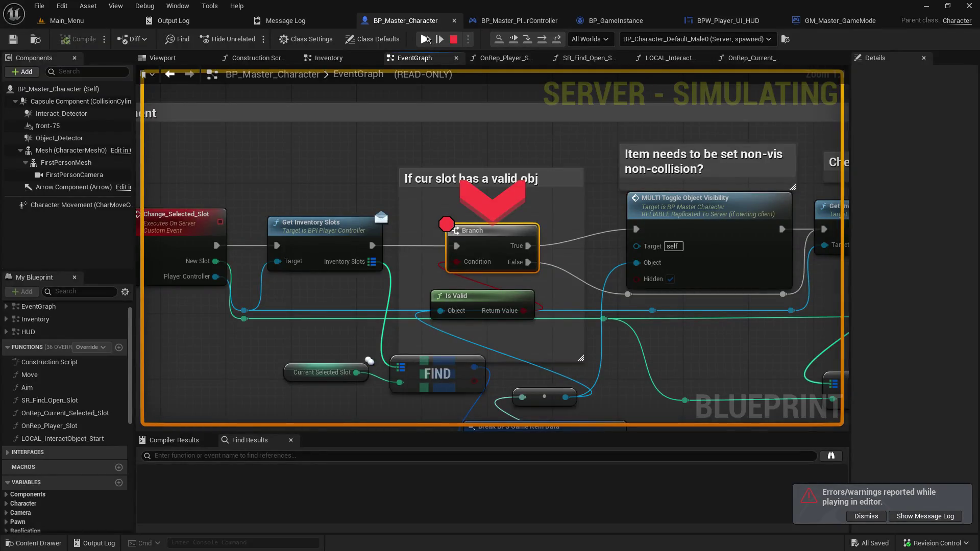
pyautogui.click(426, 39)
pyautogui.click(393, 165)
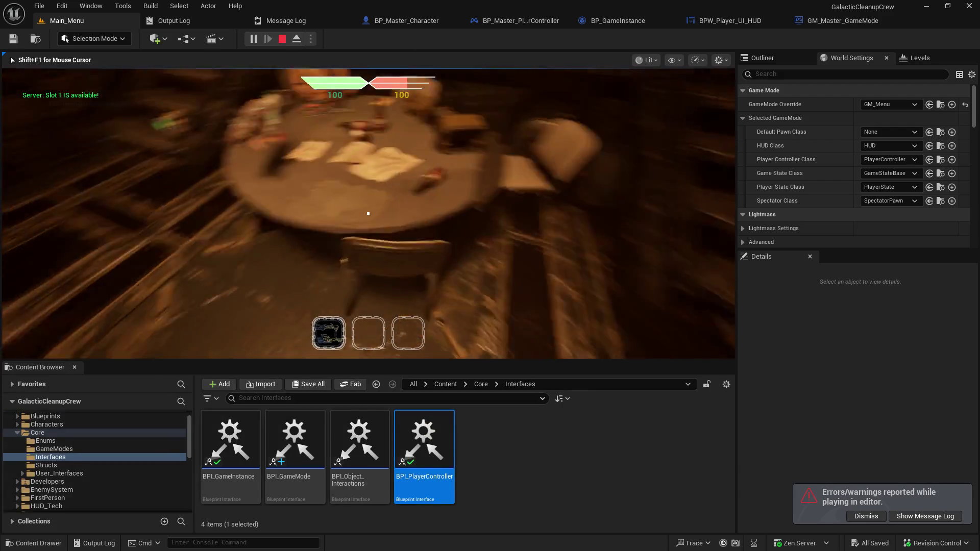
pyautogui.scroll(-1, 368, 213)
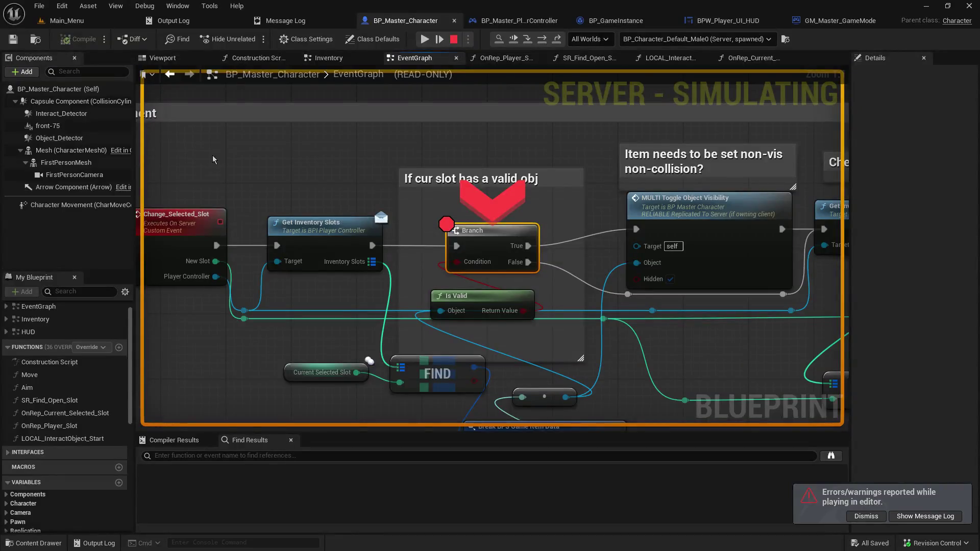
pyautogui.click(425, 39)
pyautogui.click(403, 81)
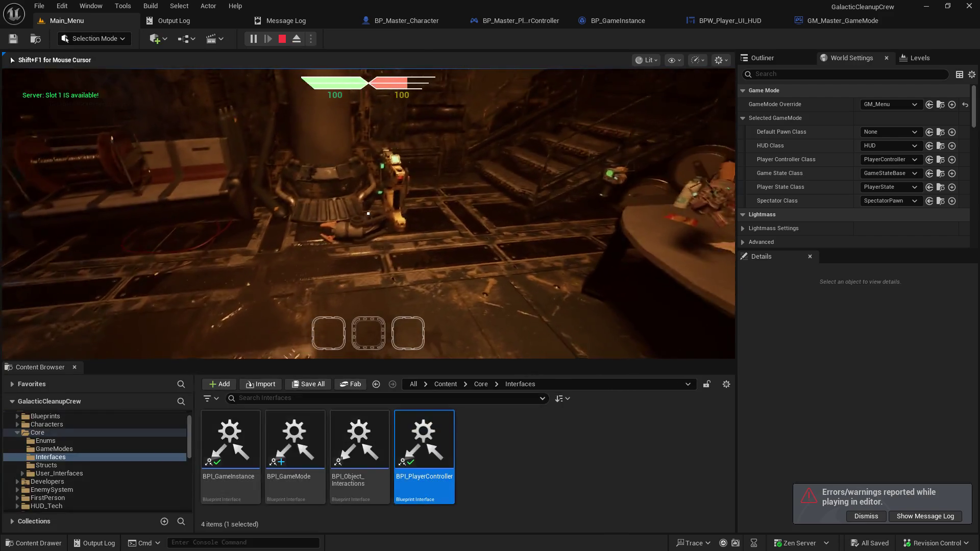
pyautogui.scroll(-1, 368, 213)
pyautogui.click(425, 39)
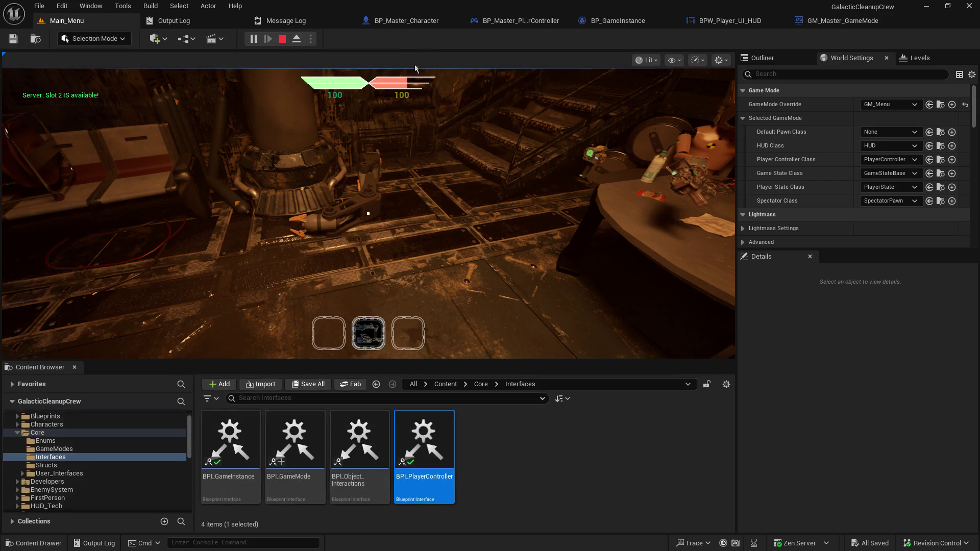
pyautogui.click(414, 64)
# - Seamless-travel through the terminal to the corridor level, resume the breakpoint, and drop the item
pyautogui.press('e')
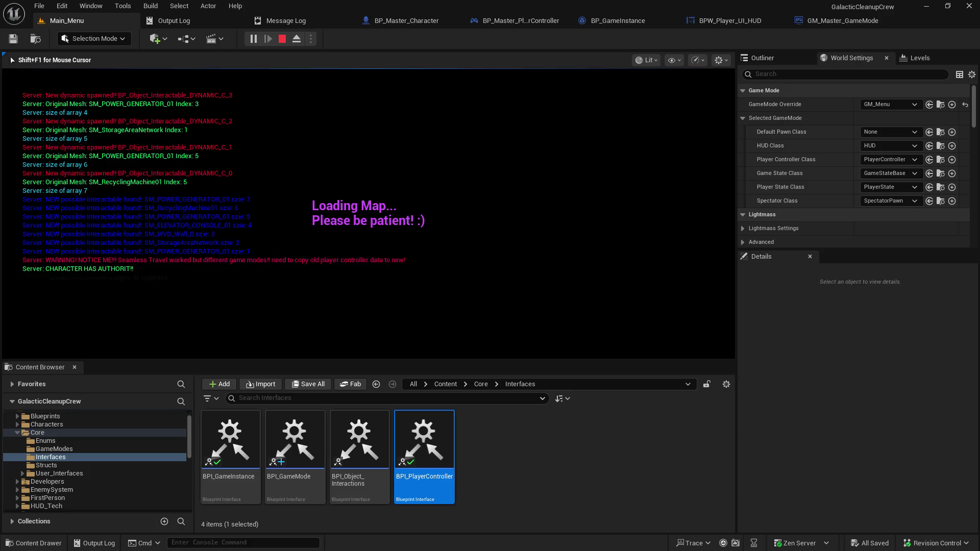
pyautogui.hotkey('shift', 'F1')
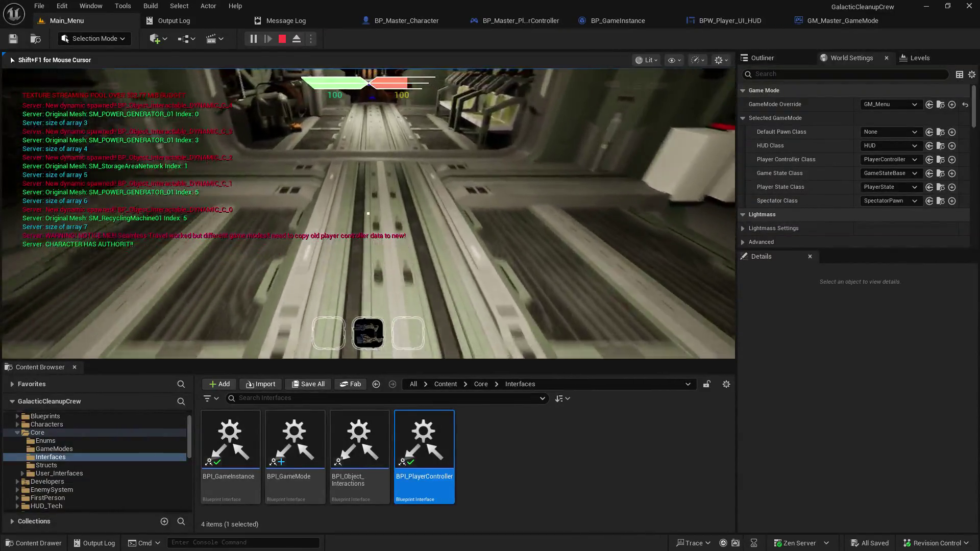
pyautogui.scroll(-1, 368, 213)
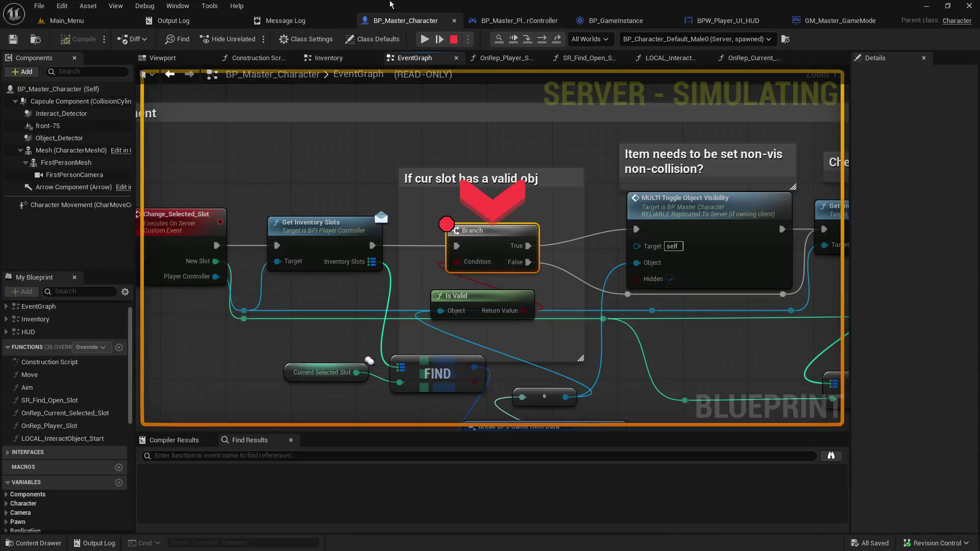
pyautogui.click(424, 40)
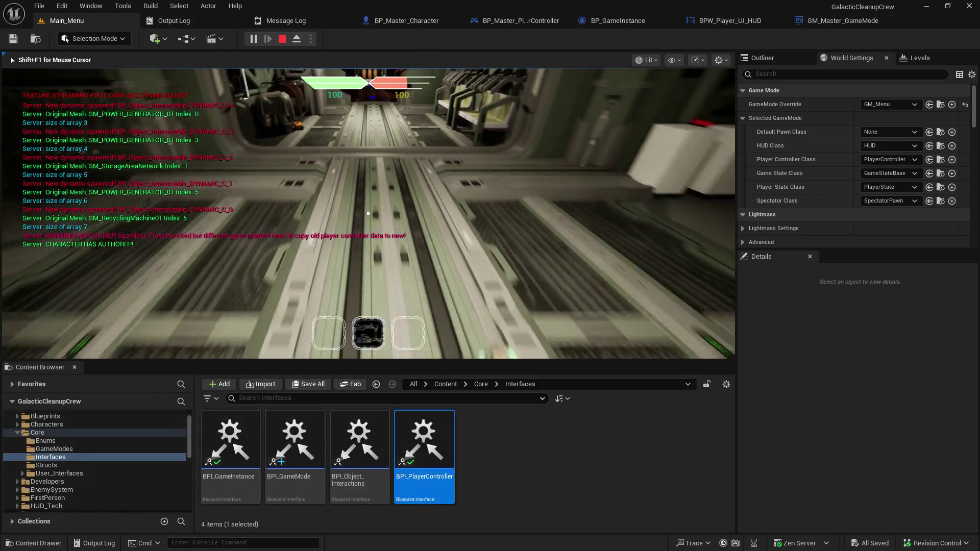
pyautogui.press('q')
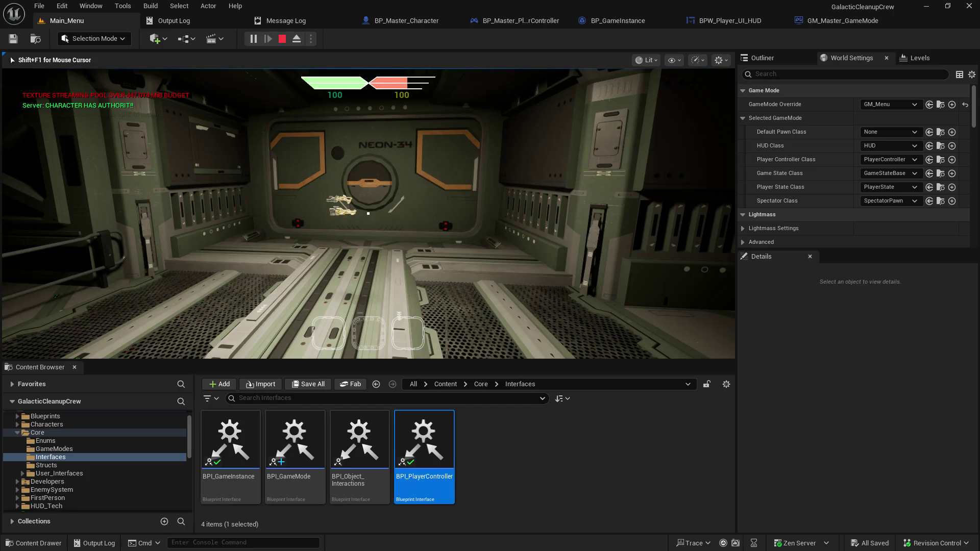
# - Stop play and return to BP_Master_Character's Change_Selected_Slot chain
pyautogui.press('Escape')
pyautogui.click(418, 22)
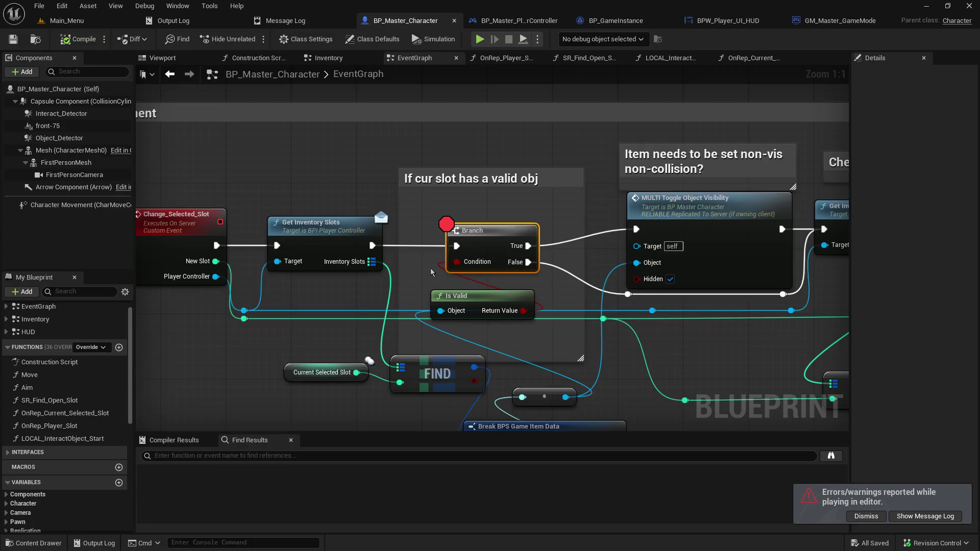
# - Pan to the IA_Object_Drop logic, jump to the SR_Drop_Object event, and add an F9 breakpoint
pyautogui.scroll(-6, 431, 272)
pyautogui.scroll(5, 504, 184)
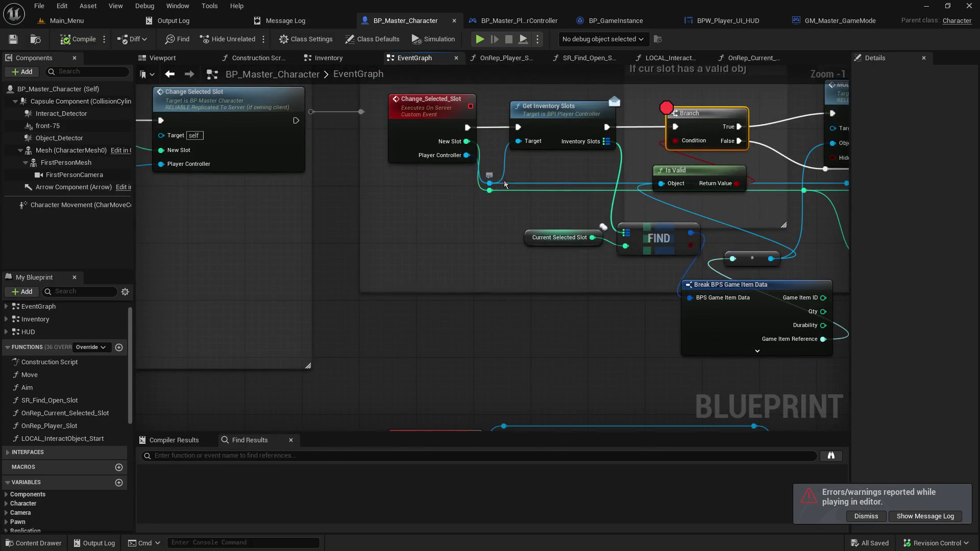
pyautogui.moveTo(504, 184)
pyautogui.mouseDown()
pyautogui.moveTo(498, 237)
pyautogui.moveTo(510, 306)
pyautogui.moveTo(520, 281)
pyautogui.moveTo(425, 525)
pyautogui.mouseUp()
pyautogui.moveTo(424, 255)
pyautogui.mouseDown()
pyautogui.moveTo(412, 278)
pyautogui.moveTo(399, 550)
pyautogui.mouseUp()
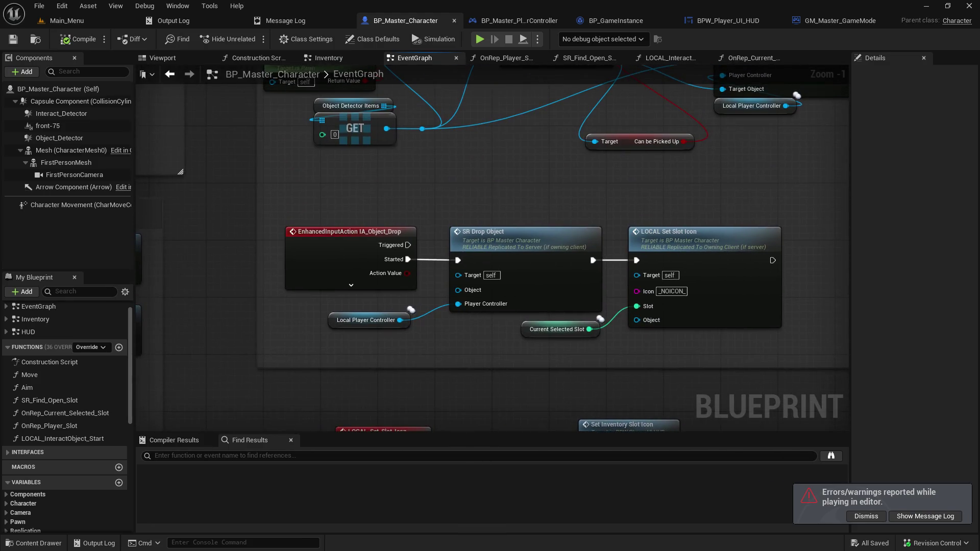
pyautogui.moveTo(554, 195); pyautogui.dragTo(416, 183)
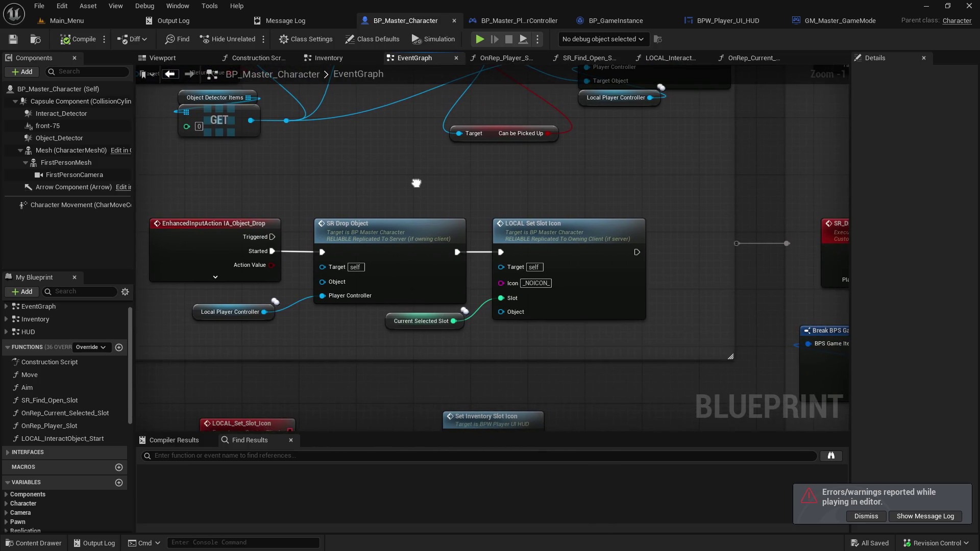
pyautogui.moveTo(416, 183); pyautogui.dragTo(567, 186)
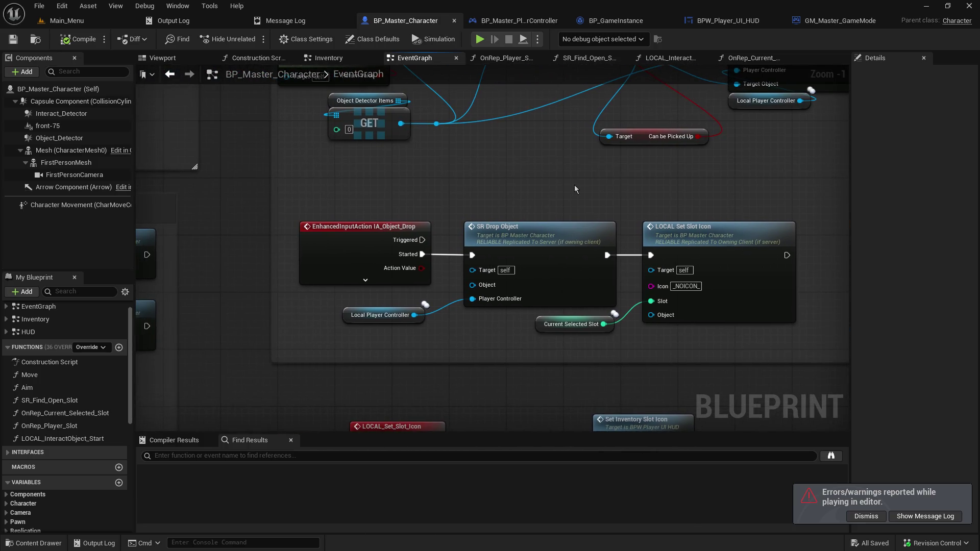
pyautogui.doubleClick(560, 240)
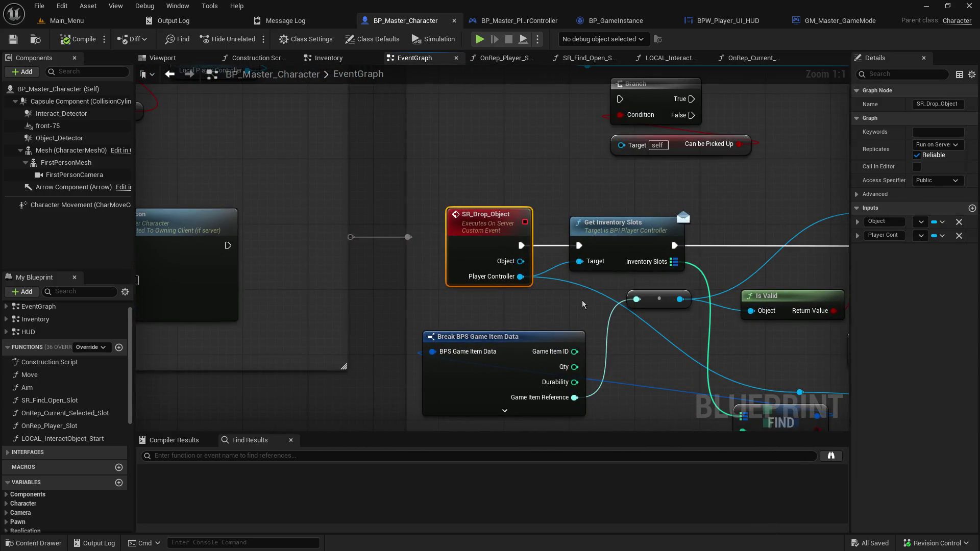
pyautogui.moveTo(582, 301)
pyautogui.mouseDown()
pyautogui.moveTo(933, 284)
pyautogui.moveTo(485, 279)
pyautogui.moveTo(751, 291)
pyautogui.moveTo(335, 246)
pyautogui.mouseUp()
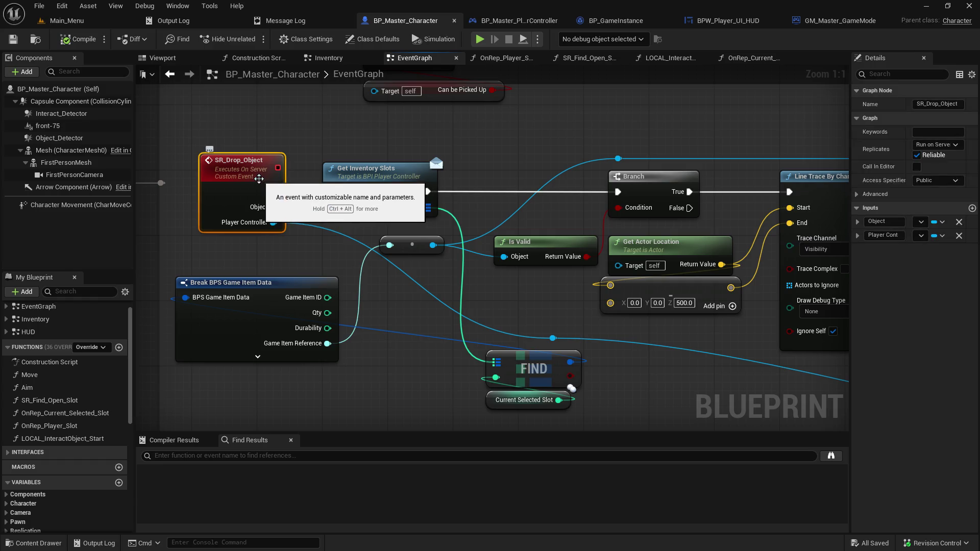
pyautogui.press('F9')
# - Host a game from Main_Menu, resume the first breakpoint, and pick up an item until the next break
pyautogui.click(62, 21)
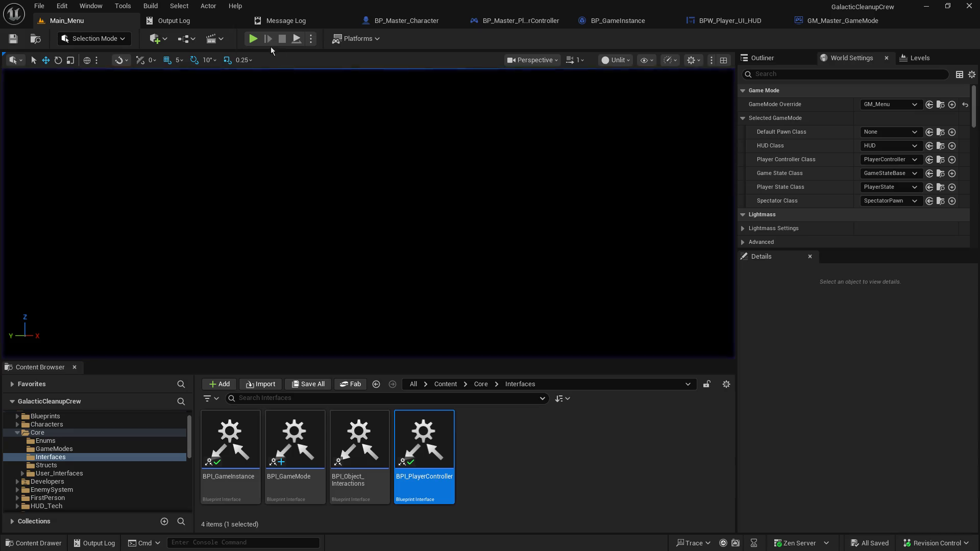
pyautogui.click(252, 39)
pyautogui.click(85, 211)
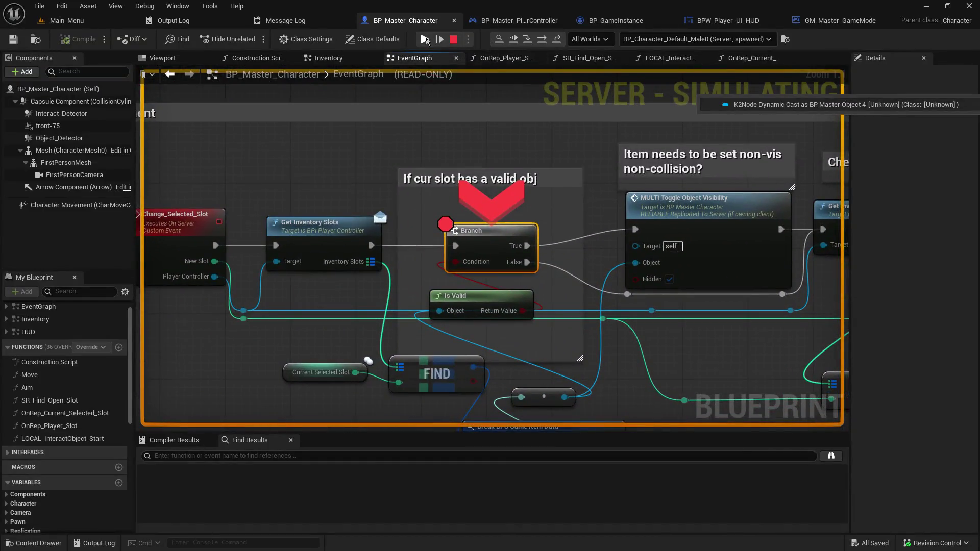
pyautogui.click(424, 39)
pyautogui.press('e')
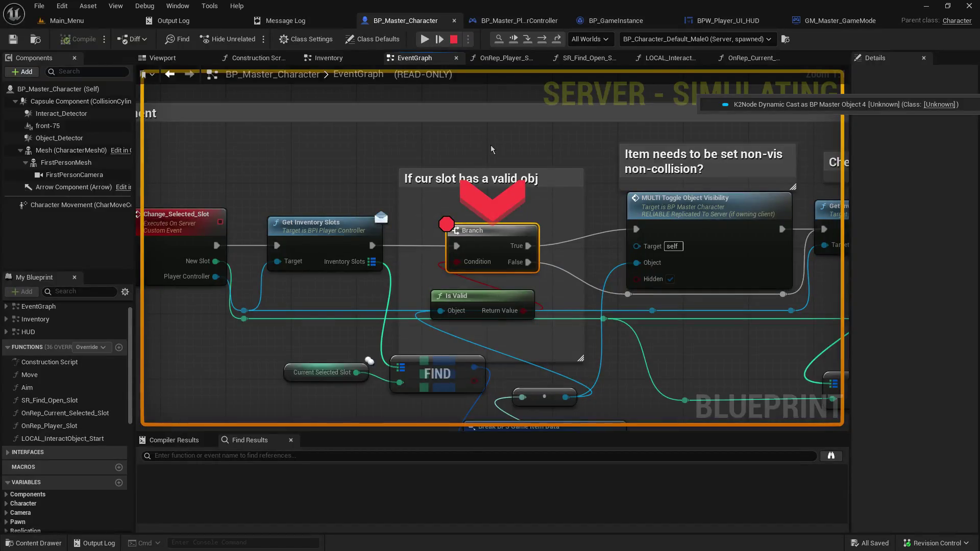
pyautogui.click(423, 39)
pyautogui.click(449, 118)
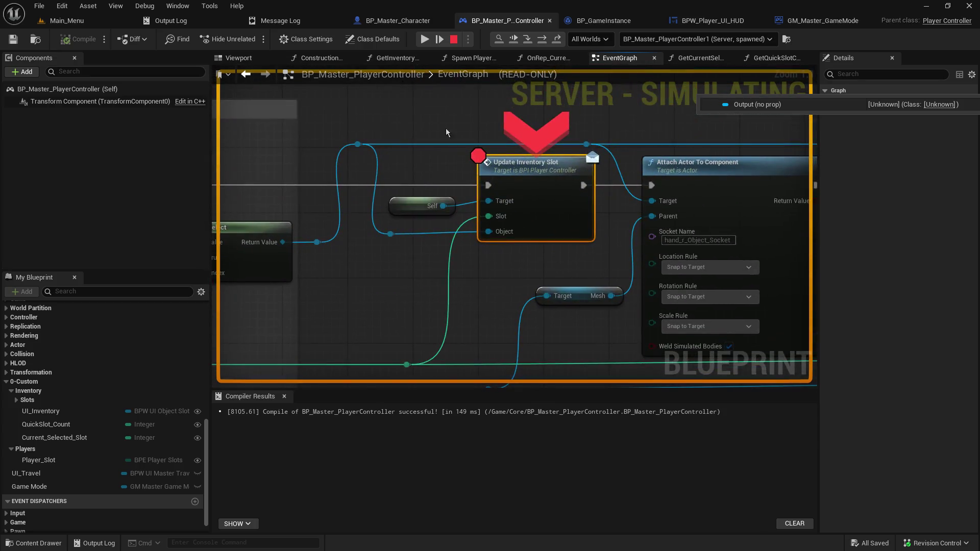
# - Read the Slot and Object debug values, then step into BP_GameInstance's Player_Update_Inventory_Slot event
pyautogui.moveTo(490, 215)
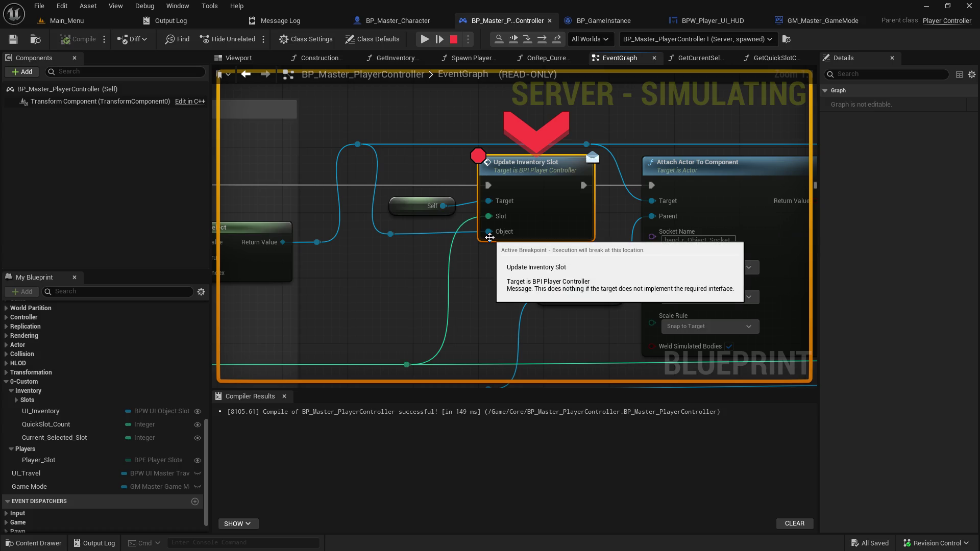
pyautogui.moveTo(487, 233)
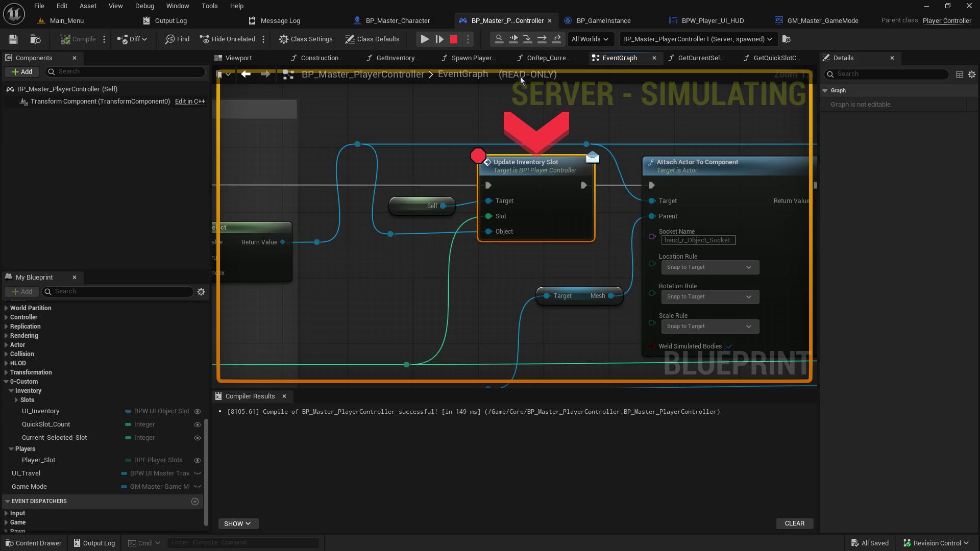
pyautogui.click(528, 39)
pyautogui.click(528, 38)
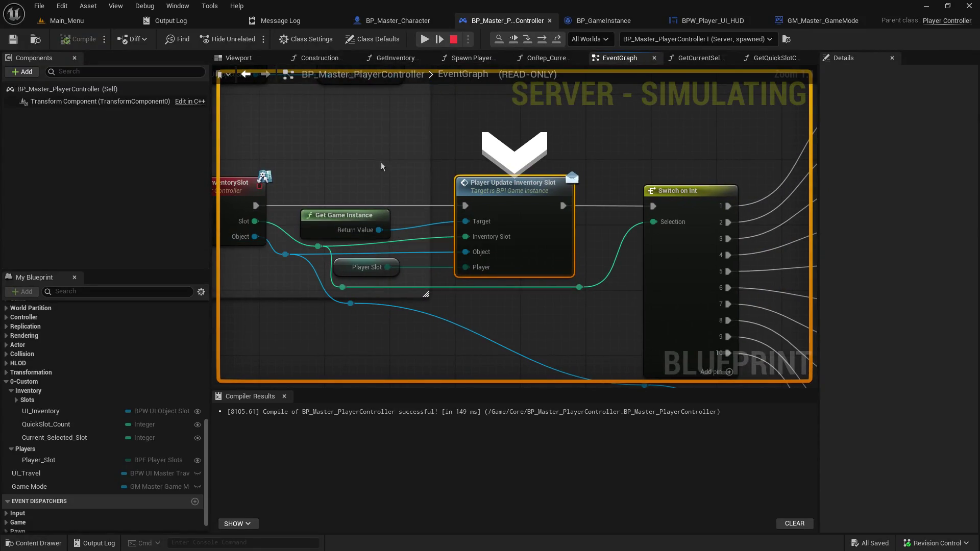
pyautogui.moveTo(442, 233)
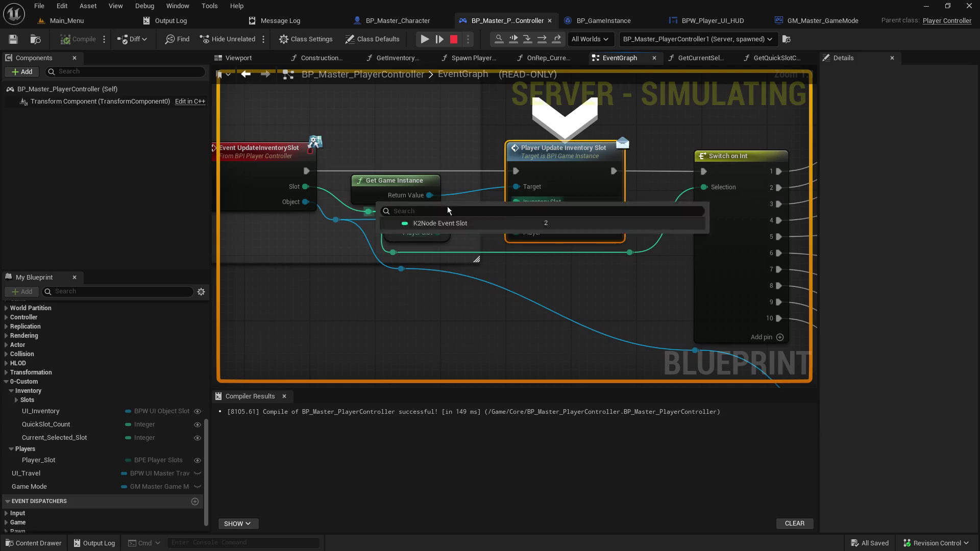
pyautogui.moveTo(427, 196)
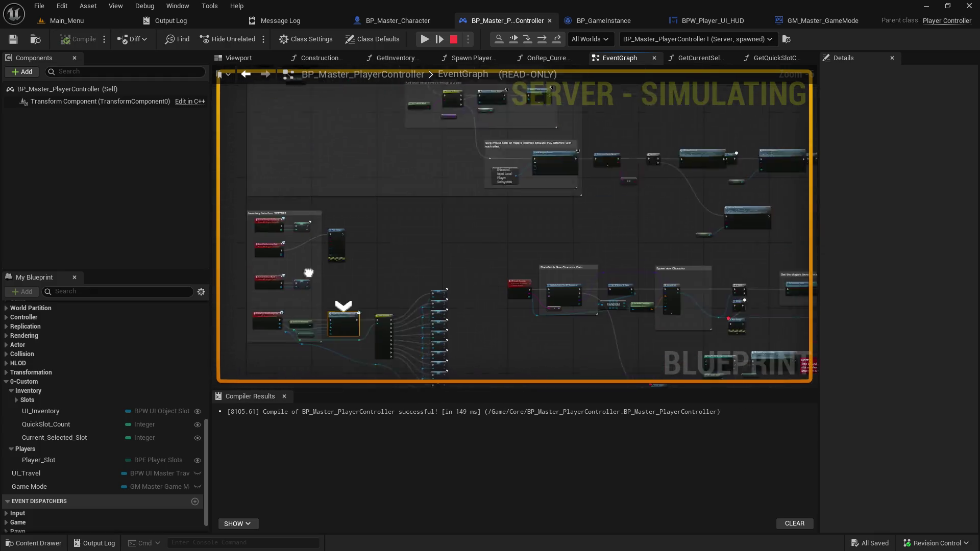
pyautogui.click(531, 37)
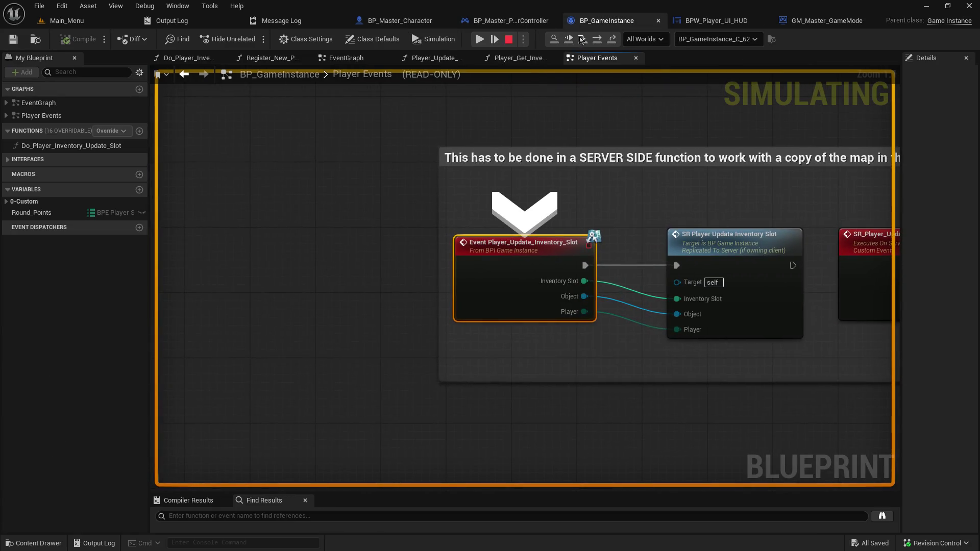
# - Step through SR_Player_Update_Inventory_Slot into Do_Player_Inventory_Update_Slot up to the Player Slots ADD node
pyautogui.click(582, 40)
pyautogui.click(583, 39)
pyautogui.click(582, 40)
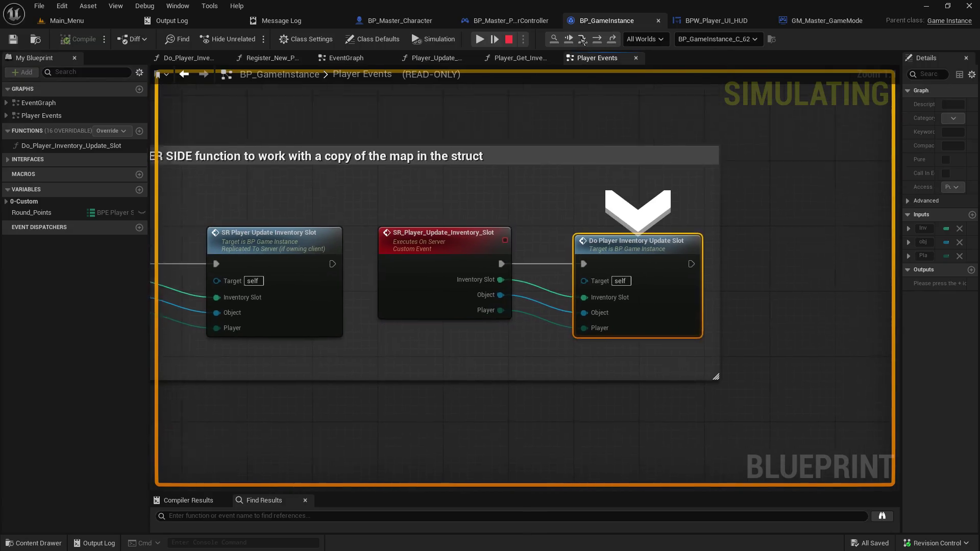
pyautogui.click(582, 39)
pyautogui.click(582, 39)
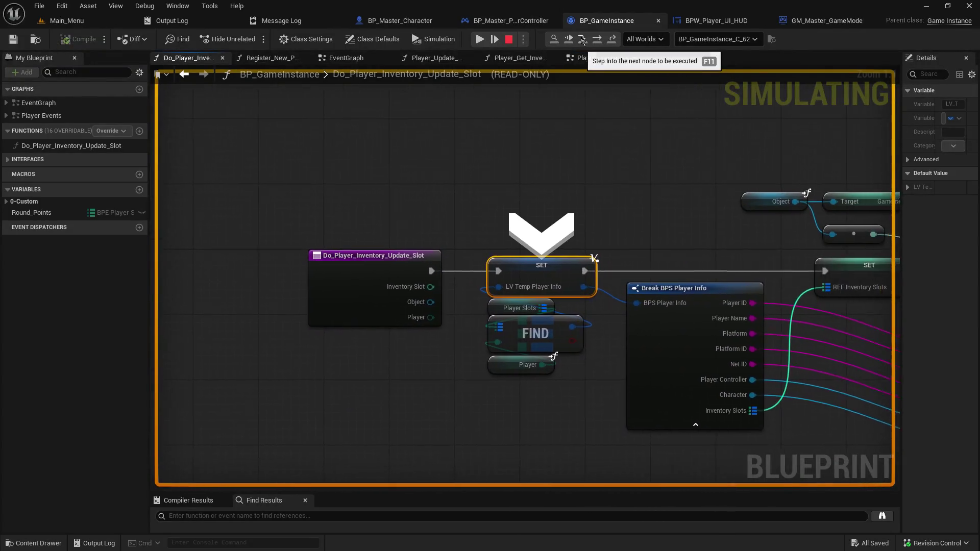
pyautogui.click(582, 39)
pyautogui.click(582, 39)
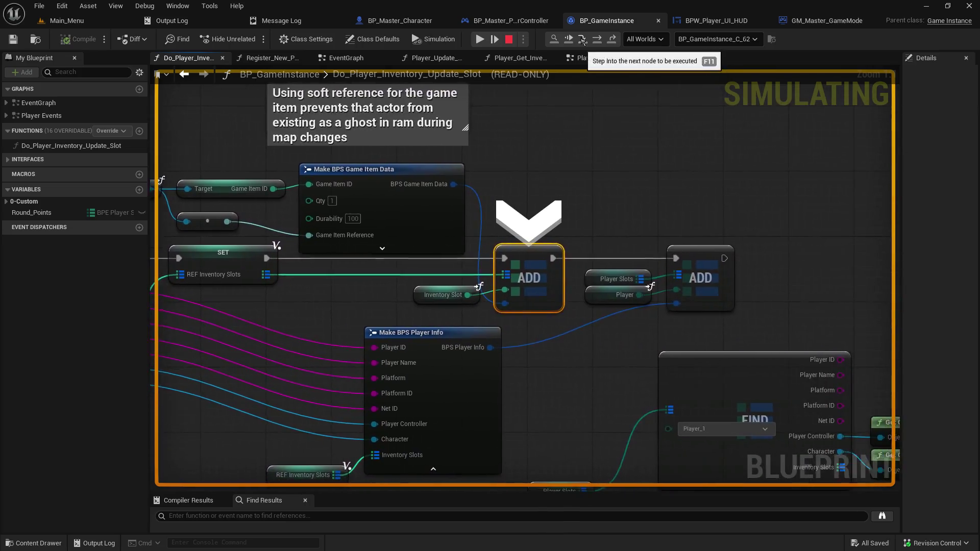
pyautogui.click(581, 39)
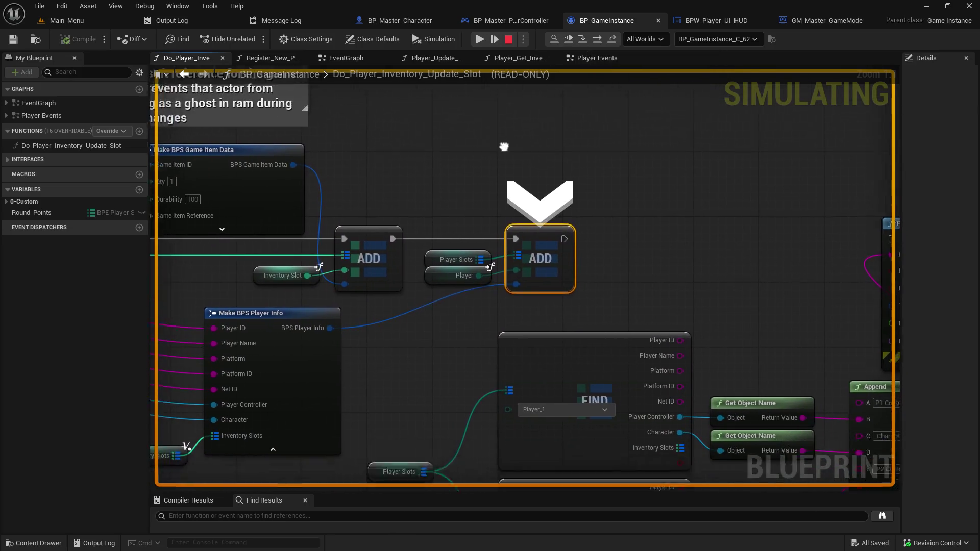
# - Expand the added player info and Inventory_Slots slot [2], then step on to Switch on Int
pyautogui.moveTo(456, 290)
pyautogui.mouseDown()
pyautogui.moveTo(475, 276)
pyautogui.moveTo(521, 276)
pyautogui.mouseUp()
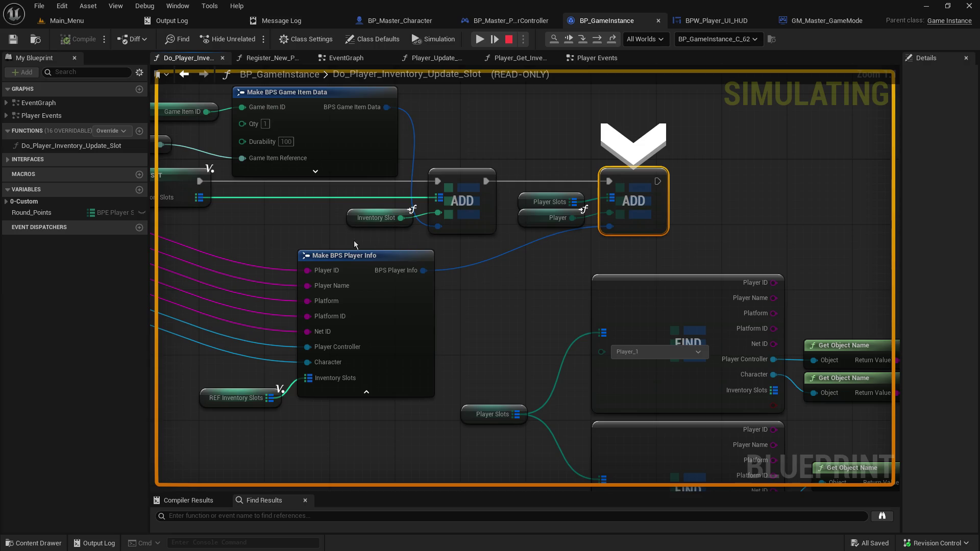
pyautogui.moveTo(277, 232)
pyautogui.mouseDown()
pyautogui.moveTo(323, 225)
pyautogui.moveTo(286, 232)
pyautogui.mouseUp()
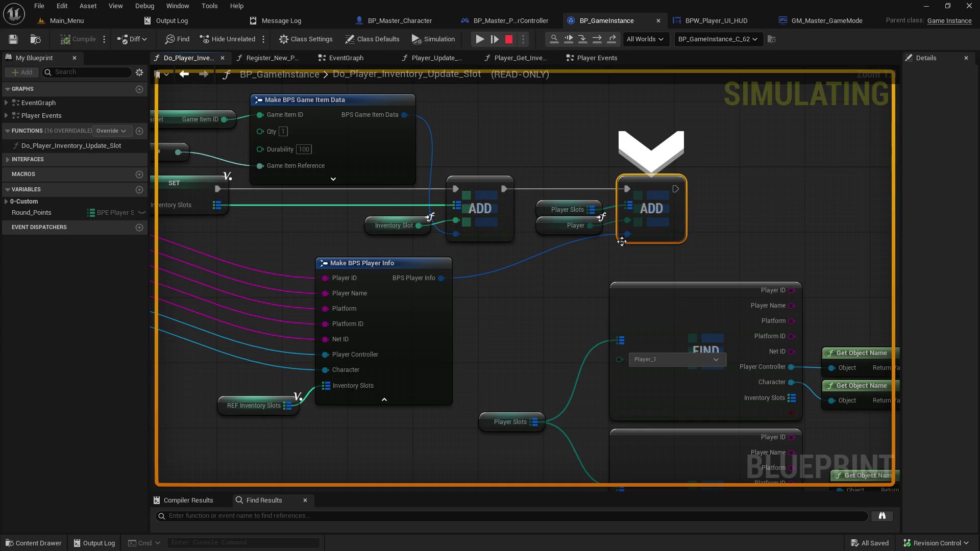
pyautogui.click(646, 246)
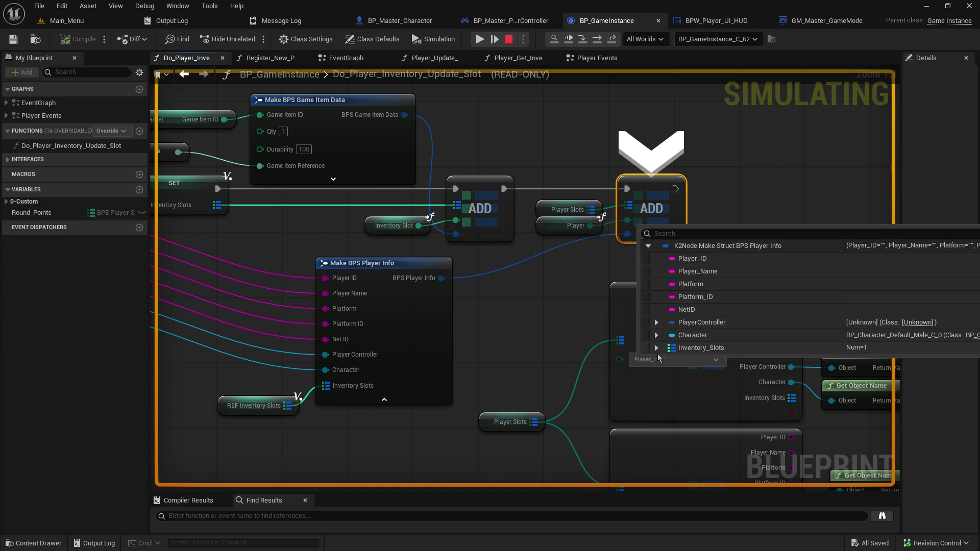
pyautogui.click(657, 348)
pyautogui.click(665, 360)
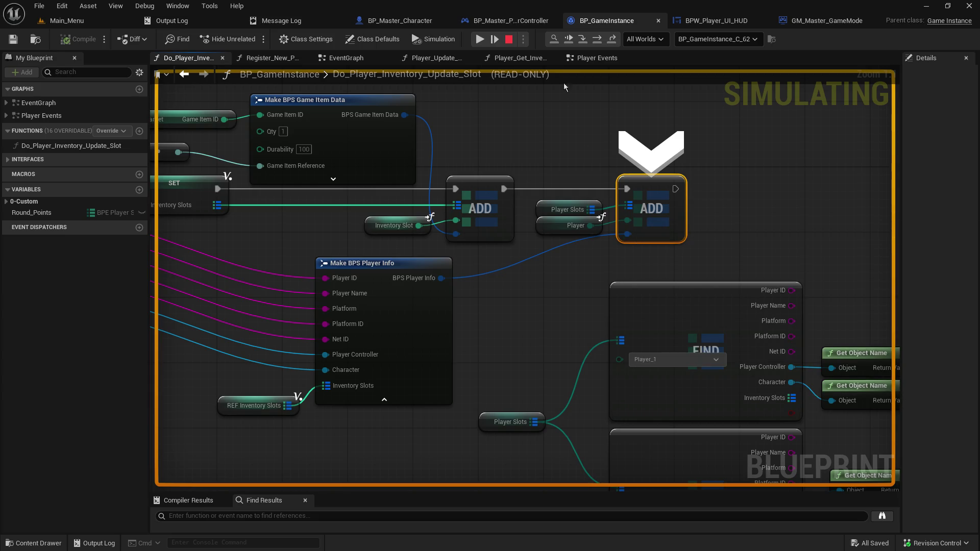
pyautogui.click(580, 39)
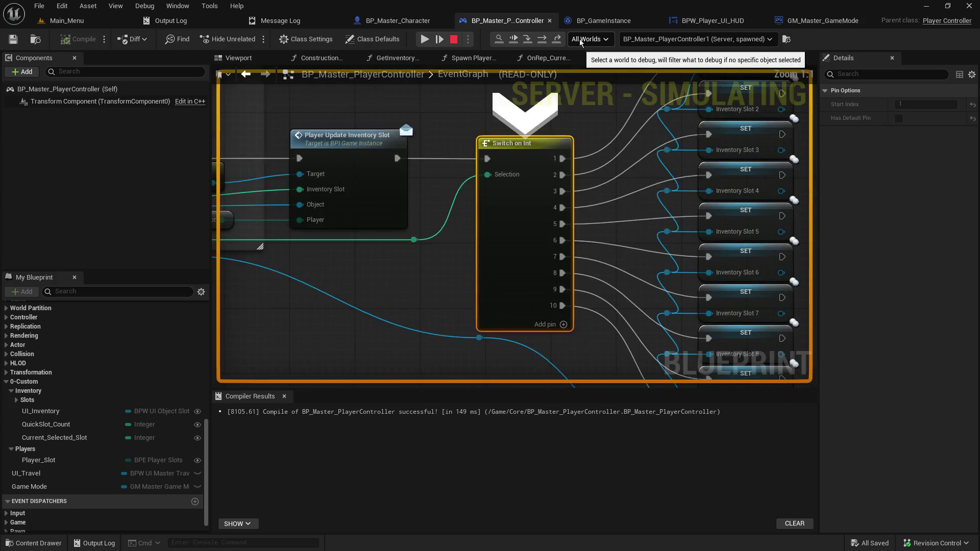